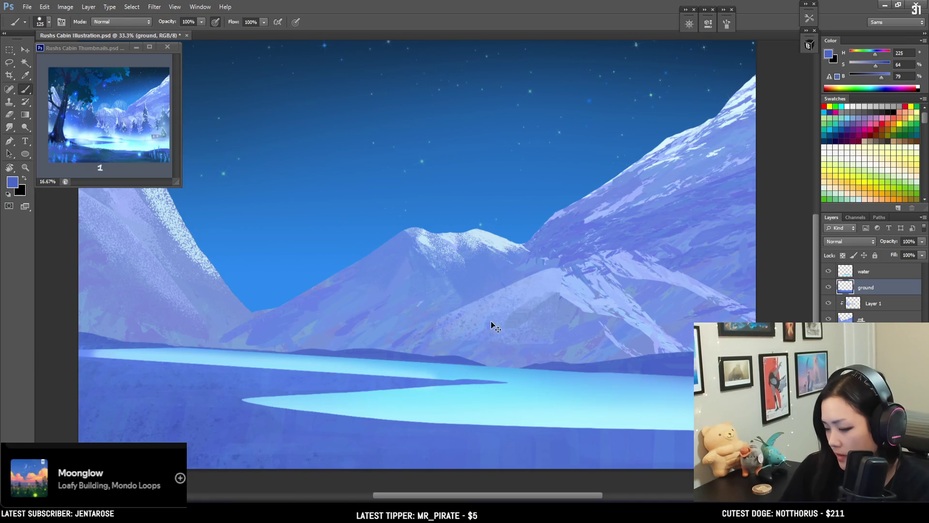
Lasso a thin strip of ground along the lake's far shore and paint it darker
{"action": "key", "text": "e"}
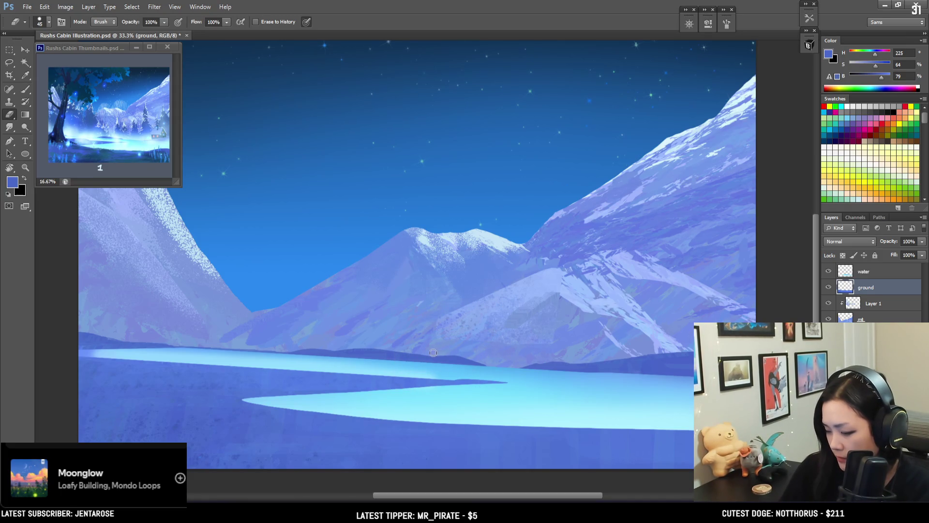
{"action": "key", "text": "b"}
{"action": "left_click", "coordinate": [348, 348], "text": "alt"}
{"action": "key", "text": "l"}
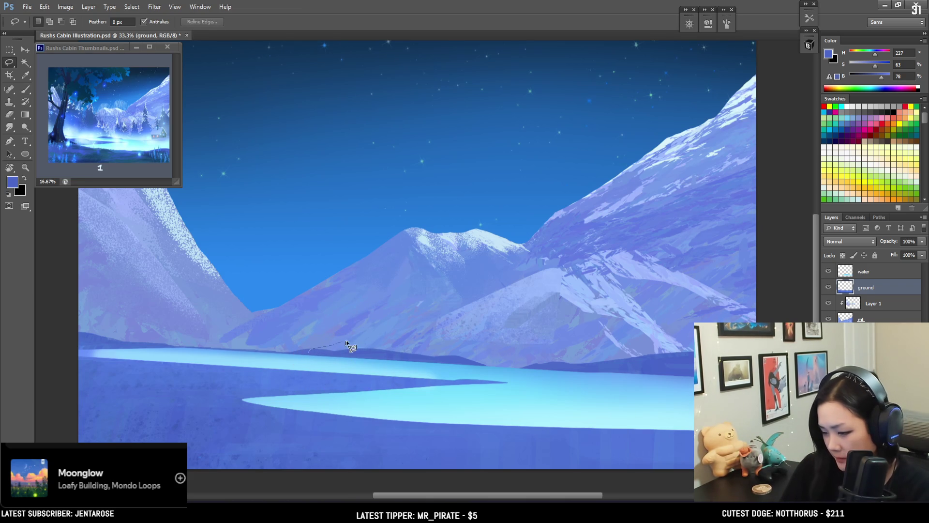
{"action": "key", "text": "b"}
{"action": "left_click_drag", "start_coordinate": [314, 351], "coordinate": [361, 351]}
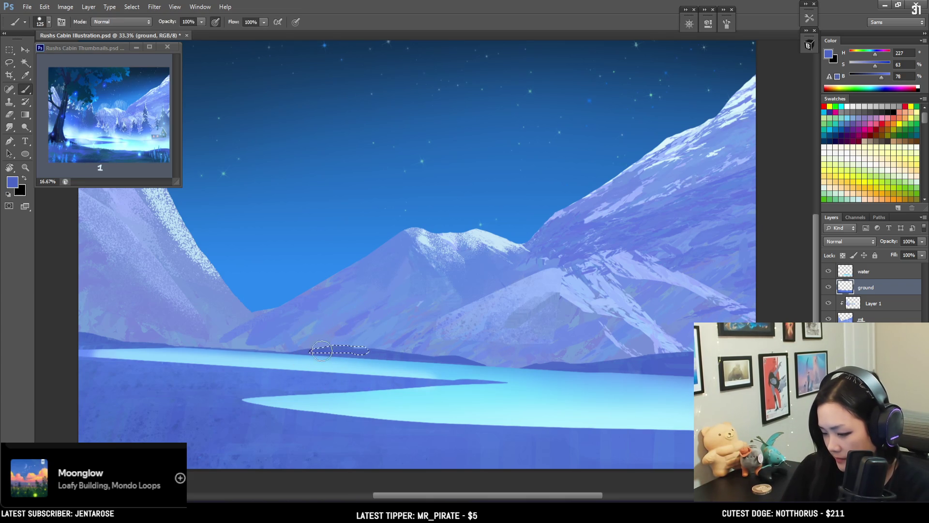
{"action": "key", "text": "ctrl+d"}
{"action": "key", "text": "e"}
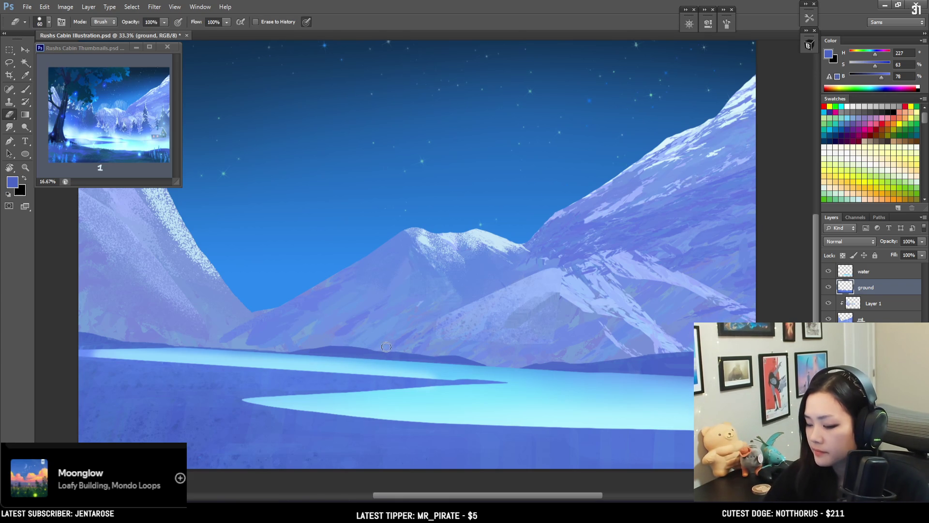
{"action": "key", "text": "b"}
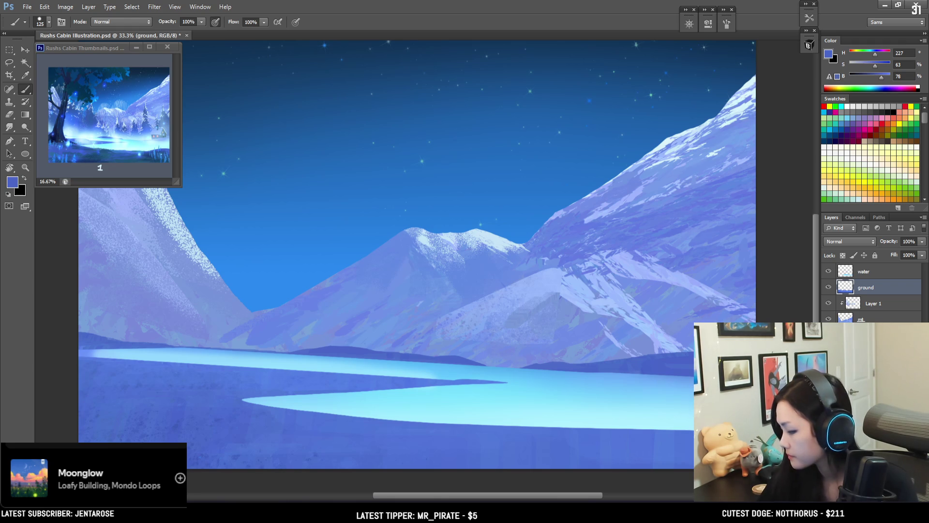
Select the water layer and eyedrop a light blue from the lake
{"action": "left_click", "coordinate": [855, 274]}
{"action": "key", "text": "e"}
{"action": "key", "text": "i"}
{"action": "left_click", "coordinate": [310, 368]}
{"action": "key", "text": "l"}
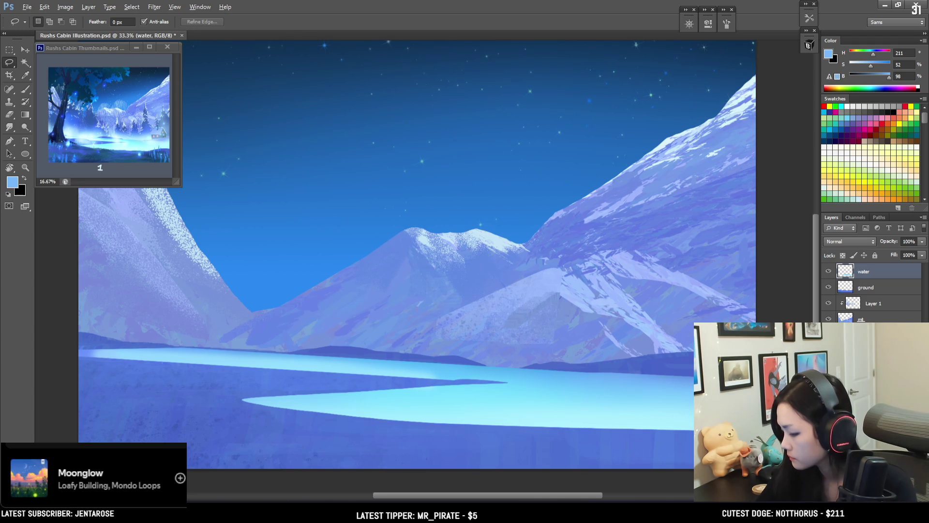
Load a 500px brush from BrushBox and sample a lighter blue from the lake water
{"action": "key", "text": "b"}
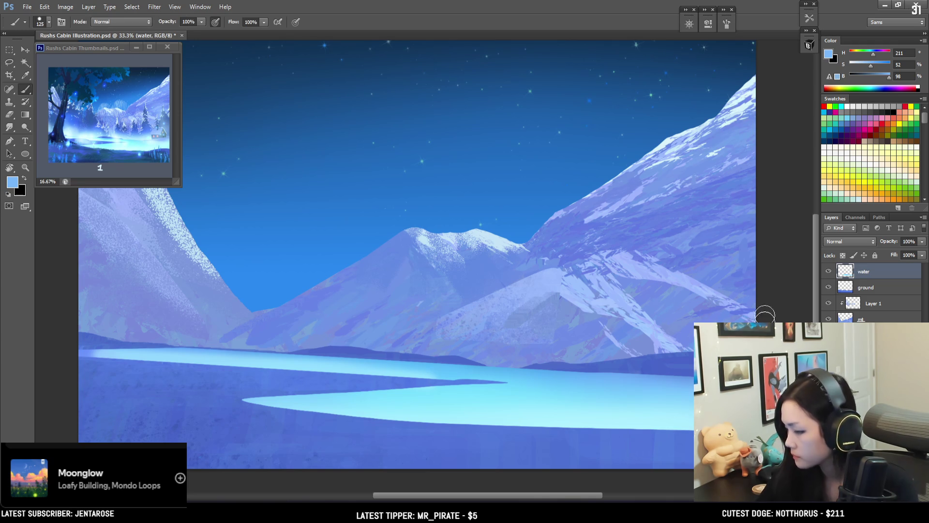
{"action": "left_click", "coordinate": [809, 45]}
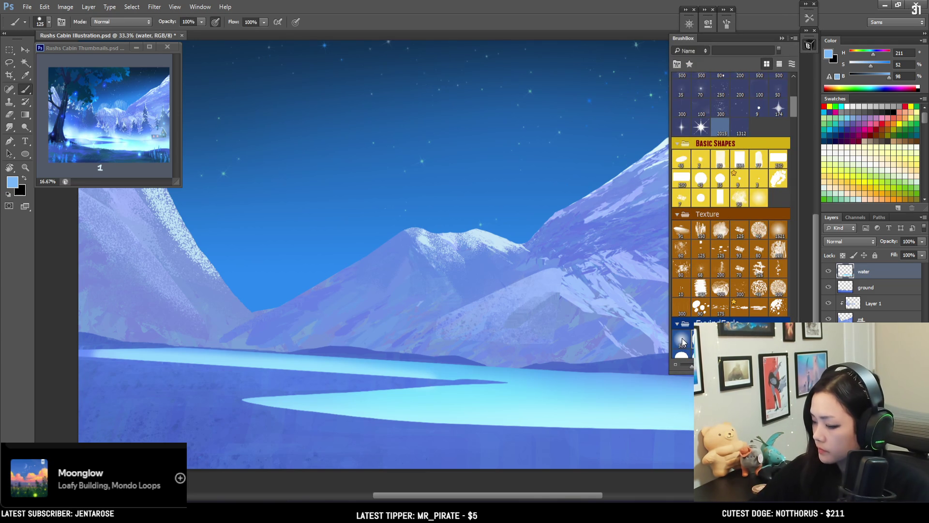
{"action": "left_click", "coordinate": [682, 342]}
{"action": "left_click", "coordinate": [806, 45]}
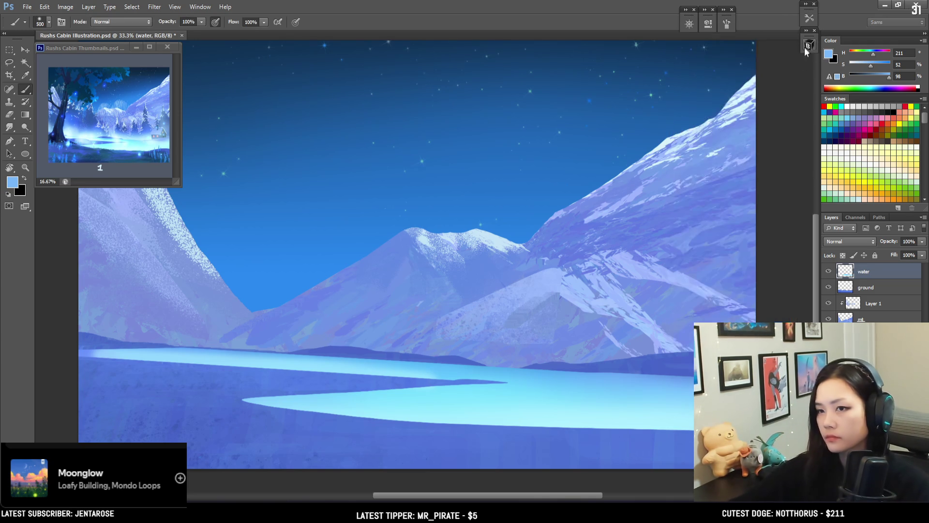
{"action": "left_click_drag", "start_coordinate": [673, 356], "coordinate": [491, 271]}
{"action": "left_click", "coordinate": [557, 376], "text": "alt"}
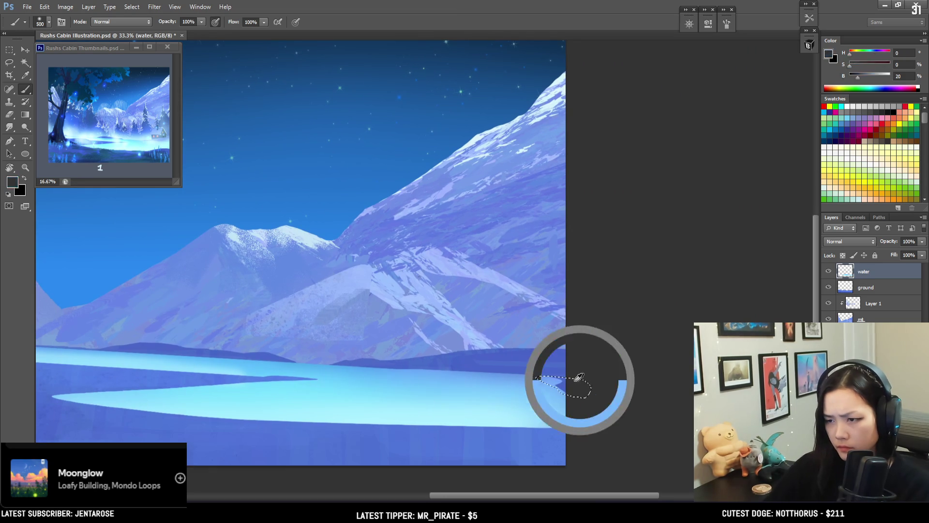
{"action": "left_click_drag", "start_coordinate": [557, 376], "coordinate": [559, 396]}
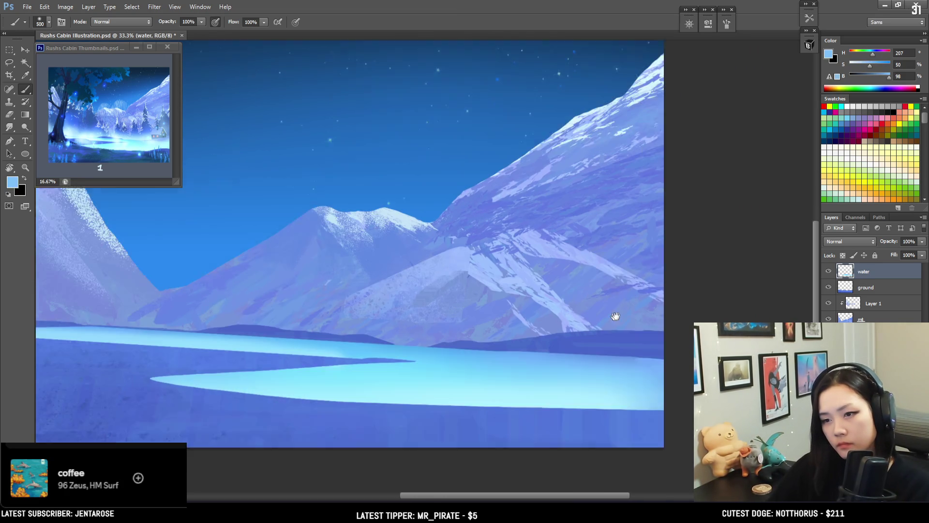
Zoom in on the shoreline, erase stray water edges with a smaller eraser, then fit the painting
{"action": "left_click_drag", "start_coordinate": [354, 365], "coordinate": [545, 321]}
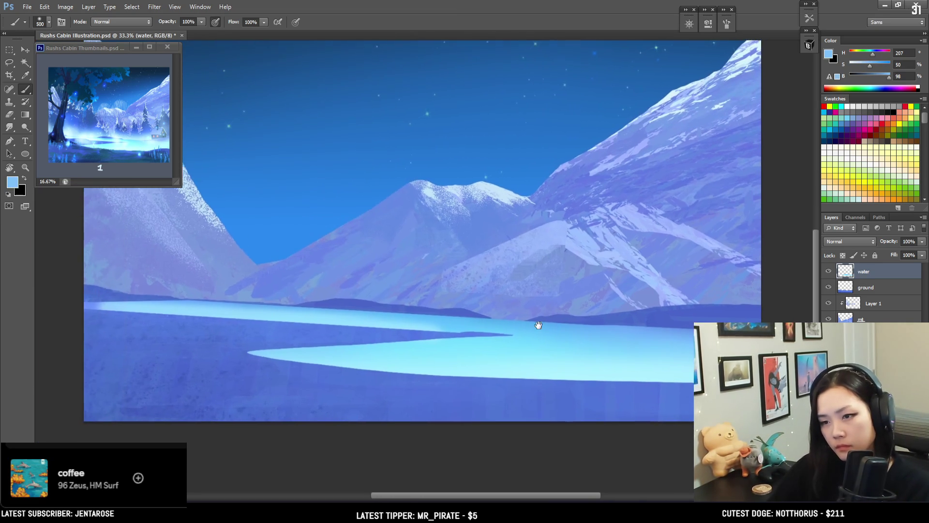
{"action": "key", "text": "ctrl+plus"}
{"action": "key", "text": "ctrl+plus"}
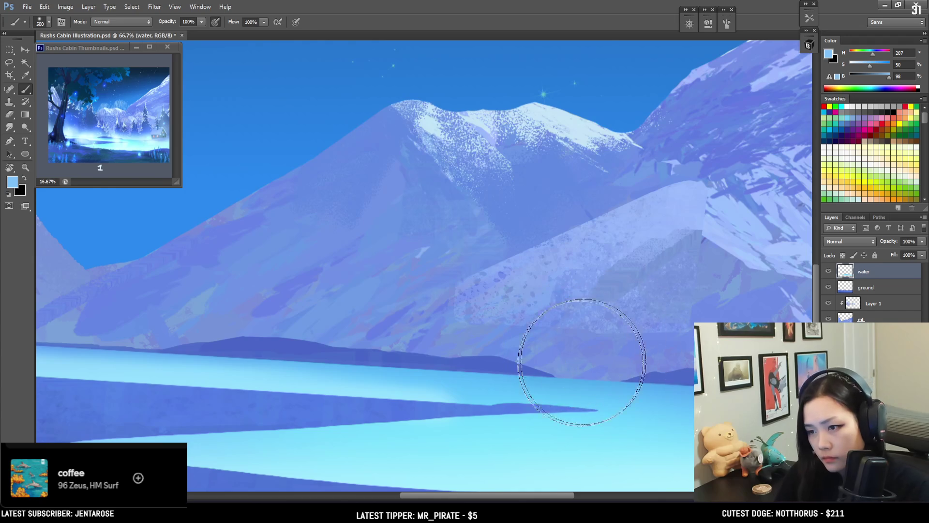
{"action": "key", "text": "e"}
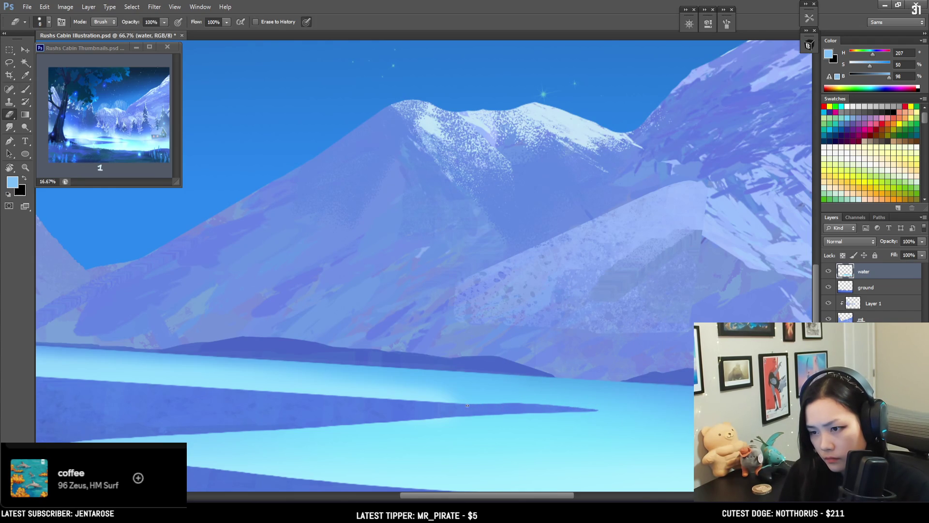
{"action": "key", "text": "bracketleft"}
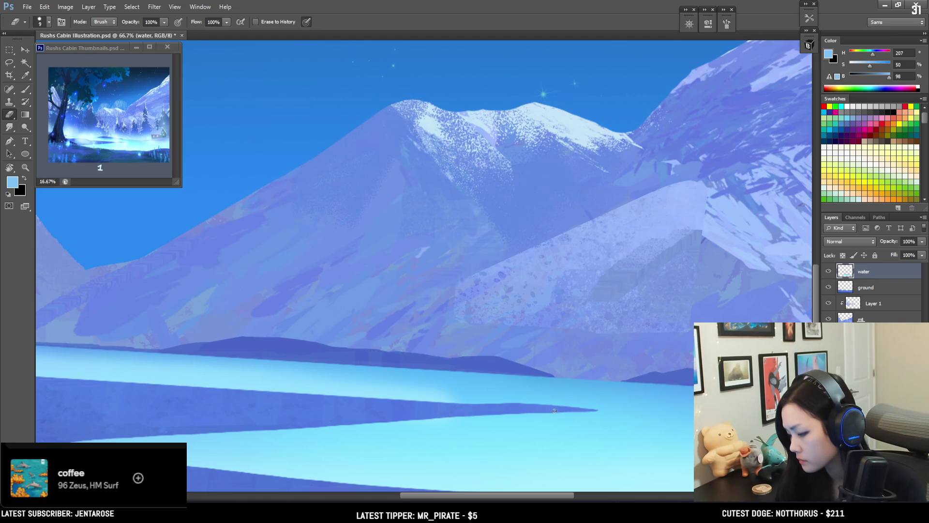
{"action": "key", "text": "ctrl+minus"}
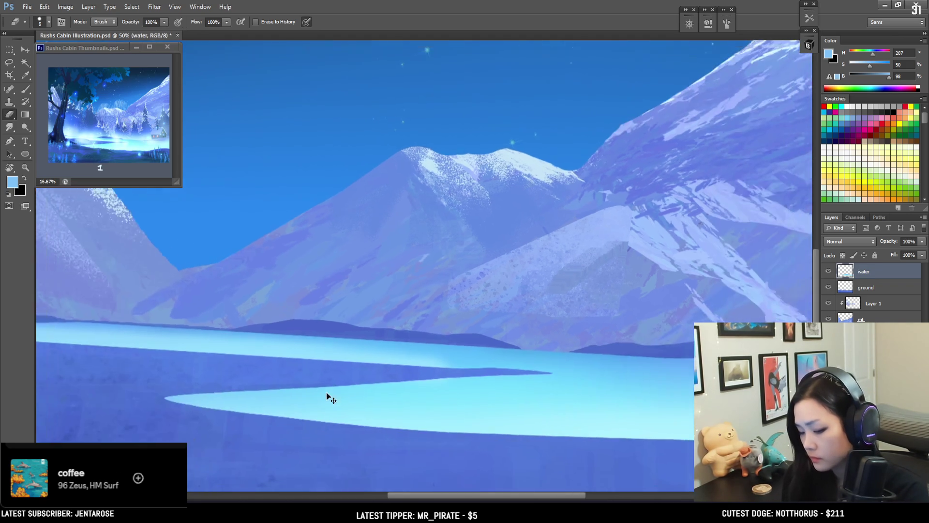
{"action": "key", "text": "ctrl+minus"}
{"action": "left_click_drag", "start_coordinate": [376, 377], "coordinate": [401, 439]}
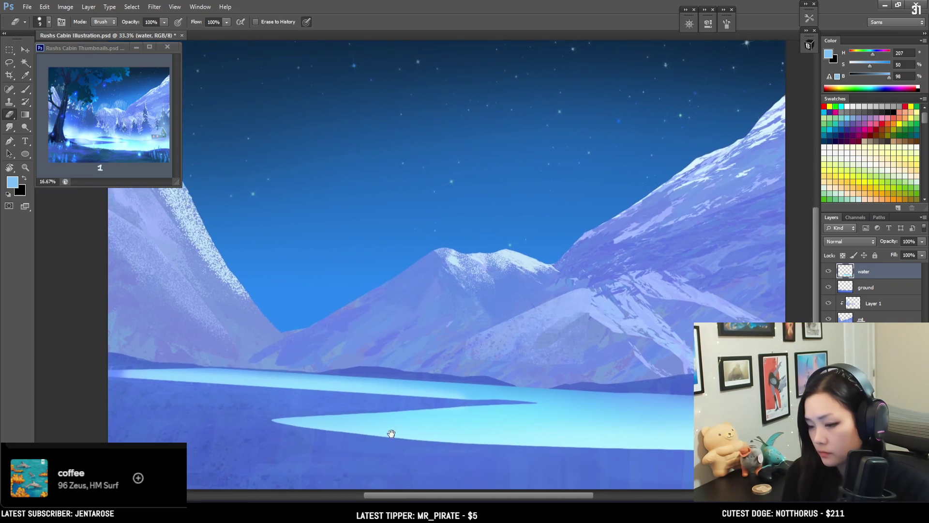
{"action": "key", "text": "ctrl+minus"}
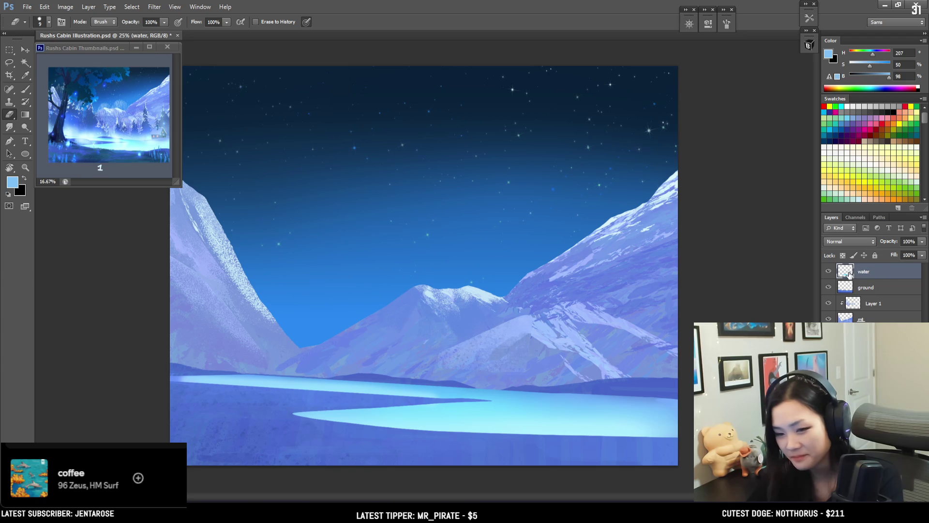
Add a new empty layer above water named 'big tree'
{"action": "key", "text": "ctrl+minus"}
{"action": "key", "text": "ctrl+plus"}
{"action": "key", "text": "ctrl+shift+alt+n"}
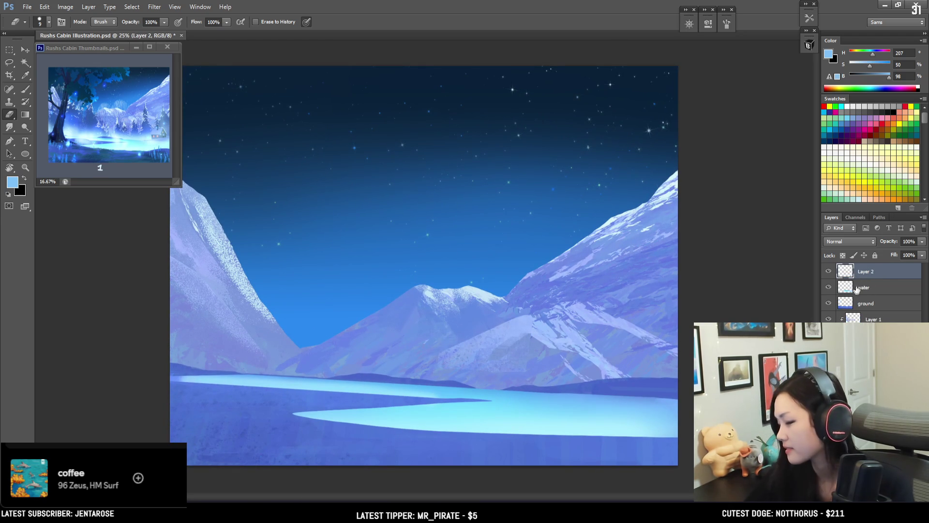
{"action": "double_click", "coordinate": [864, 272]}
{"action": "type", "text": "b"}
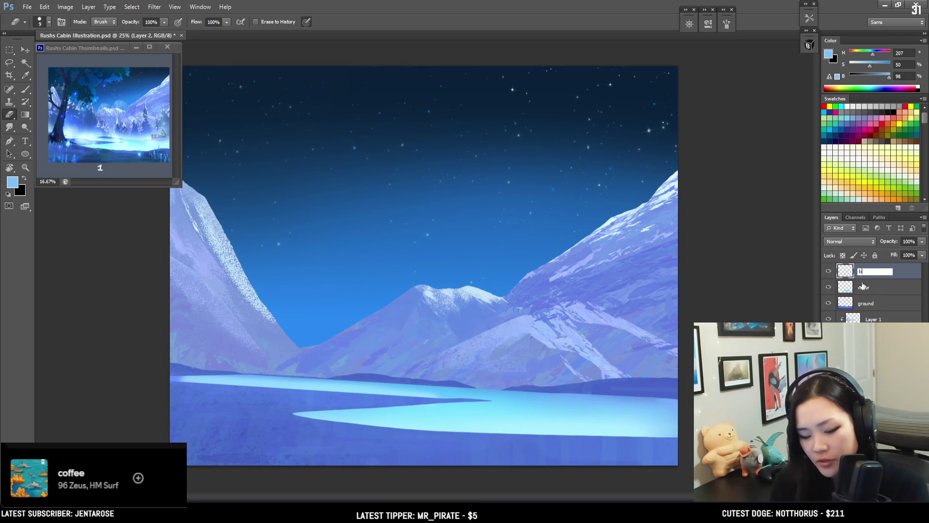
{"action": "type", "text": "ig tree"}
{"action": "key", "text": "Return"}
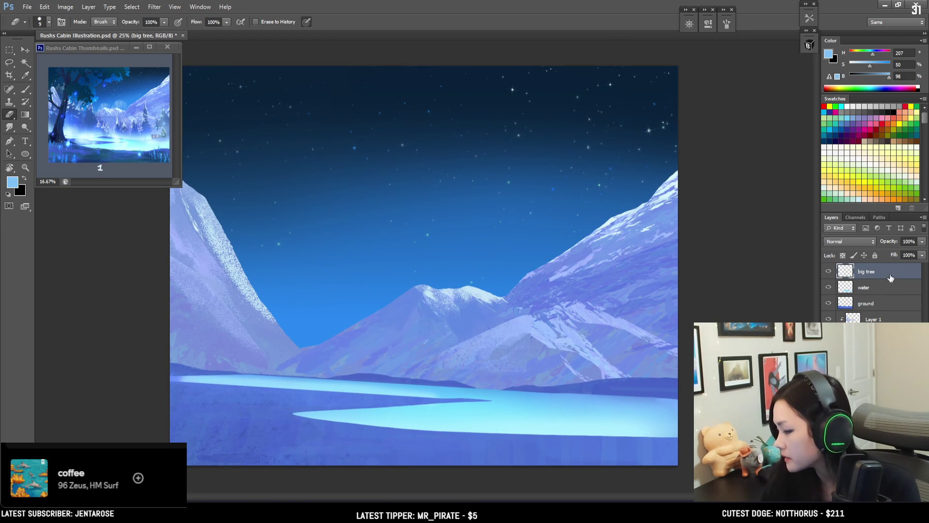
Select water, sample a darker blue, and add another layer above it named 'tree line'
{"action": "key", "text": "b"}
{"action": "left_click", "coordinate": [886, 288]}
{"action": "left_click", "coordinate": [91, 108], "text": "alt"}
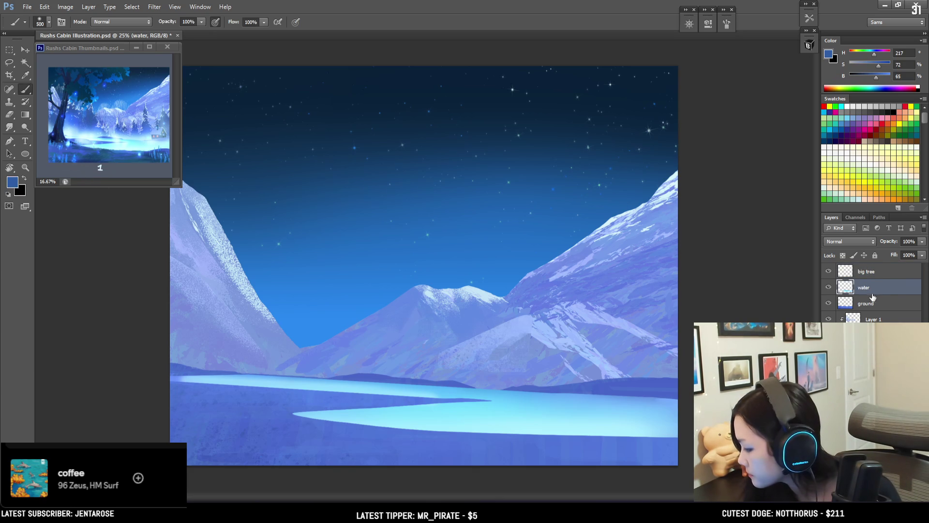
{"action": "key", "text": "ctrl+shift+alt+n"}
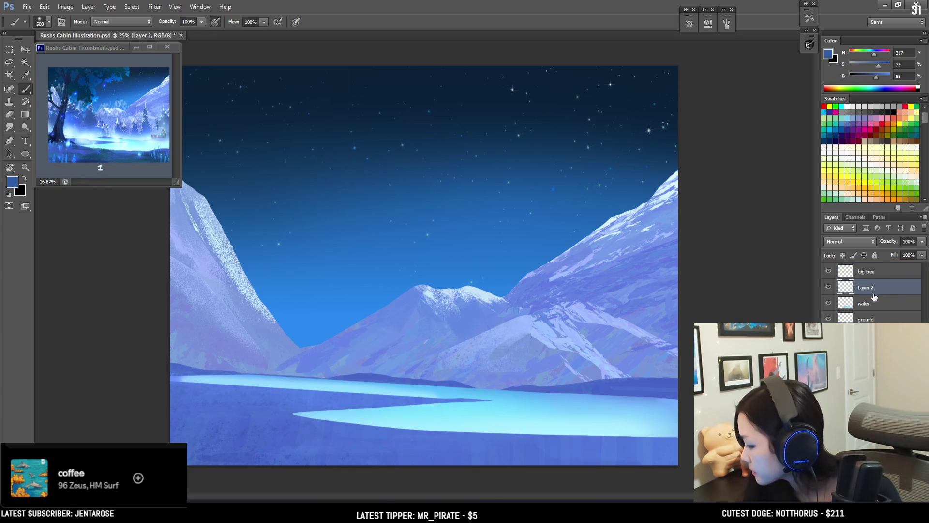
{"action": "double_click", "coordinate": [866, 287]}
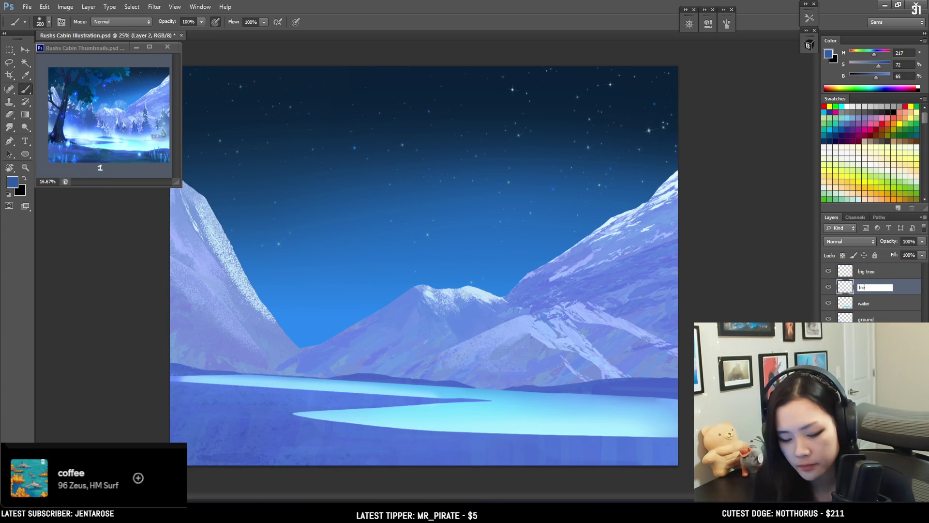
{"action": "type", "text": "tree line"}
{"action": "key", "text": "Return"}
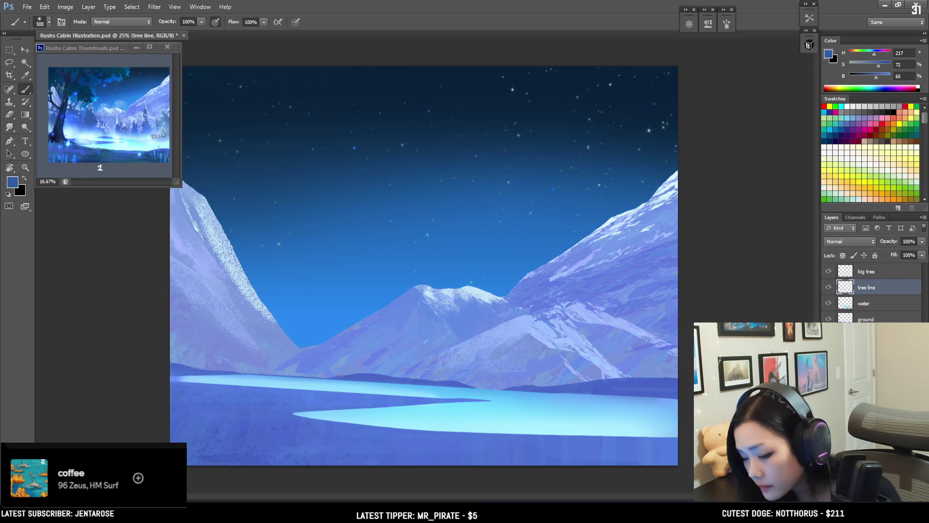
{"action": "left_click", "coordinate": [813, 46]}
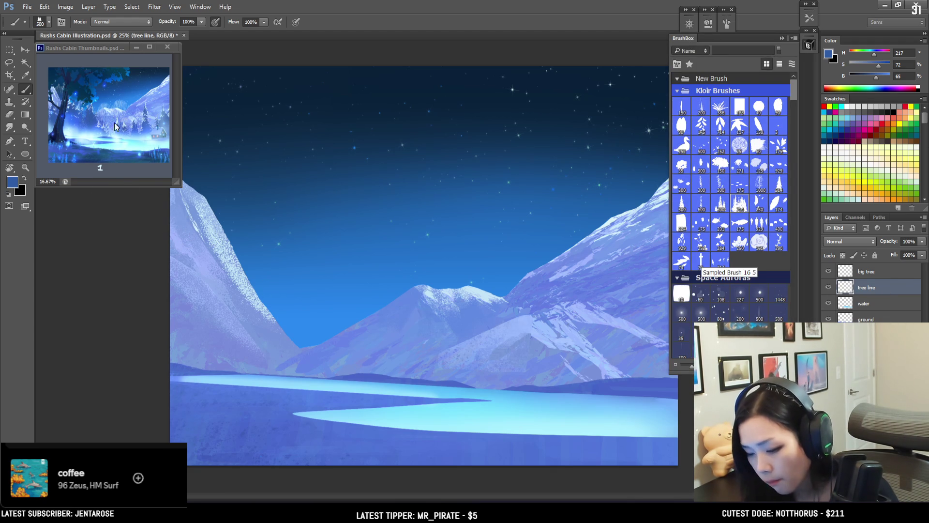
Undo a trial tree row, then paint a row of dark pines along the left shore
{"action": "left_click_drag", "start_coordinate": [388, 347], "coordinate": [250, 352]}
{"action": "key", "text": "ctrl+z"}
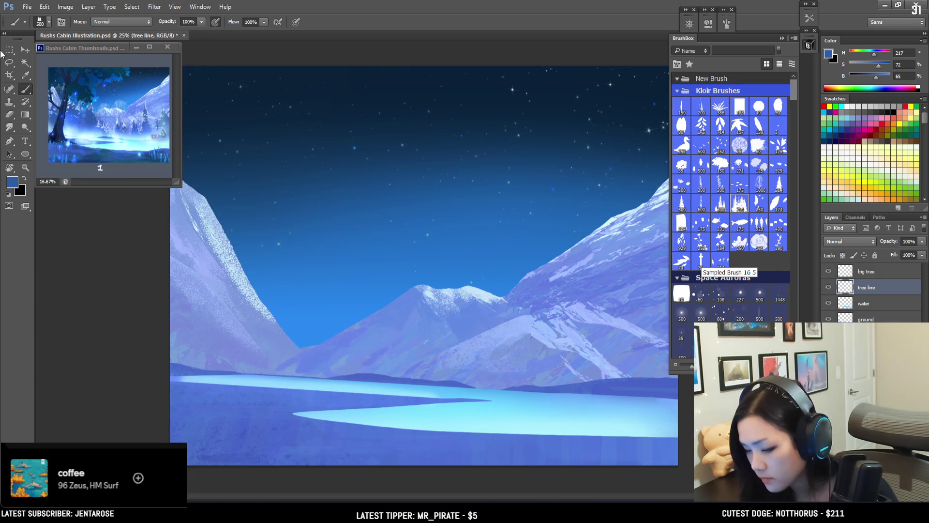
{"action": "left_click", "coordinate": [9, 63]}
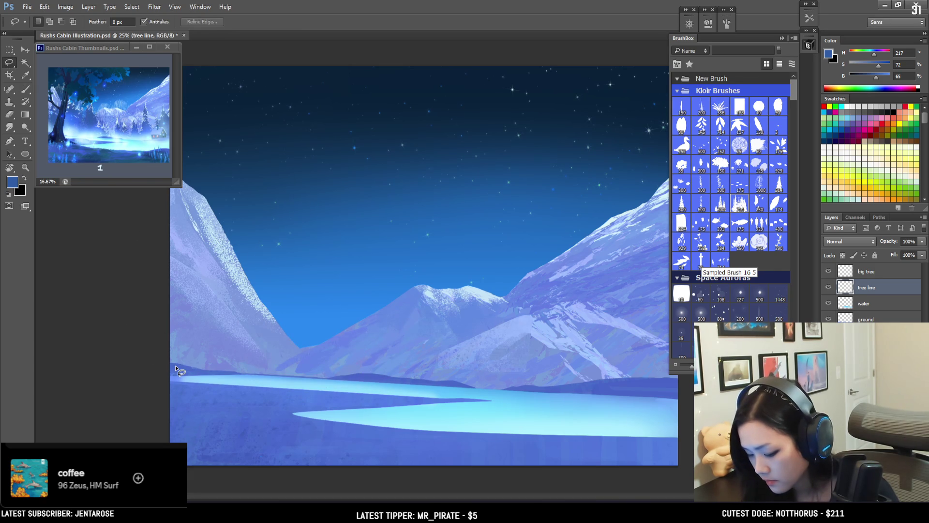
{"action": "key", "text": "ctrl+bracketleft"}
{"action": "key", "text": "ctrl+bracketleft"}
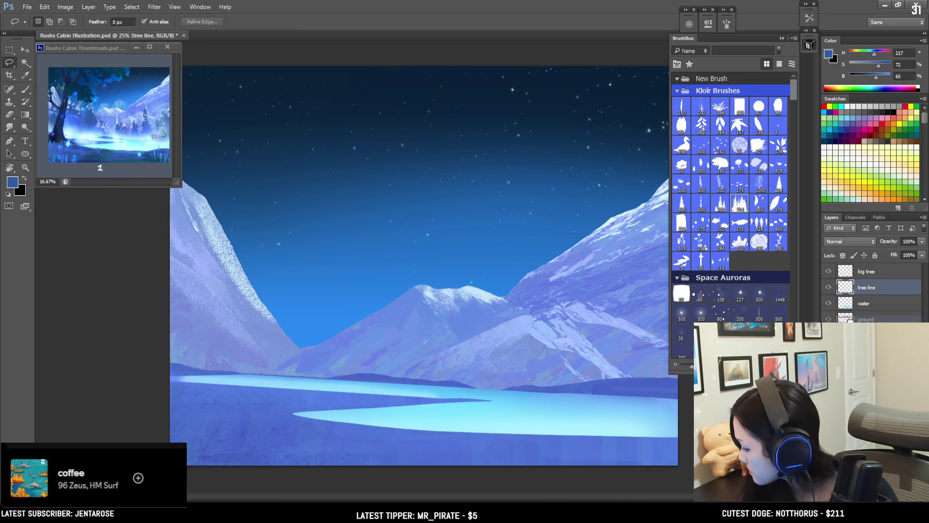
{"action": "key", "text": "b"}
{"action": "mouse_move", "coordinate": [189, 363]}
{"action": "left_mouse_down"}
{"action": "mouse_move", "coordinate": [314, 368]}
{"action": "mouse_move", "coordinate": [242, 363]}
{"action": "left_mouse_up"}
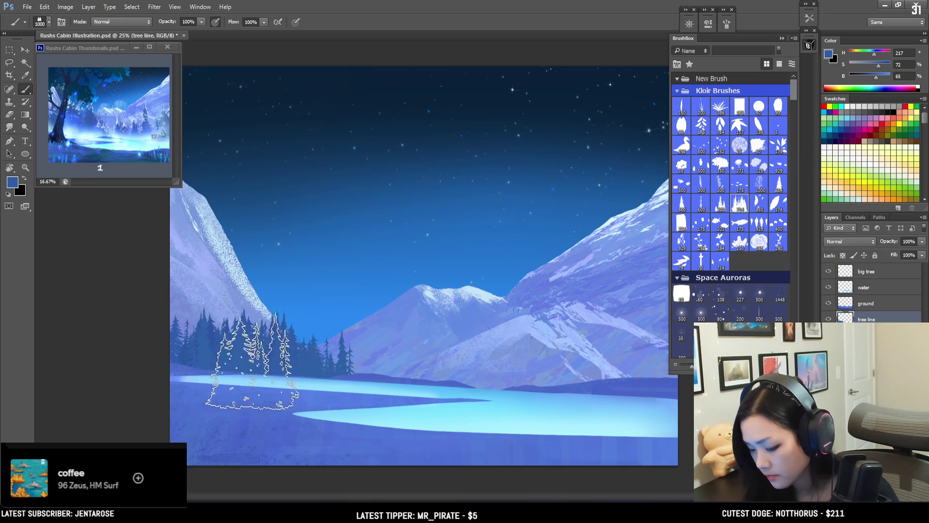
{"action": "key", "text": "bracketright"}
{"action": "key", "text": "bracketright"}
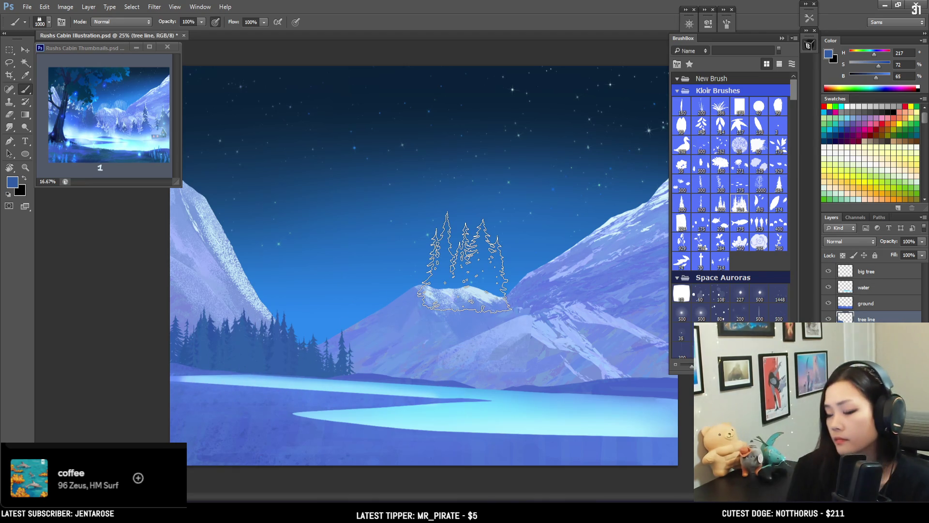
{"action": "key", "text": "bracketright"}
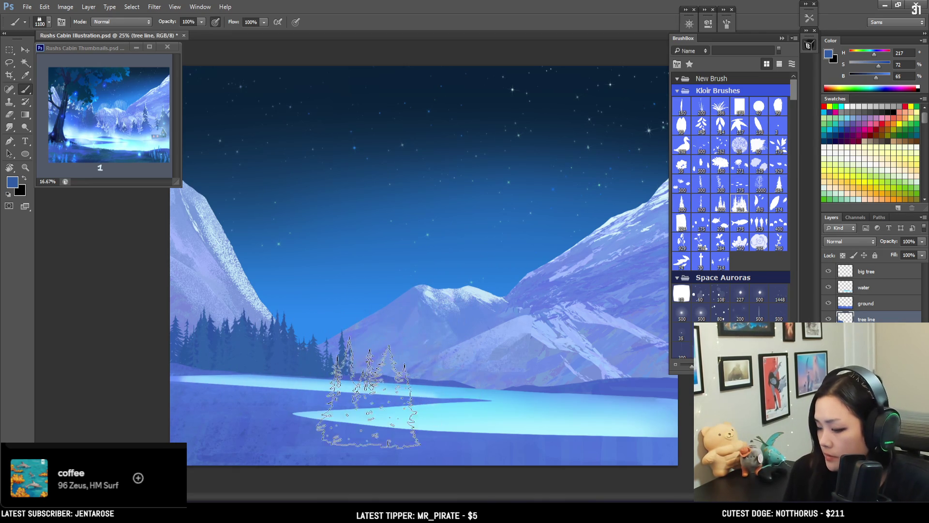
Stamp dark pines along the middle and right shoreline with a resized tree brush
{"action": "left_click", "coordinate": [406, 385]}
{"action": "key", "text": "ctrl+z"}
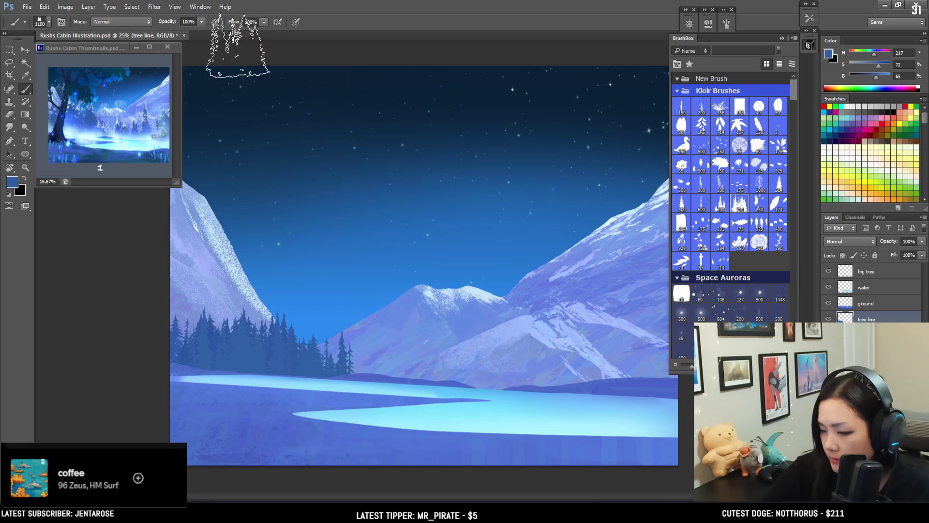
{"action": "key", "text": "bracketleft"}
{"action": "key", "text": "bracketleft"}
{"action": "left_click", "coordinate": [397, 349]}
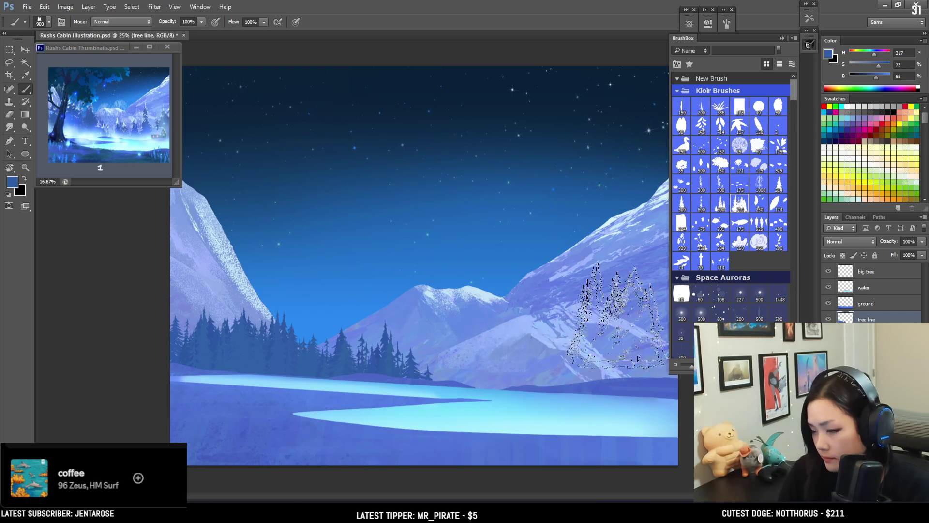
{"action": "left_click", "coordinate": [809, 45]}
{"action": "key", "text": "bracketleft"}
{"action": "key", "text": "bracketleft"}
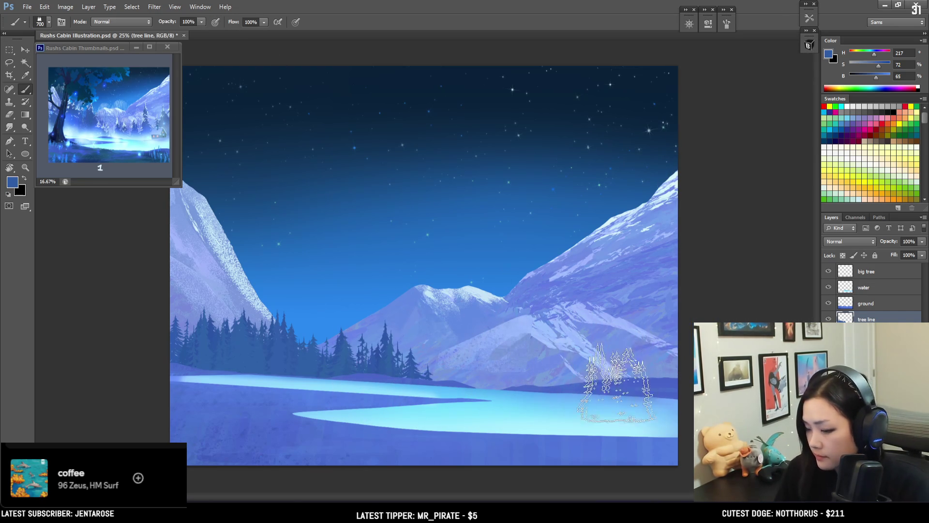
{"action": "key", "text": "bracketright"}
{"action": "key", "text": "bracketright"}
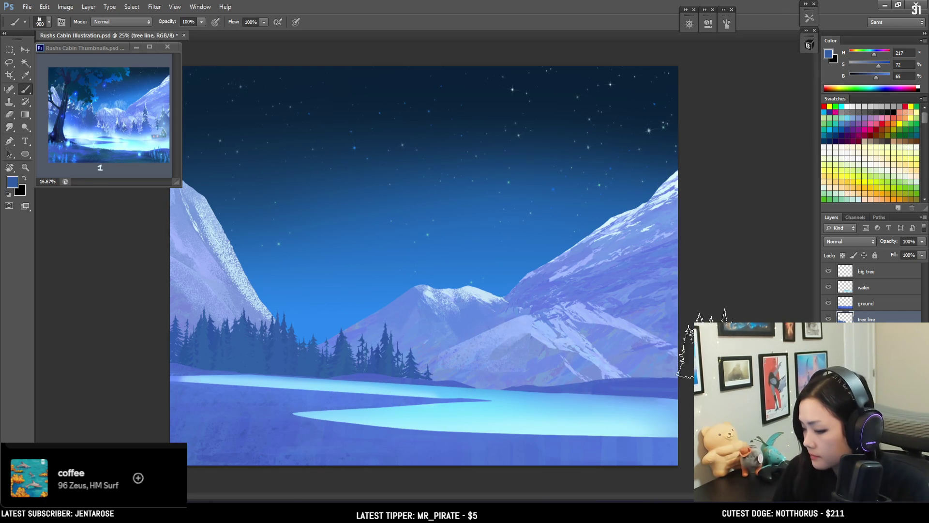
{"action": "left_click", "coordinate": [621, 353]}
Switch to a different tree brush from BrushBox and enlarge it for taller pines
{"action": "key", "text": "bracketright"}
{"action": "left_click", "coordinate": [808, 45]}
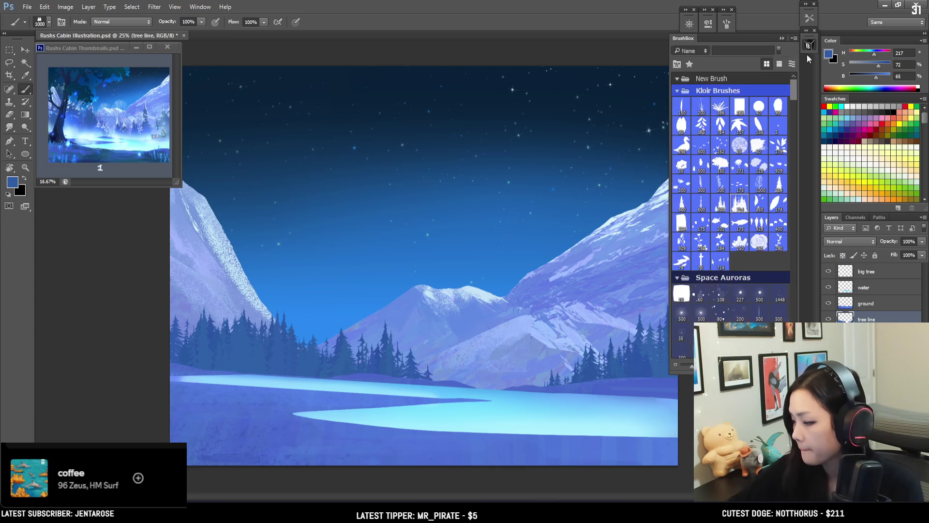
{"action": "left_click", "coordinate": [720, 203]}
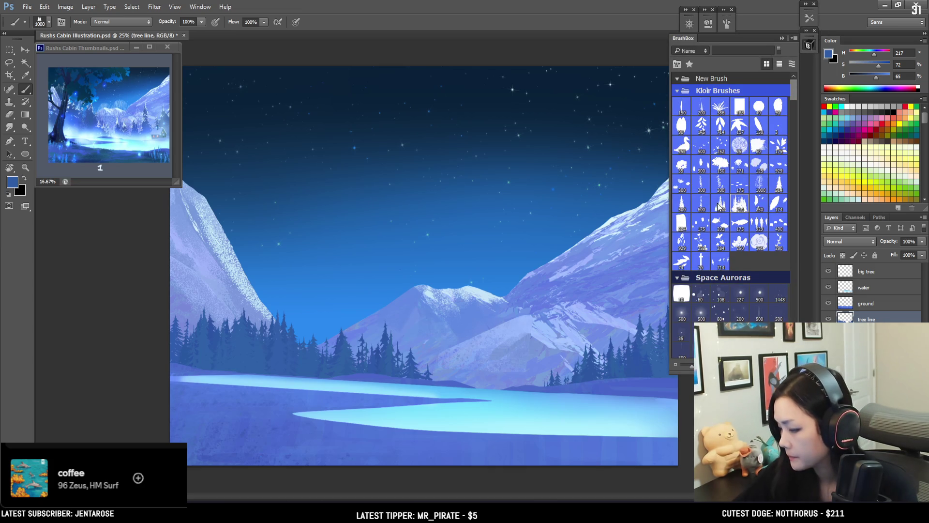
{"action": "left_click", "coordinate": [807, 45]}
{"action": "key", "text": "bracketright"}
{"action": "key", "text": "bracketright"}
{"action": "key", "text": "bracketright"}
{"action": "key", "text": "bracketright"}
{"action": "key", "text": "bracketright"}
{"action": "key", "text": "bracketright"}
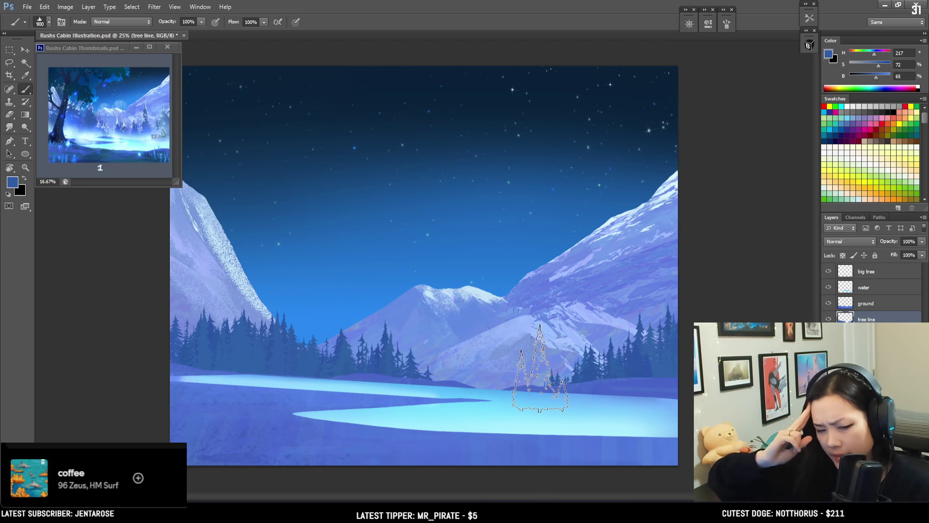
{"action": "key", "text": "bracketright"}
{"action": "key", "text": "bracketright"}
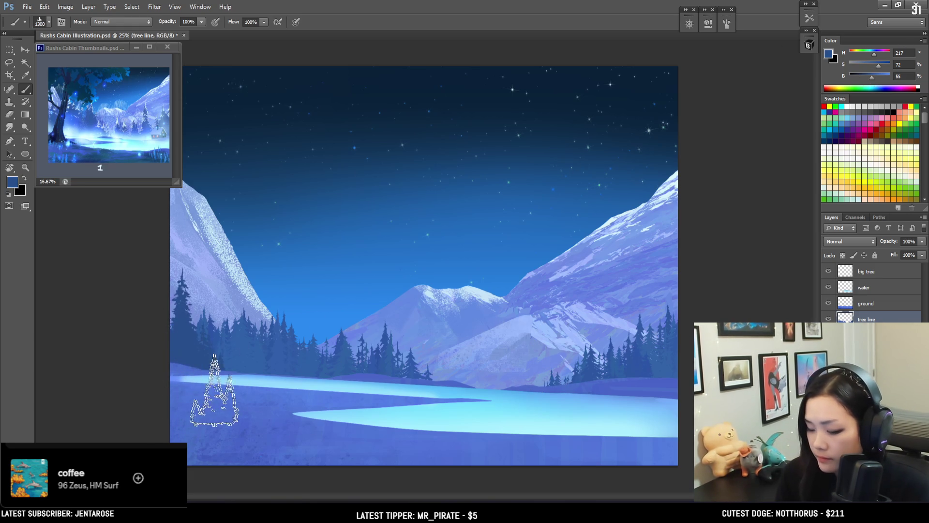
{"action": "key", "text": "bracketright"}
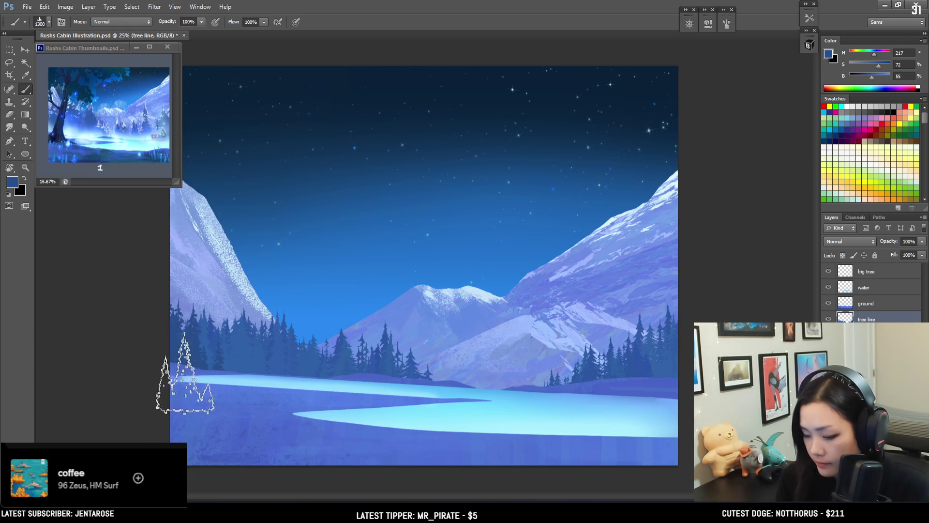
{"action": "key", "text": "bracketright"}
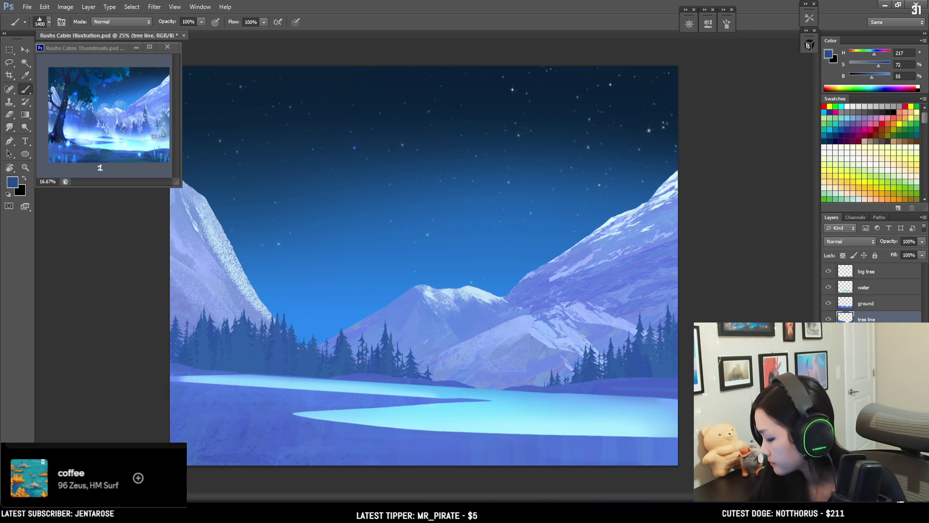
{"action": "double_click", "coordinate": [871, 319]}
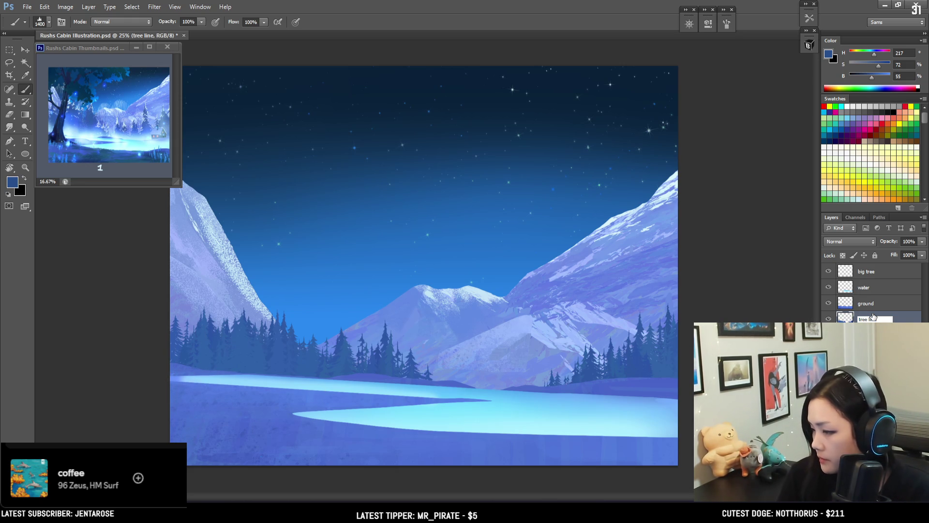
Rename the layer to 'far tree line' and name the new layer 'mide tree line'
{"action": "type", "text": "far"}
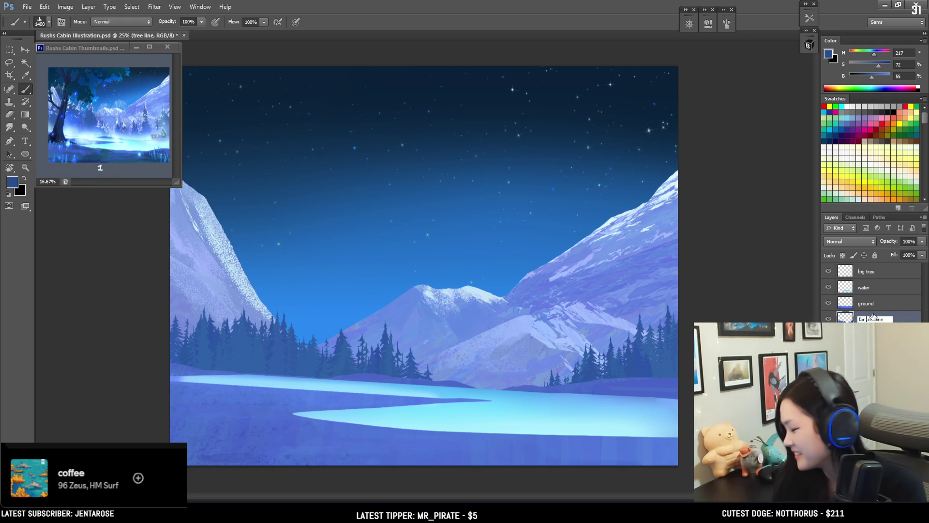
{"action": "key", "text": "Return"}
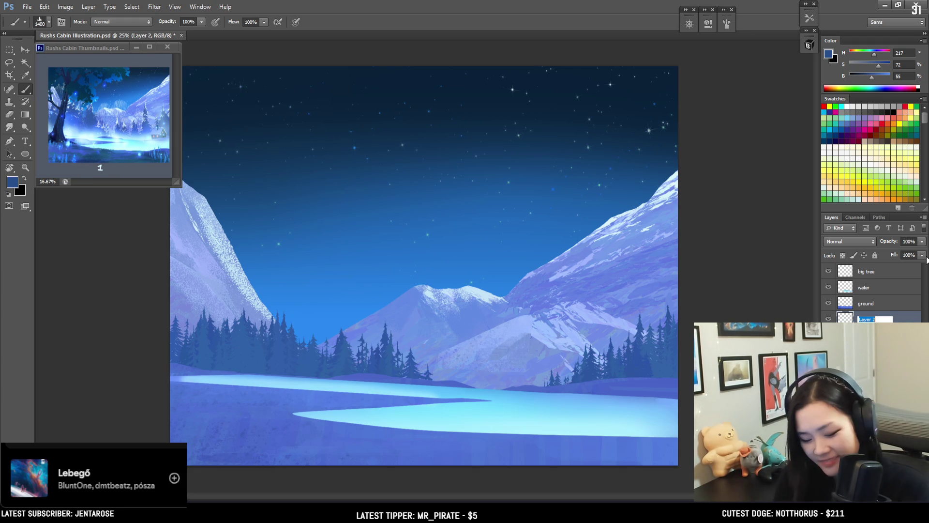
{"action": "type", "text": "ine"}
{"action": "key", "text": "Return"}
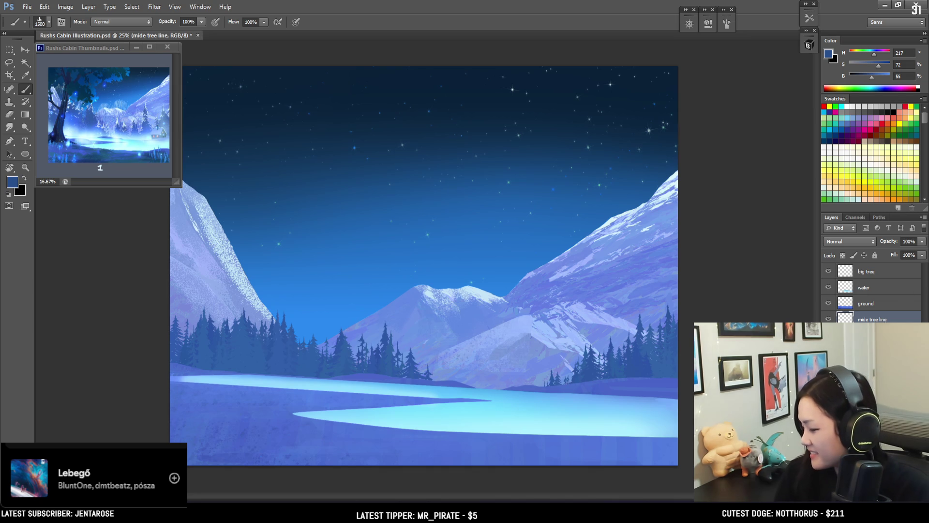
Darken the paint colour slightly and stamp taller dark pines at the shoreline edge
{"action": "key", "text": "bracketright"}
{"action": "key", "text": "bracketleft"}
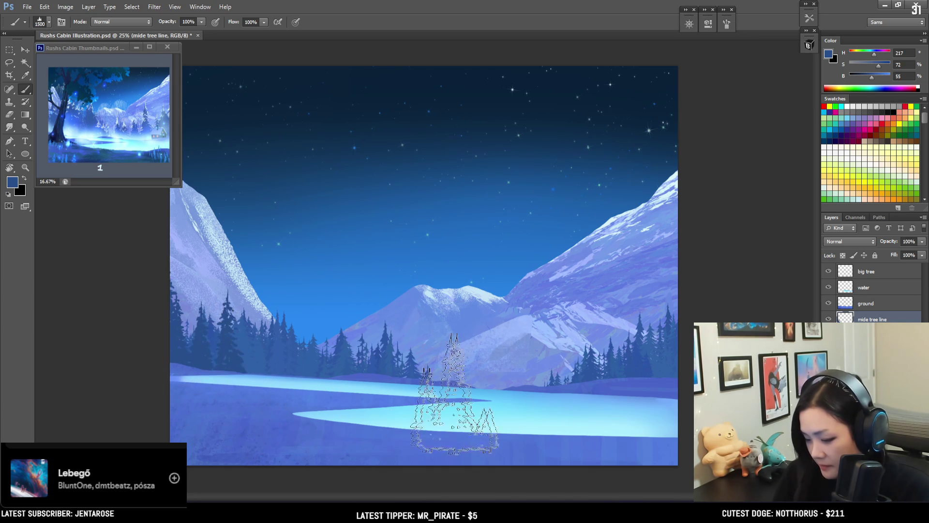
{"action": "key", "text": "bracketleft"}
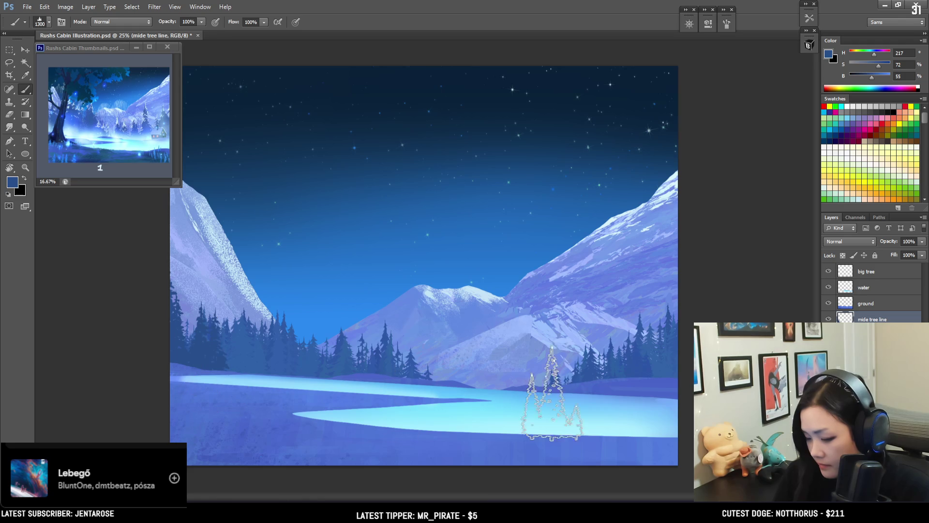
{"action": "key", "text": "bracketright"}
{"action": "key", "text": "bracketright"}
{"action": "key", "text": "bracketright"}
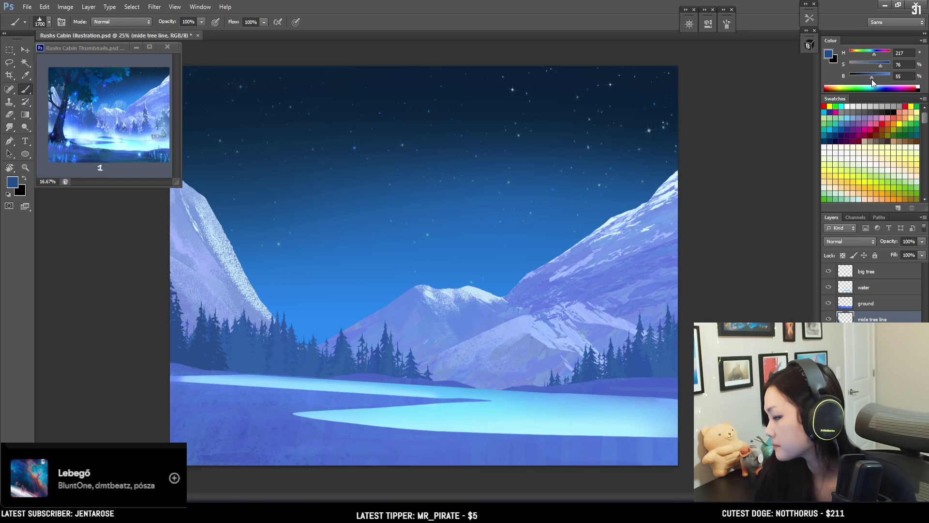
{"action": "left_click", "coordinate": [871, 79]}
{"action": "key", "text": "bracketright"}
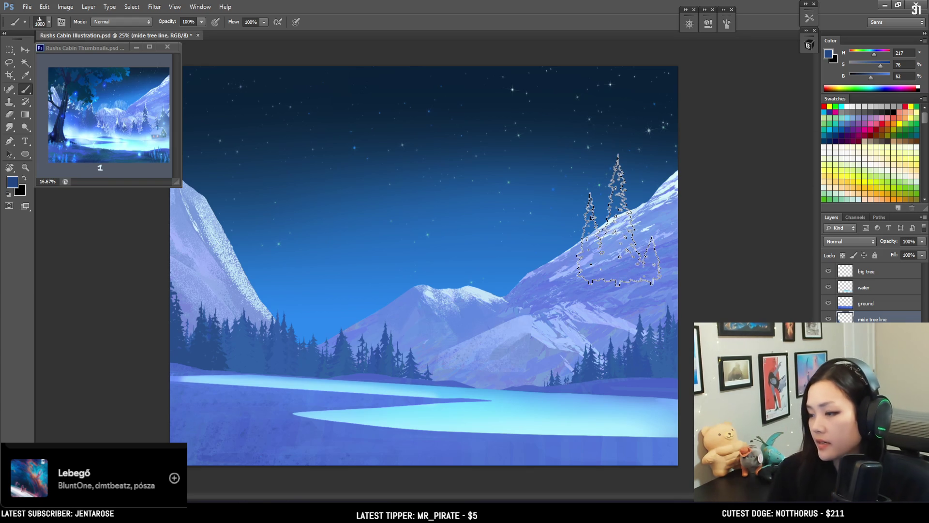
{"action": "key", "text": "bracketright"}
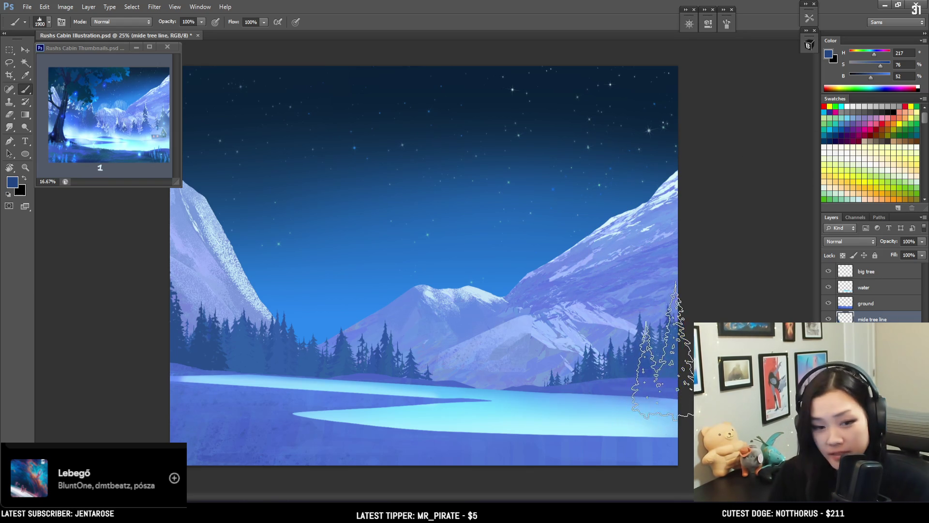
{"action": "key", "text": "bracketright"}
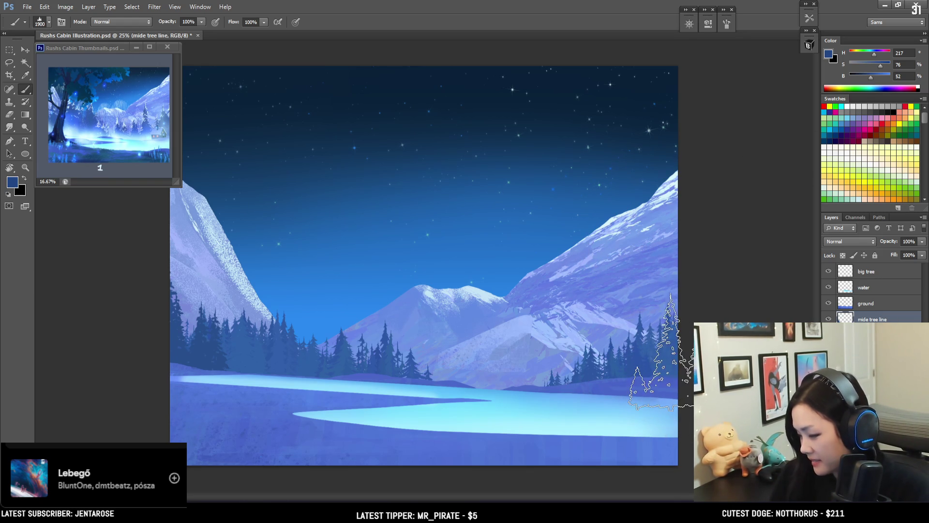
{"action": "key", "text": "bracketleft"}
{"action": "key", "text": "bracketleft"}
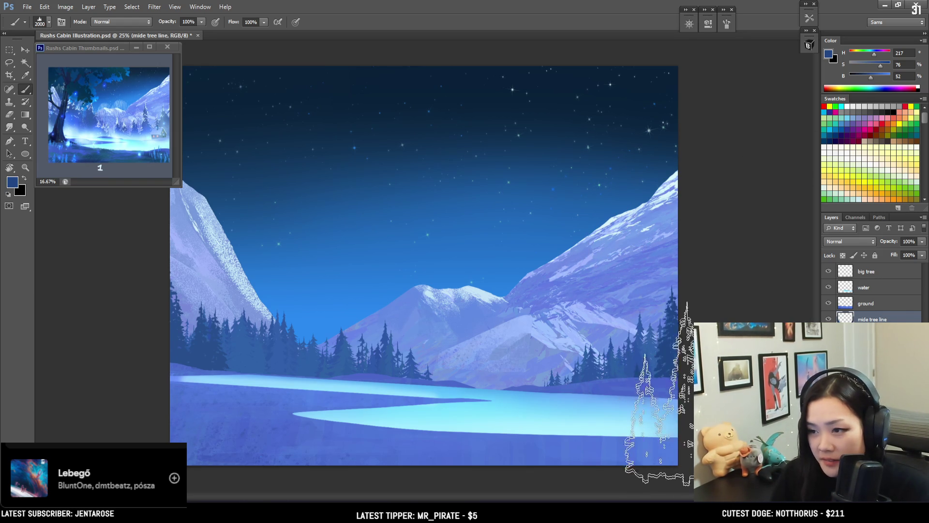
{"action": "left_click", "coordinate": [504, 363]}
{"action": "key", "text": "bracketleft"}
{"action": "key", "text": "bracketleft"}
{"action": "key", "text": "bracketleft"}
{"action": "key", "text": "bracketleft"}
{"action": "key", "text": "bracketleft"}
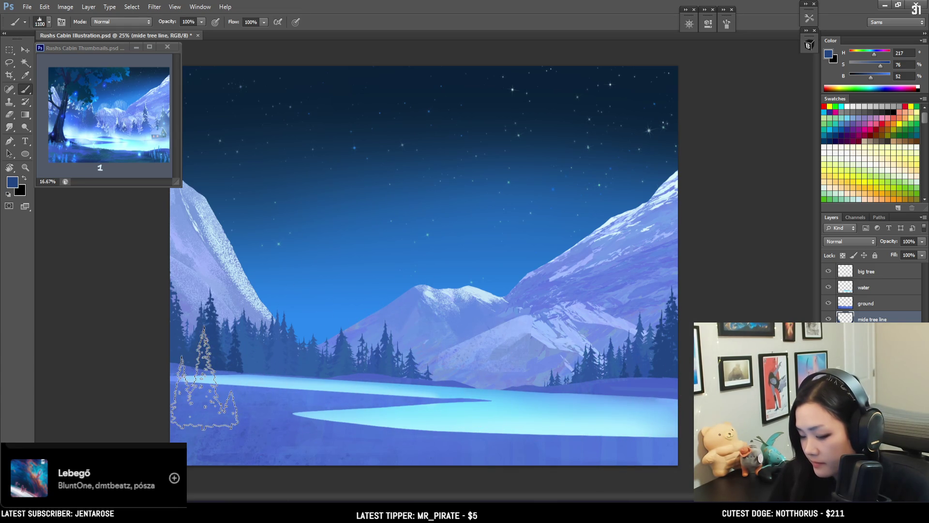
{"action": "left_click", "coordinate": [809, 46]}
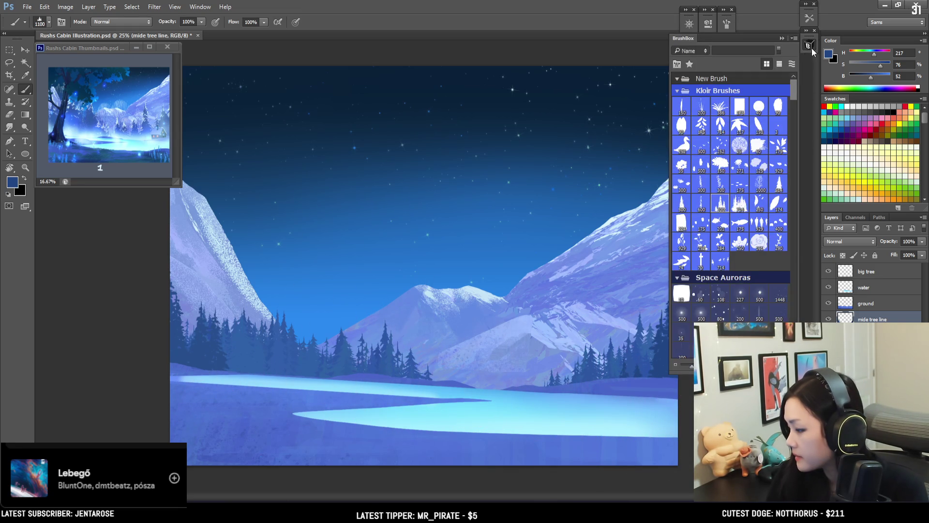
Try the 714 tree brush, then switch to the Single Pine brush and adjust its size
{"action": "left_click", "coordinate": [739, 207]}
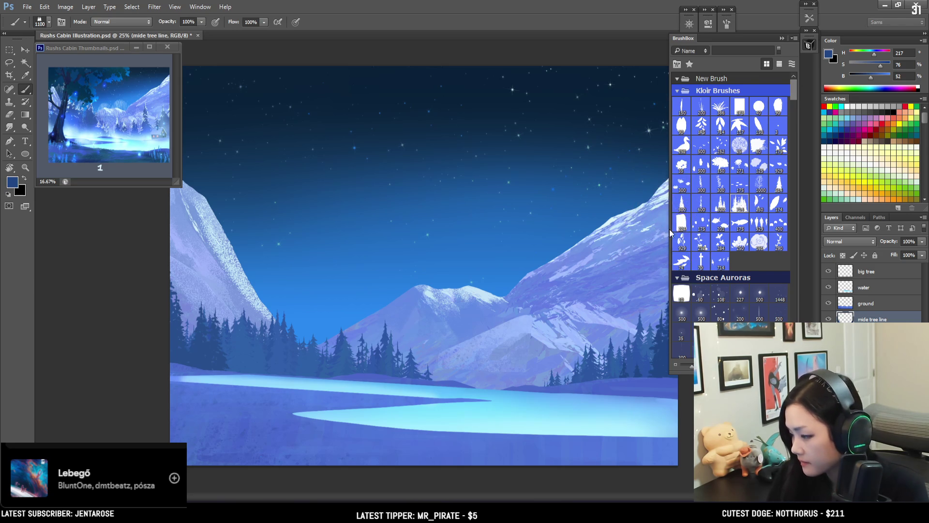
{"action": "left_click", "coordinate": [681, 208]}
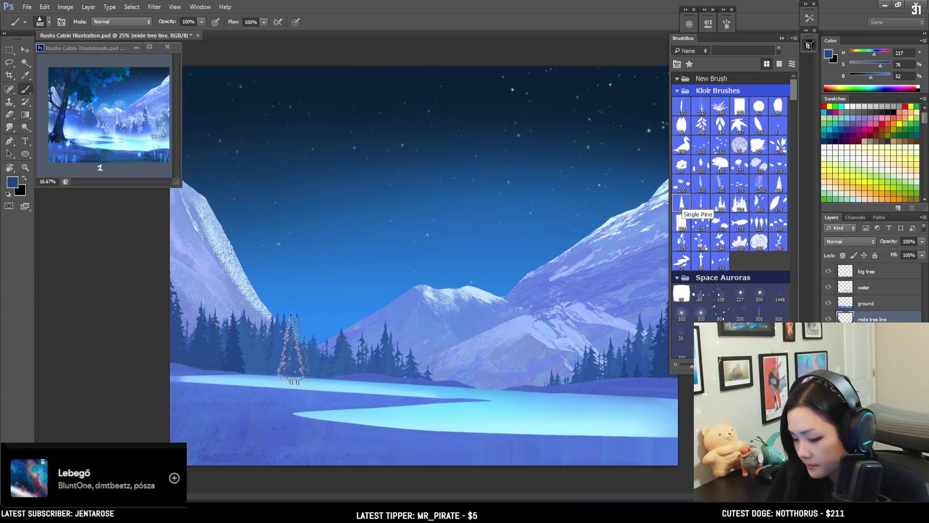
{"action": "key", "text": "bracketright"}
{"action": "key", "text": "bracketright"}
{"action": "key", "text": "bracketright"}
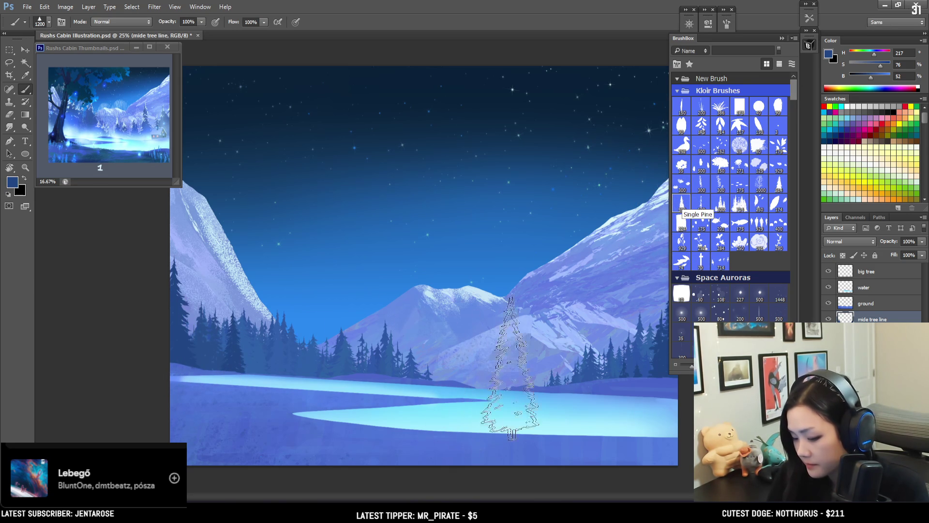
{"action": "left_click", "coordinate": [807, 51]}
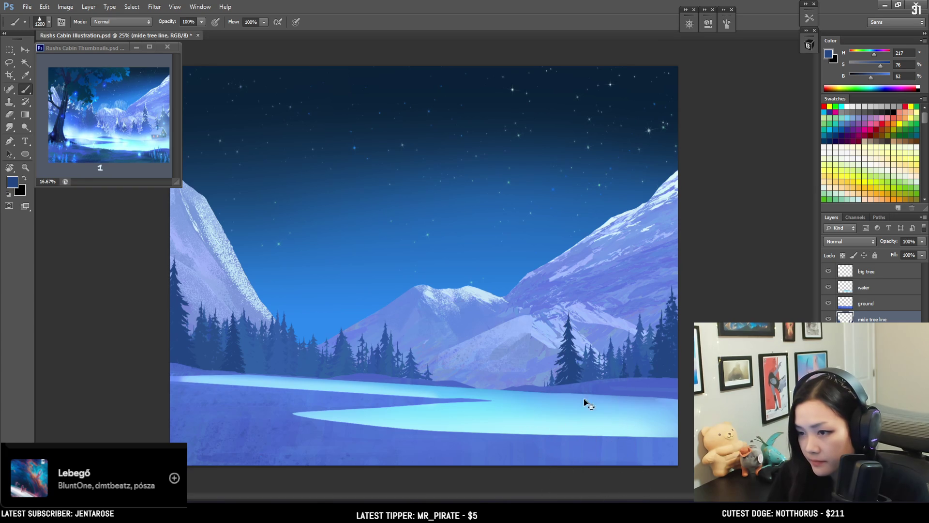
{"action": "key", "text": "bracketleft"}
{"action": "key", "text": "bracketleft"}
{"action": "key", "text": "bracketleft"}
{"action": "key", "text": "bracketleft"}
{"action": "key", "text": "bracketleft"}
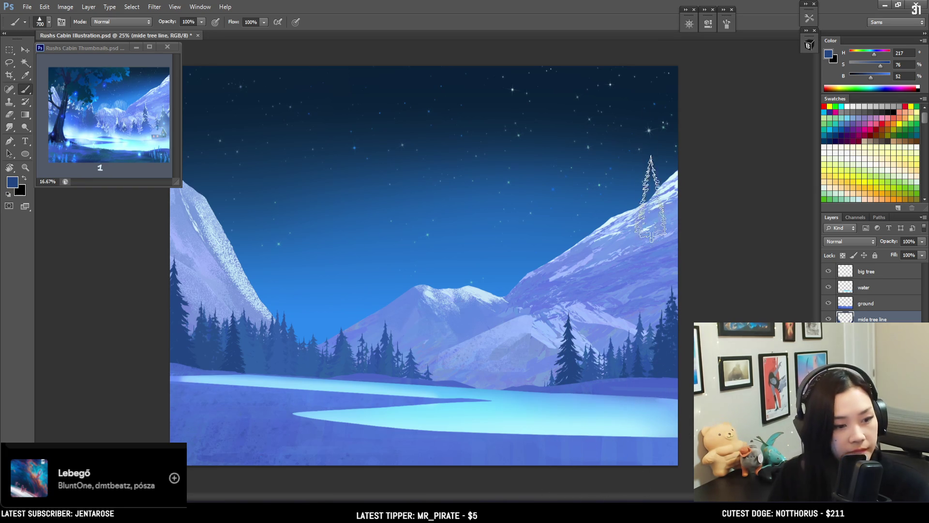
Save the illustration and load the tree-shaped 600 brush from BrushBox
{"action": "key", "text": "ctrl+s"}
{"action": "left_click", "coordinate": [808, 46]}
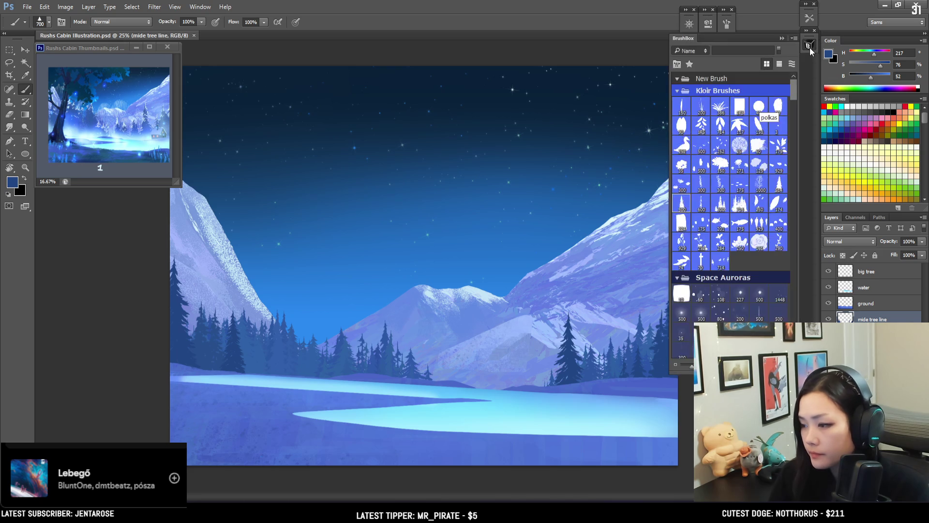
{"action": "left_click", "coordinate": [703, 205]}
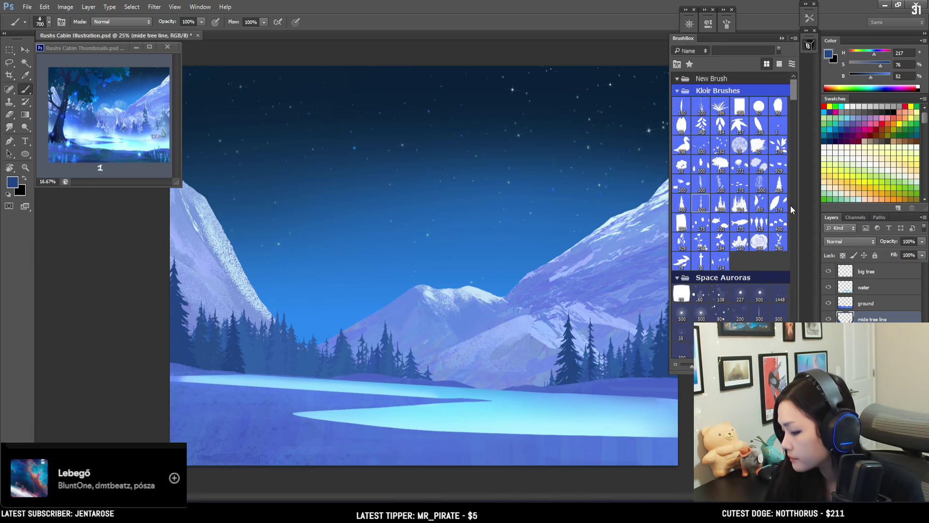
{"action": "left_click", "coordinate": [810, 46]}
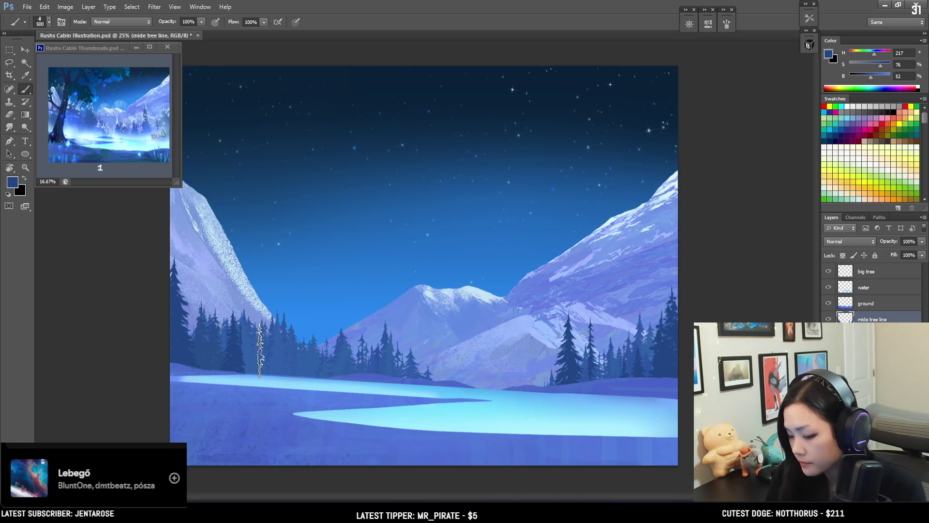
Rotate the brush tip angle, shrink the brush, then load the 714 tree-line brush from BrushBox
{"action": "left_click", "coordinate": [726, 23]}
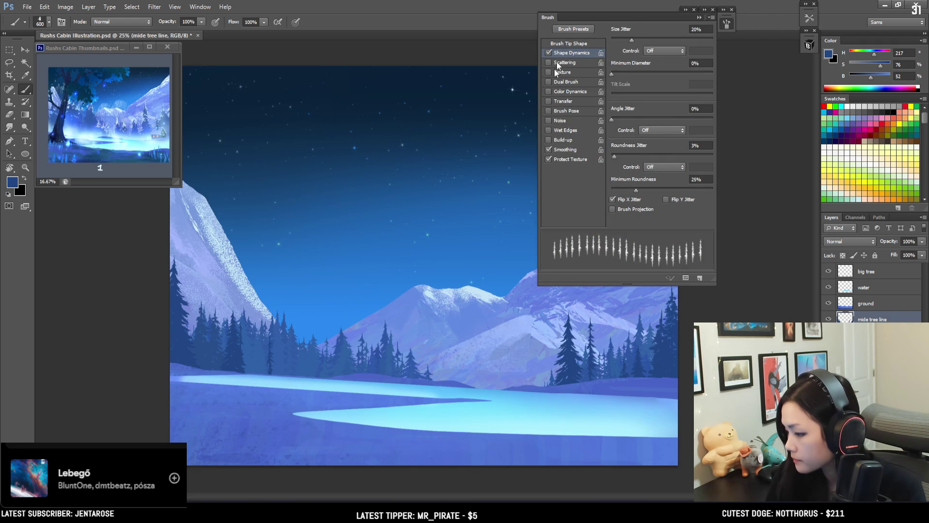
{"action": "left_click", "coordinate": [564, 44]}
{"action": "left_click_drag", "start_coordinate": [708, 144], "coordinate": [710, 141]}
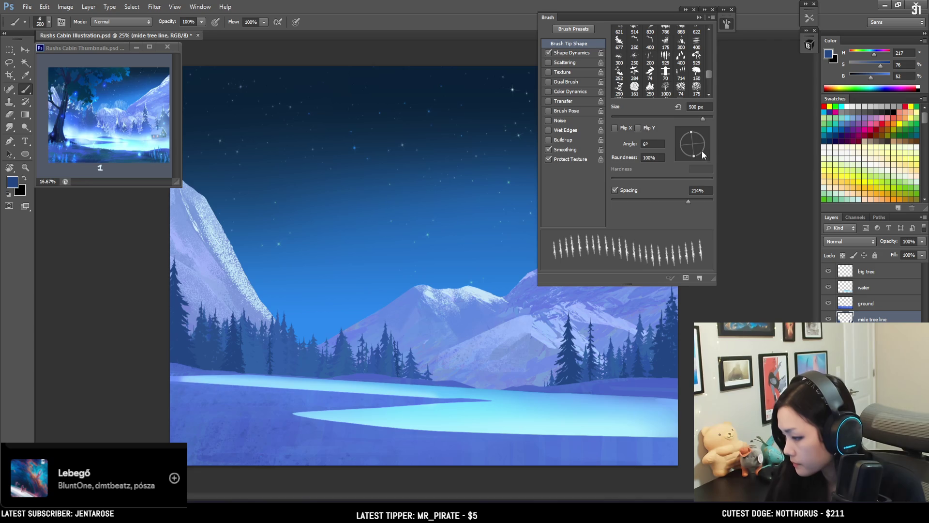
{"action": "left_click_drag", "start_coordinate": [704, 143], "coordinate": [708, 144]}
{"action": "key", "text": "bracketleft"}
{"action": "key", "text": "bracketleft"}
{"action": "key", "text": "bracketleft"}
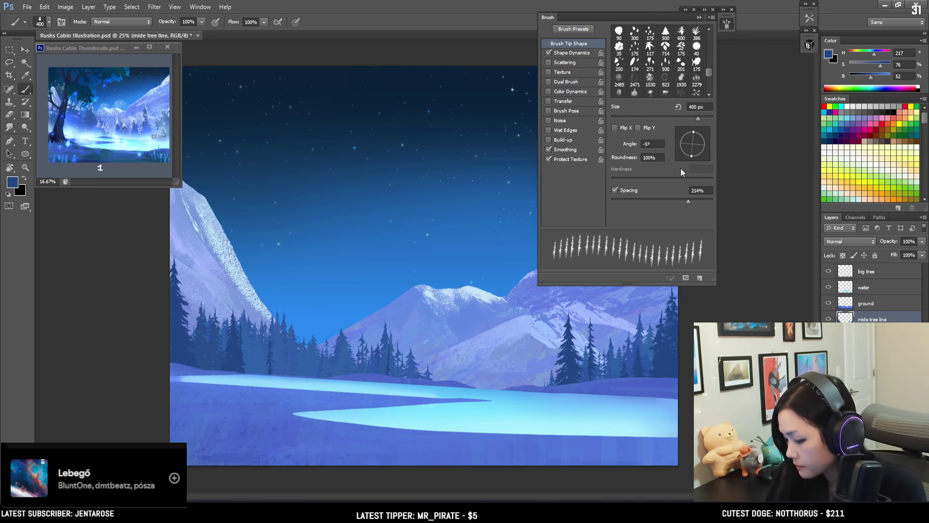
{"action": "left_click", "coordinate": [808, 45]}
{"action": "left_click", "coordinate": [741, 202]}
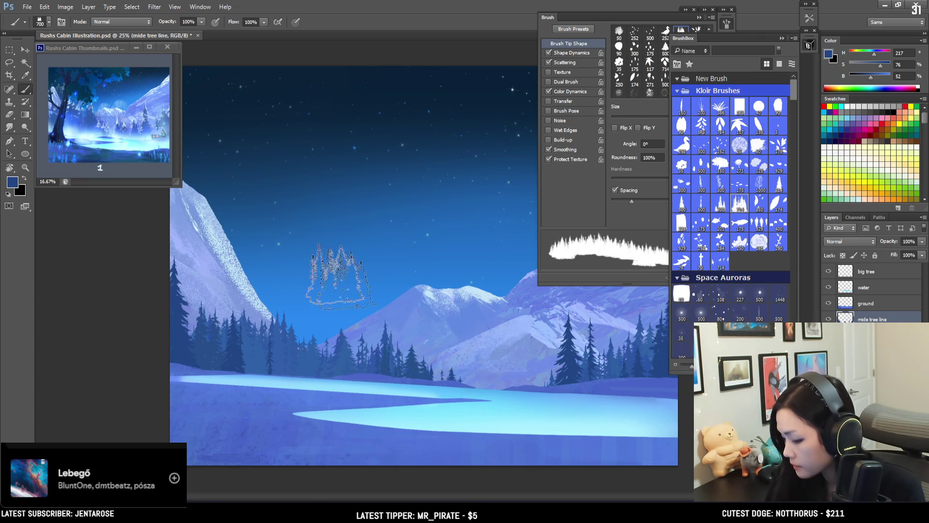
Sample a lighter blue, select the far tree line layer, and set the brush to 600
{"action": "key", "text": "bracketleft"}
{"action": "key", "text": "bracketleft"}
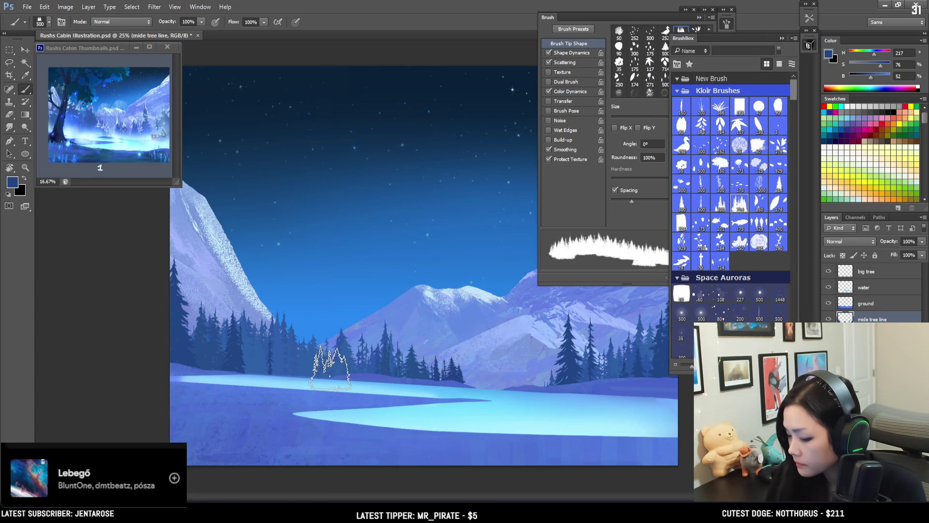
{"action": "left_click", "coordinate": [368, 365], "text": "alt"}
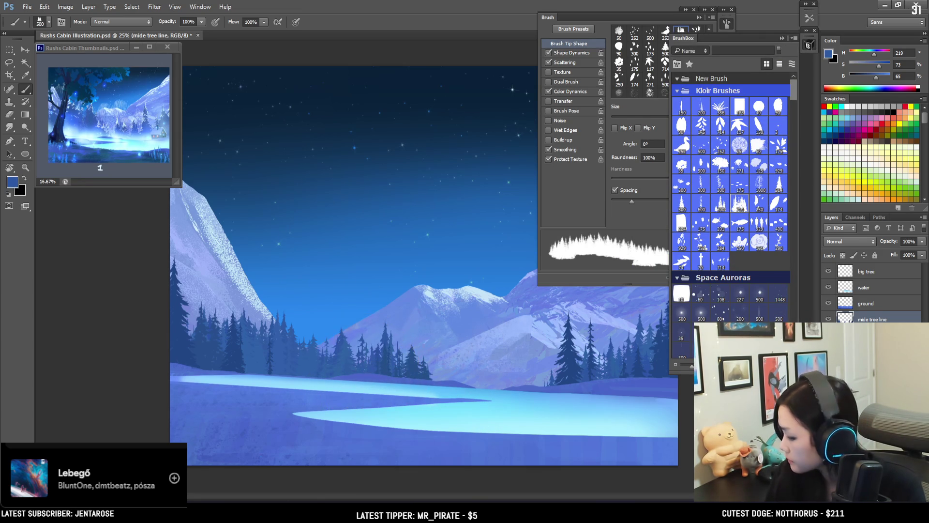
{"action": "key", "text": "alt+bracketleft"}
{"action": "key", "text": "bracketright"}
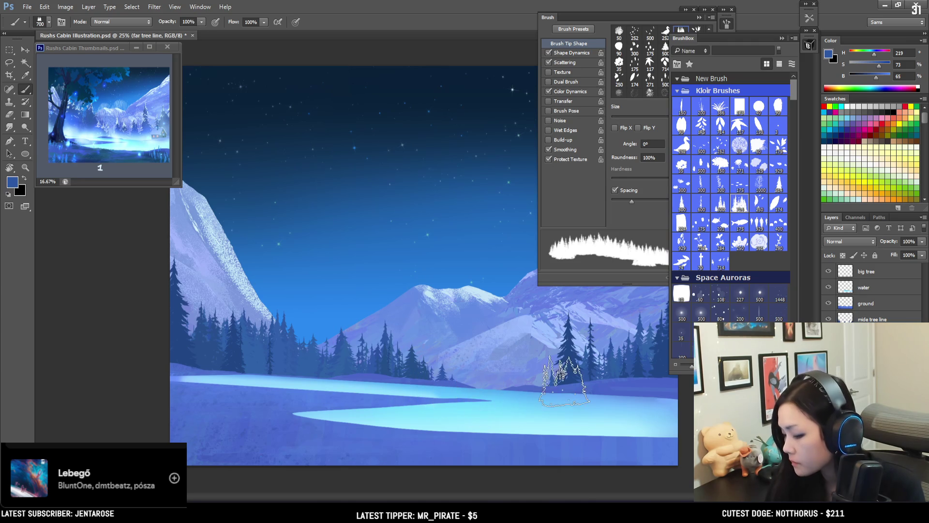
{"action": "key", "text": "bracketleft"}
{"action": "key", "text": "bracketleft"}
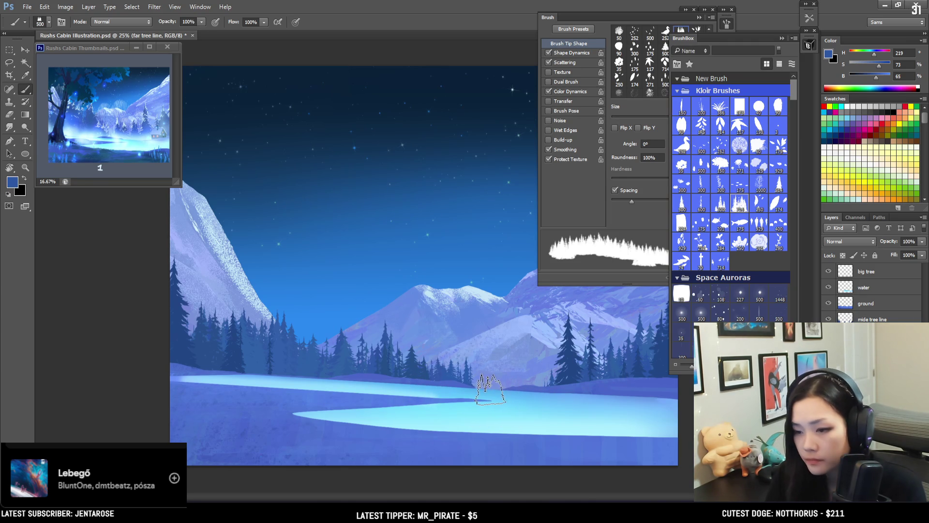
{"action": "key", "text": "bracketright"}
{"action": "key", "text": "bracketright"}
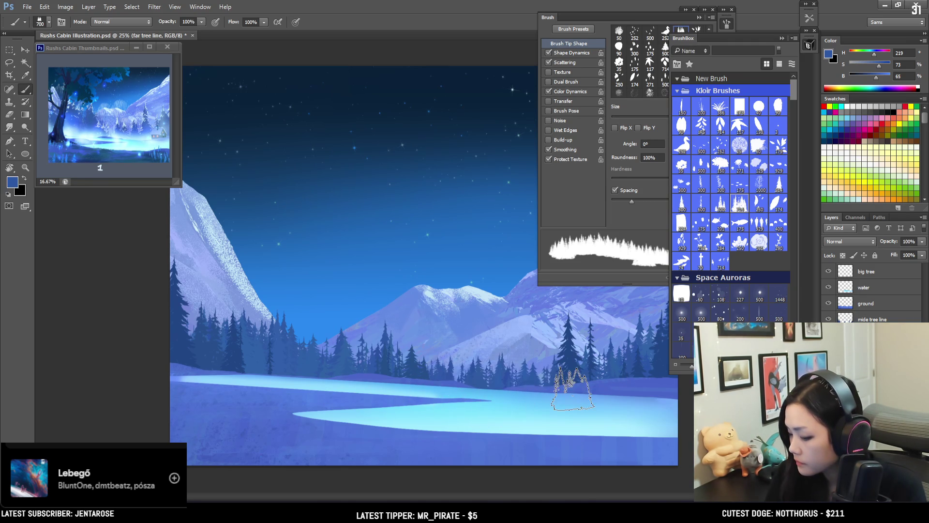
{"action": "key", "text": "bracketleft"}
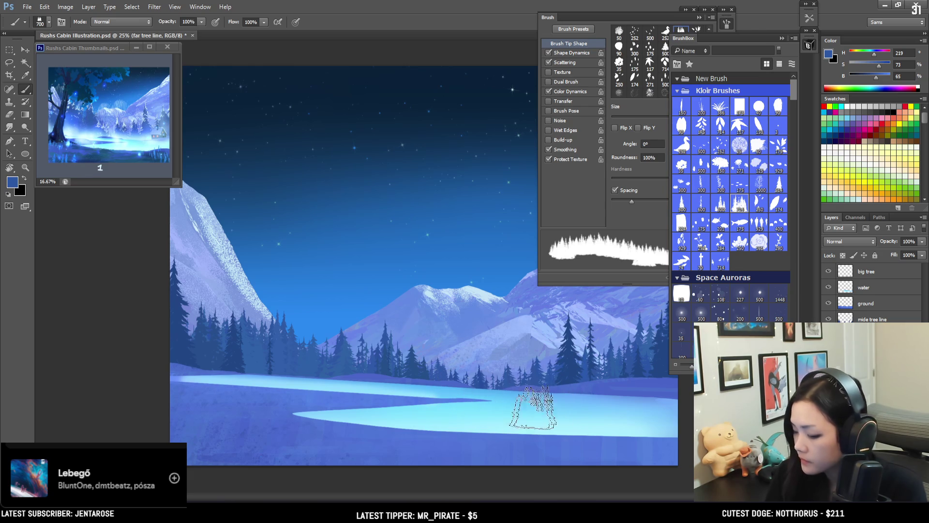
Pick a tree brush from the foliage sets and size it to 900
{"action": "scroll", "coordinate": [731, 193], "scroll_direction": "down", "scroll_amount": 5}
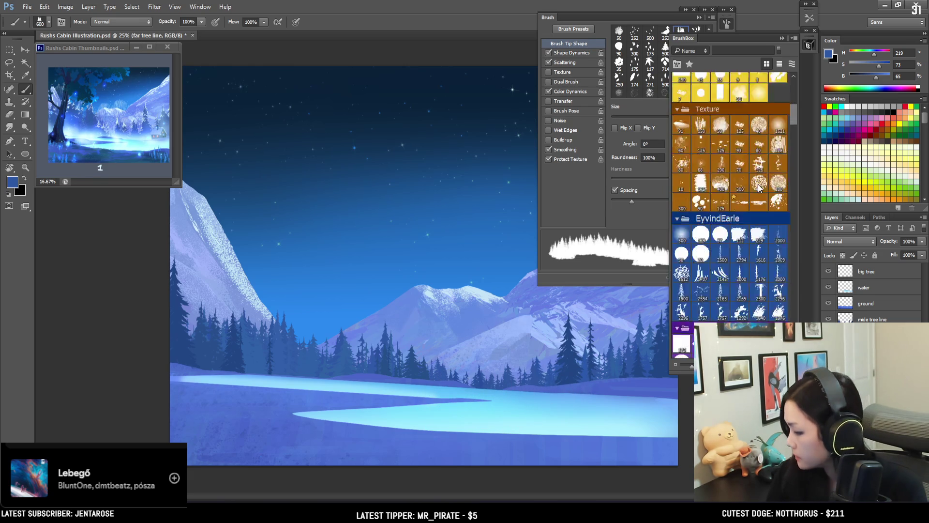
{"action": "scroll", "coordinate": [731, 193], "scroll_direction": "down", "scroll_amount": 3}
{"action": "left_click", "coordinate": [725, 25]}
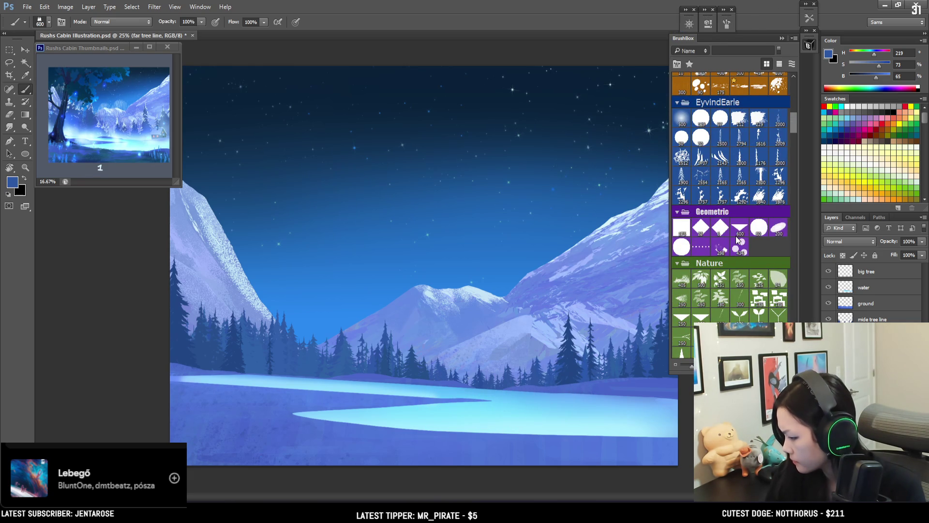
{"action": "scroll", "coordinate": [737, 239], "scroll_direction": "down", "scroll_amount": 5}
{"action": "scroll", "coordinate": [735, 150], "scroll_direction": "down", "scroll_amount": 5}
{"action": "scroll", "coordinate": [737, 175], "scroll_direction": "down", "scroll_amount": 5}
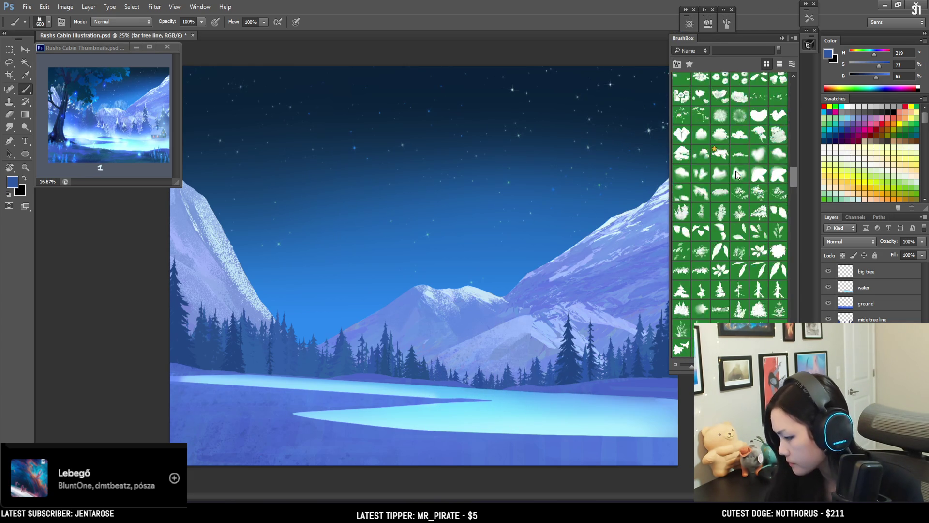
{"action": "left_click", "coordinate": [685, 310]}
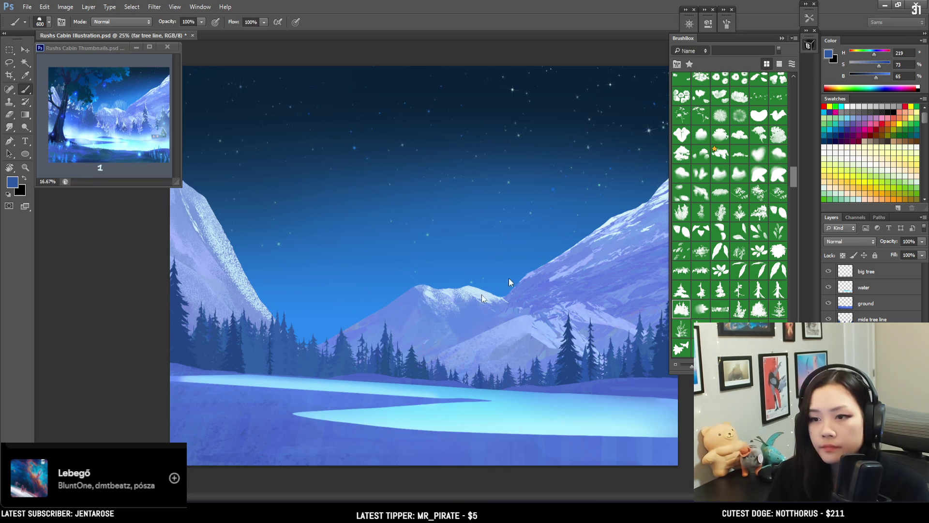
{"action": "key", "text": "bracketright"}
{"action": "key", "text": "bracketright"}
{"action": "key", "text": "bracketright"}
{"action": "key", "text": "bracketleft"}
{"action": "key", "text": "bracketleft"}
{"action": "key", "text": "bracketright"}
{"action": "key", "text": "bracketright"}
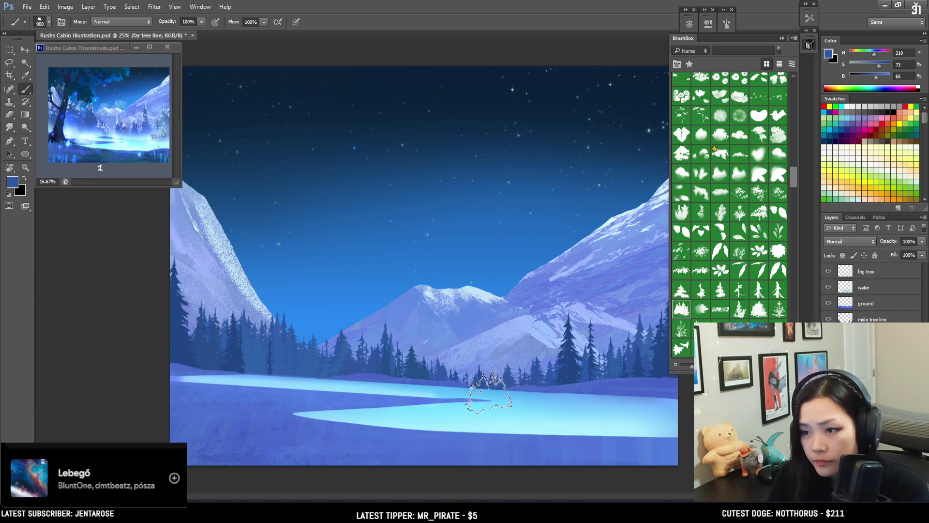
Keep the brush at 900 and create a new layer above mide tree line
{"action": "left_click", "coordinate": [808, 45]}
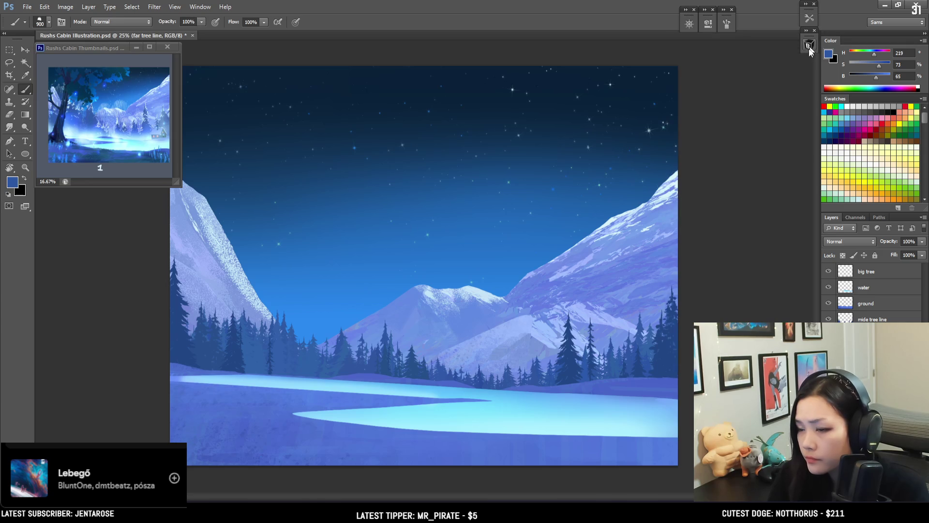
{"action": "key", "text": "bracketright"}
{"action": "key", "text": "bracketright"}
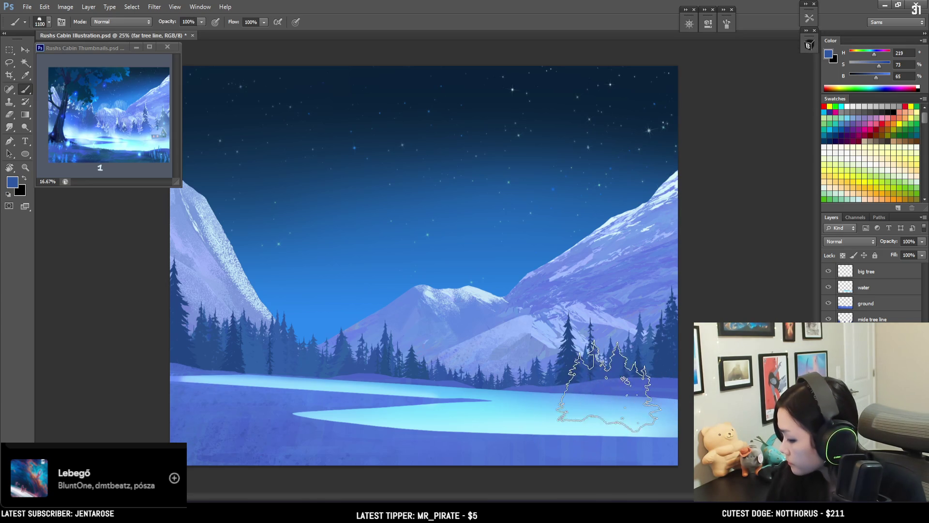
{"action": "key", "text": "bracketleft"}
{"action": "key", "text": "bracketleft"}
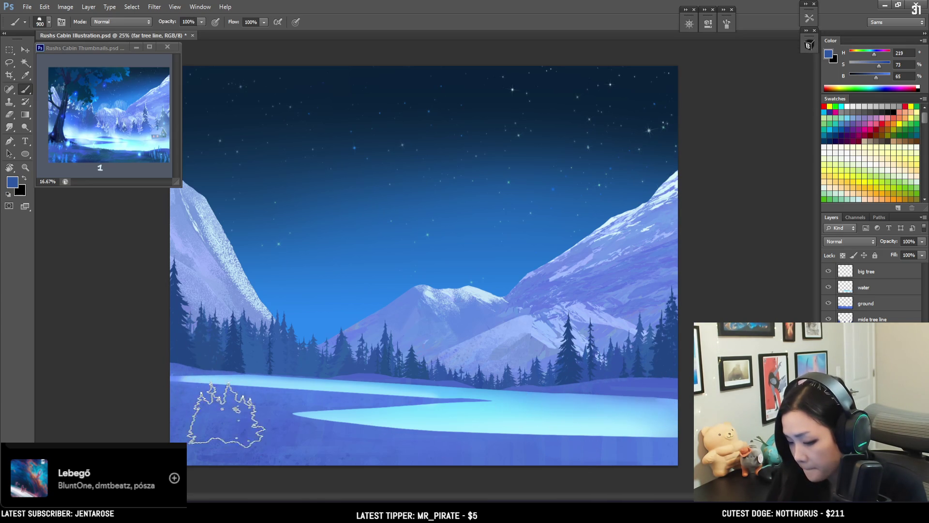
{"action": "left_click", "coordinate": [857, 319]}
{"action": "key", "text": "ctrl+shift+alt+n"}
{"action": "type", "text": "dead t"}
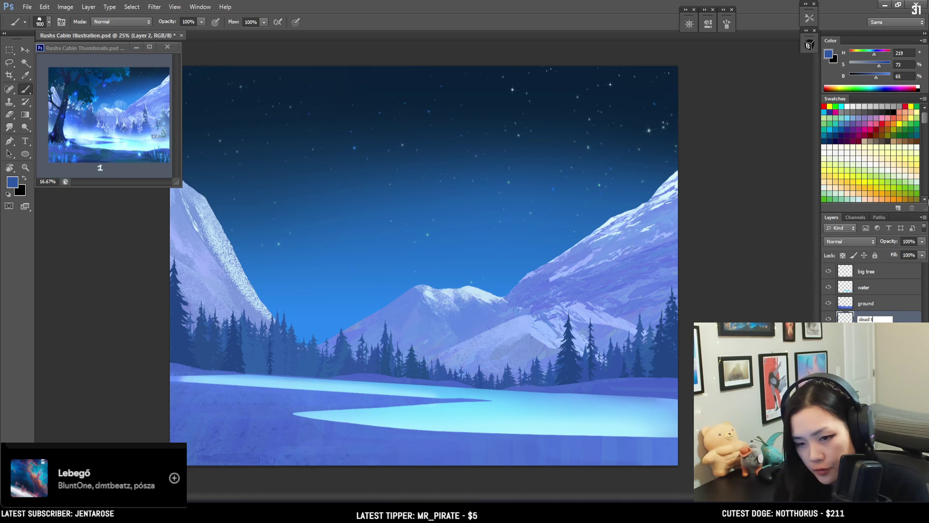
Name the layer 'dead trees', then load the 1000 and bare-tree 151 brushes from BrushBox
{"action": "type", "text": "rees"}
{"action": "key", "text": "Return"}
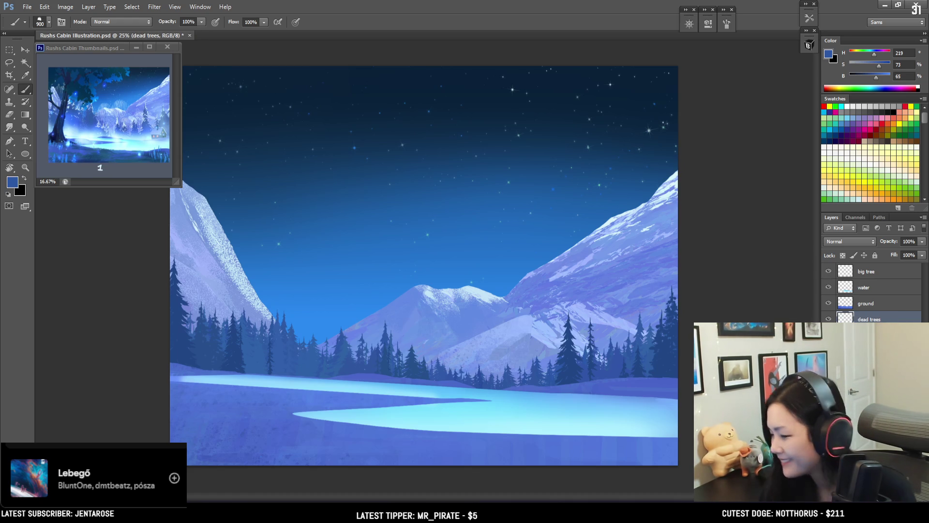
{"action": "left_click", "coordinate": [808, 45]}
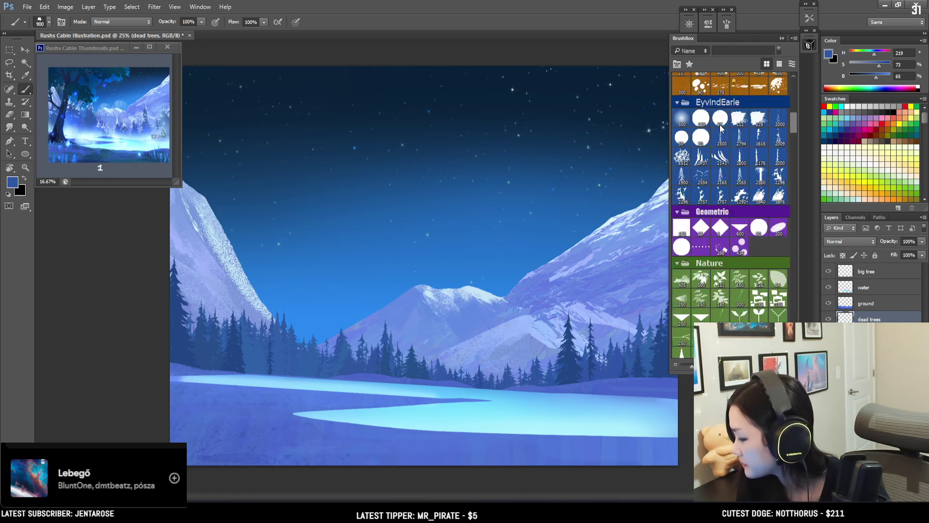
{"action": "scroll", "coordinate": [722, 126], "scroll_direction": "up", "scroll_amount": 1}
{"action": "scroll", "coordinate": [745, 150], "scroll_direction": "down", "scroll_amount": 1}
{"action": "scroll", "coordinate": [767, 177], "scroll_direction": "up", "scroll_amount": 1}
{"action": "left_click", "coordinate": [758, 186]}
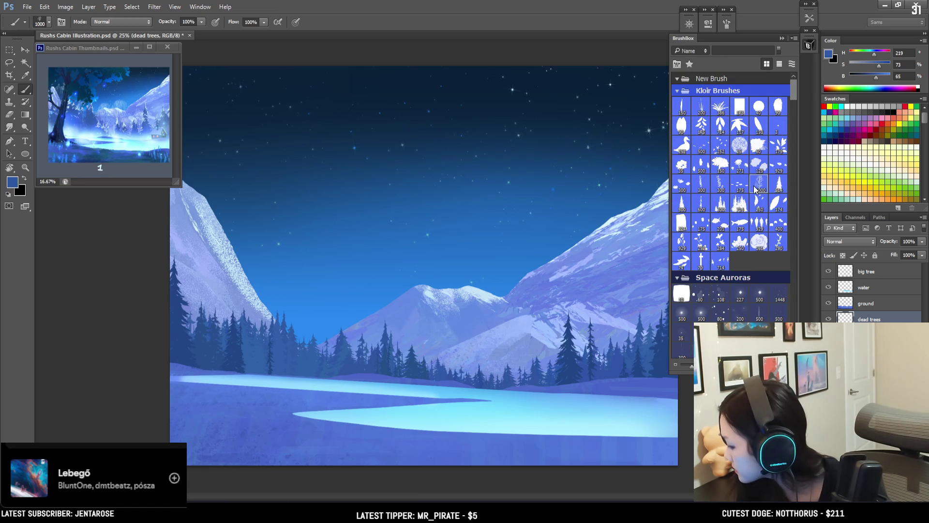
{"action": "left_click", "coordinate": [761, 242]}
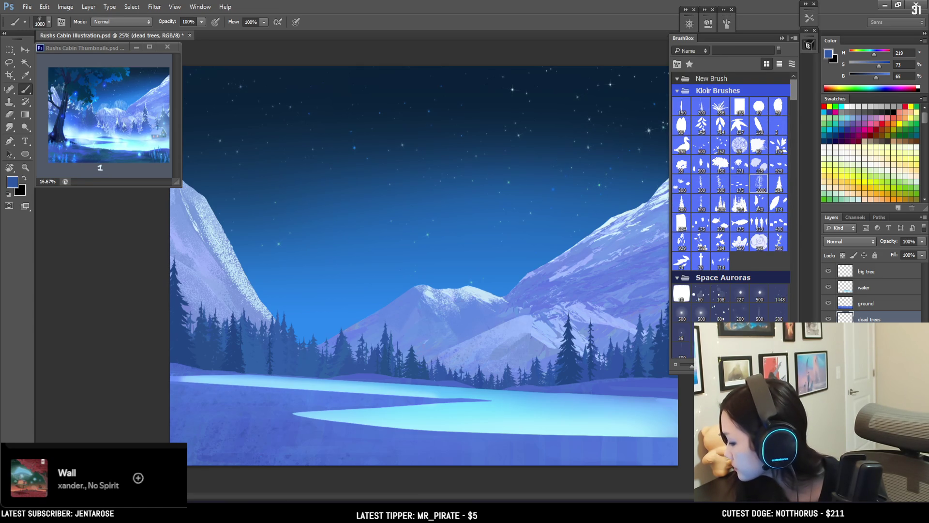
Undo trial bare-tree stamps, enlarge and zoom into the thumbnail reference, then close it
{"action": "left_click_drag", "start_coordinate": [269, 334], "coordinate": [556, 347]}
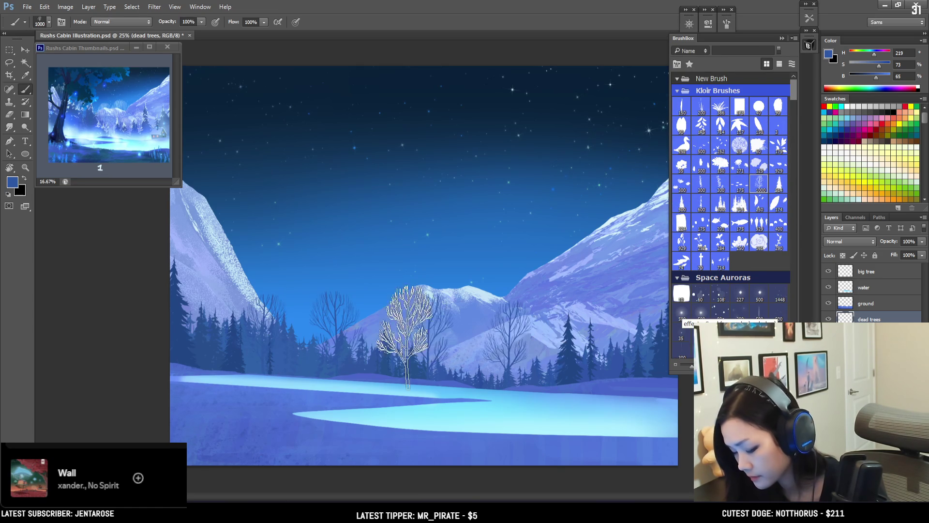
{"action": "key", "text": "ctrl+z"}
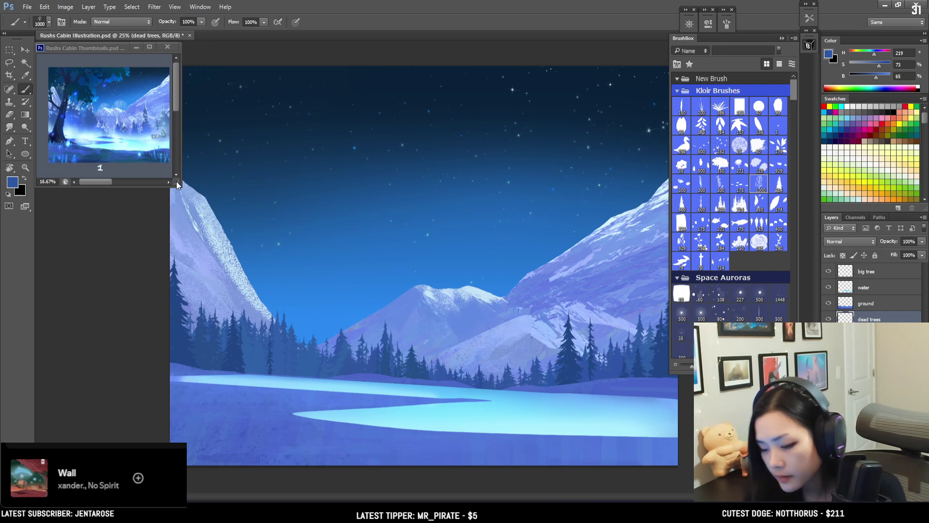
{"action": "left_click_drag", "start_coordinate": [176, 181], "coordinate": [406, 292]}
{"action": "key", "text": "ctrl+plus"}
{"action": "key", "text": "ctrl+plus"}
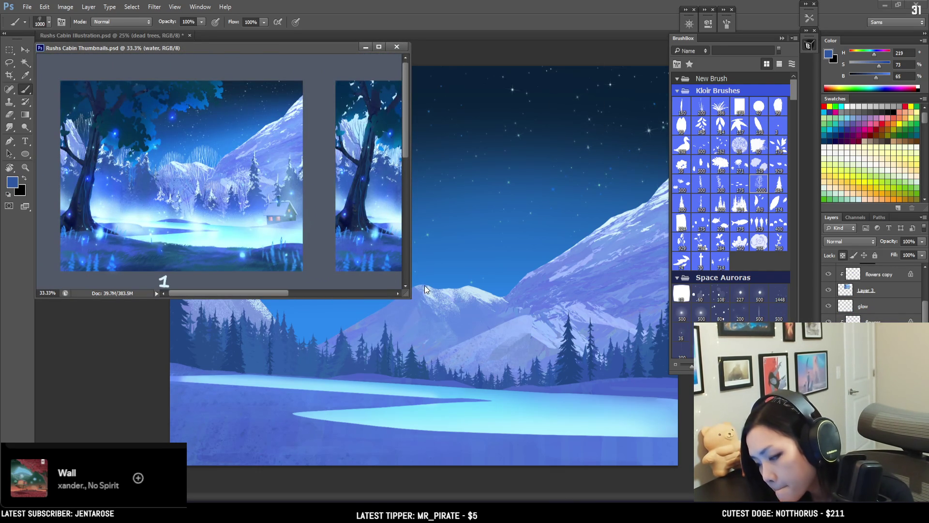
{"action": "left_click_drag", "start_coordinate": [406, 293], "coordinate": [305, 256]}
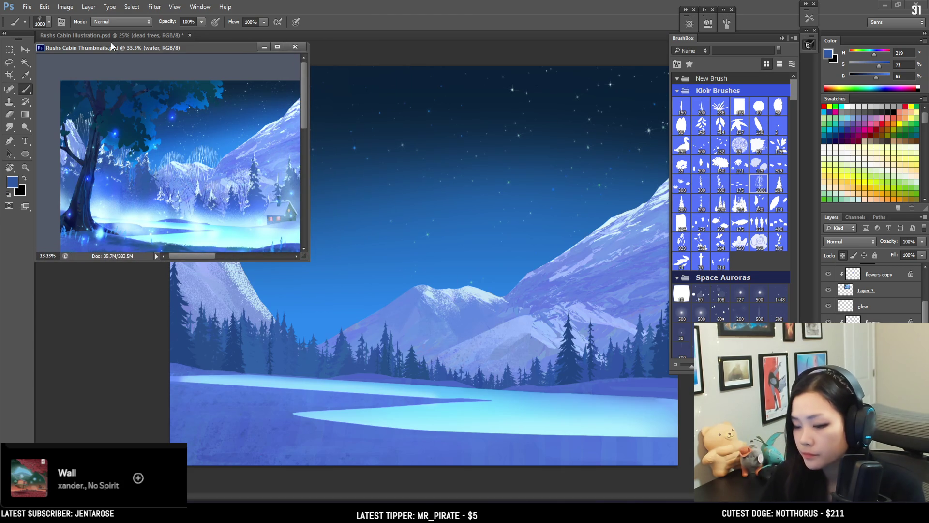
{"action": "left_click_drag", "start_coordinate": [207, 169], "coordinate": [170, 116]}
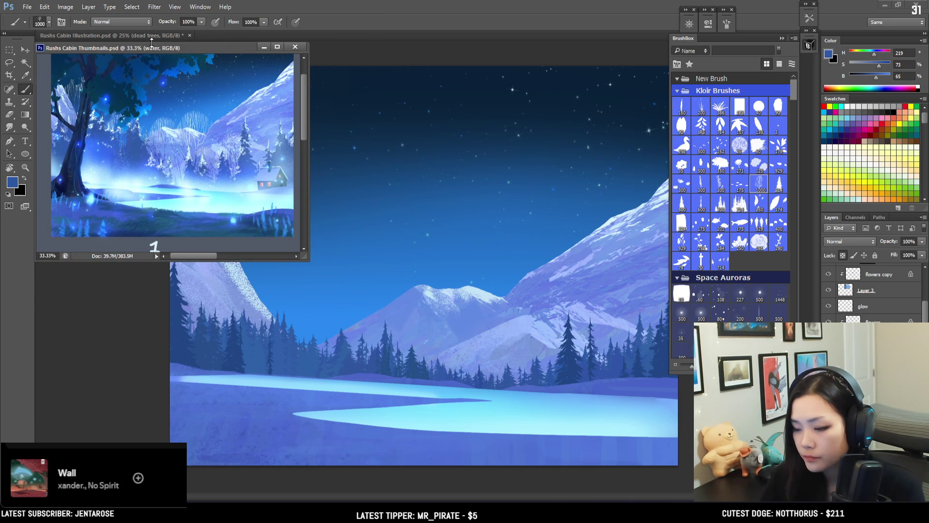
{"action": "key", "text": "ctrl+w"}
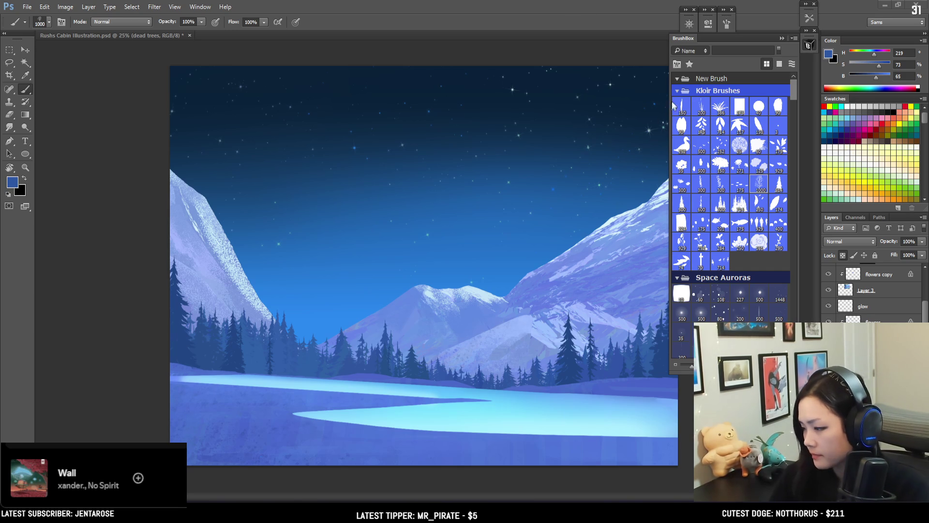
Collapse the BrushBox panel so the whole landscape canvas is visible
{"action": "scroll", "coordinate": [871, 290], "scroll_direction": "up", "scroll_amount": 3}
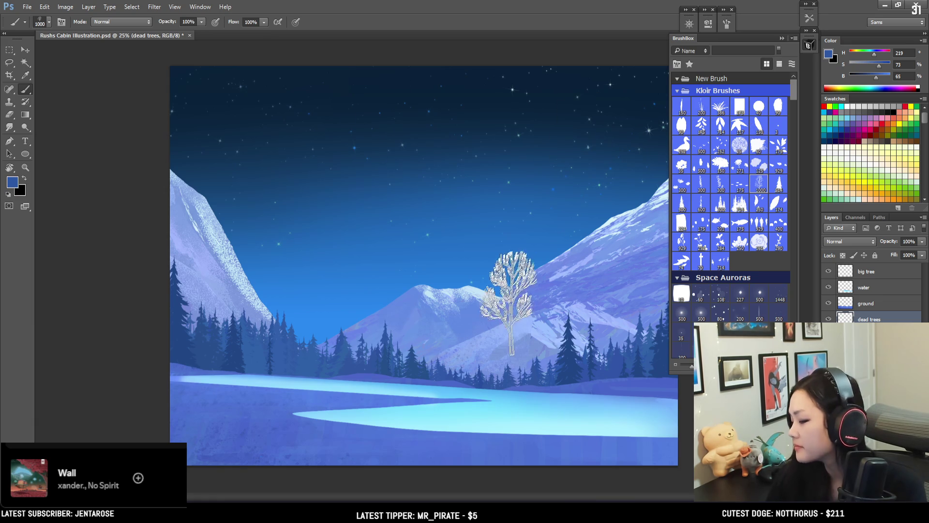
{"action": "left_click", "coordinate": [809, 45]}
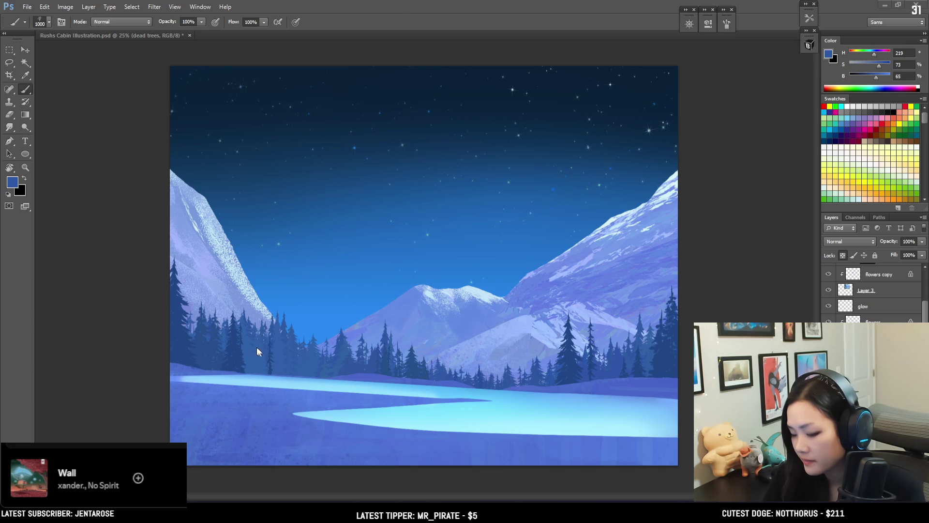
Sample a darker blue from the pines, trial-stamp bare trees in the left treeline, then undo them
{"action": "left_click_drag", "start_coordinate": [262, 350], "coordinate": [271, 350], "text": "ctrl"}
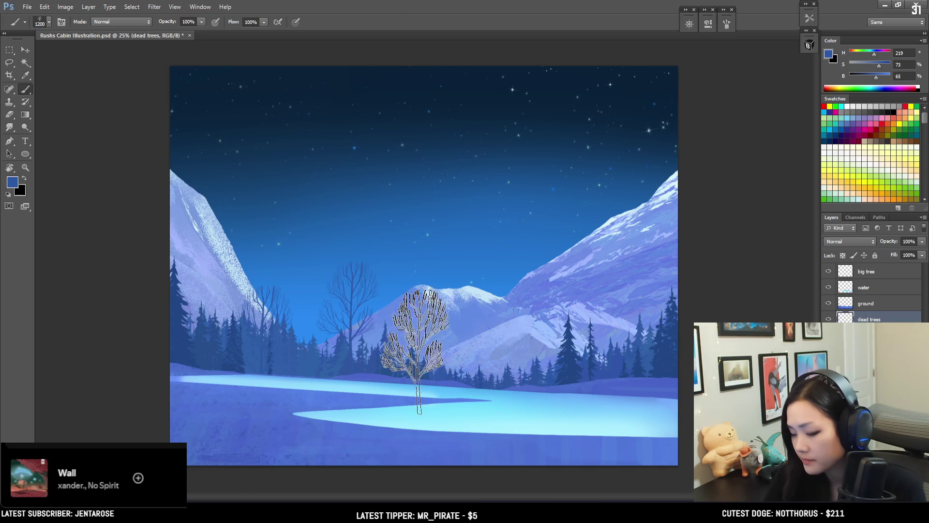
{"action": "left_click", "coordinate": [224, 353], "text": "alt"}
{"action": "key", "text": "bracketright"}
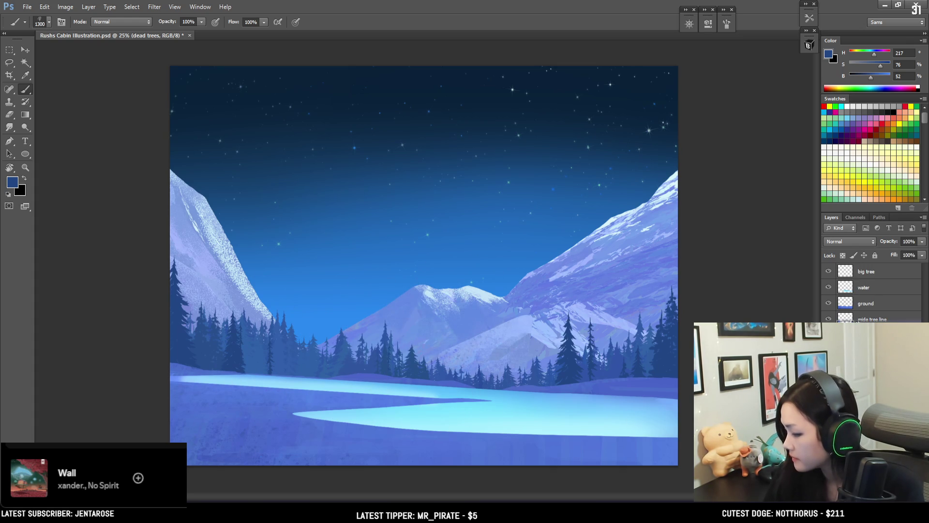
{"action": "key", "text": "bracketleft"}
{"action": "key", "text": "bracketleft"}
{"action": "key", "text": "bracketleft"}
{"action": "left_click", "coordinate": [238, 332]}
{"action": "left_click", "coordinate": [335, 342]}
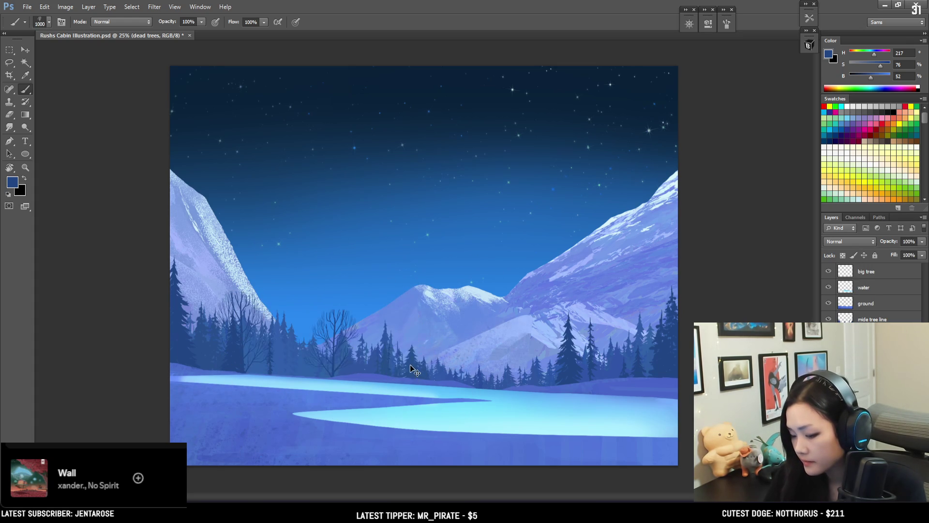
{"action": "key", "text": "ctrl+alt+z"}
{"action": "key", "text": "ctrl+alt+z"}
{"action": "key", "text": "bracketleft"}
{"action": "key", "text": "bracketleft"}
{"action": "key", "text": "bracketleft"}
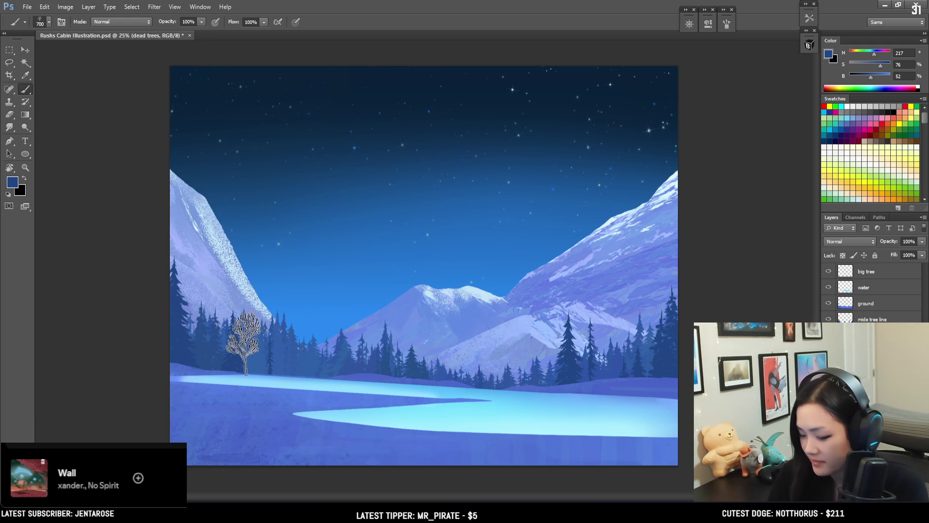
Resample the pine colour, lower Brightness to 46, and stamp a small bare tree among the pines
{"action": "left_click", "coordinate": [241, 349], "text": "alt"}
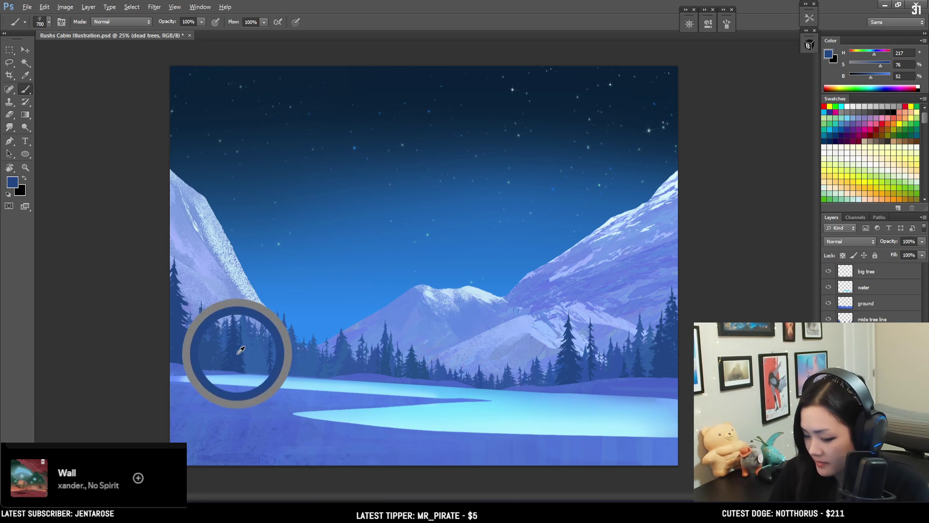
{"action": "left_click_drag", "start_coordinate": [870, 77], "coordinate": [869, 78]}
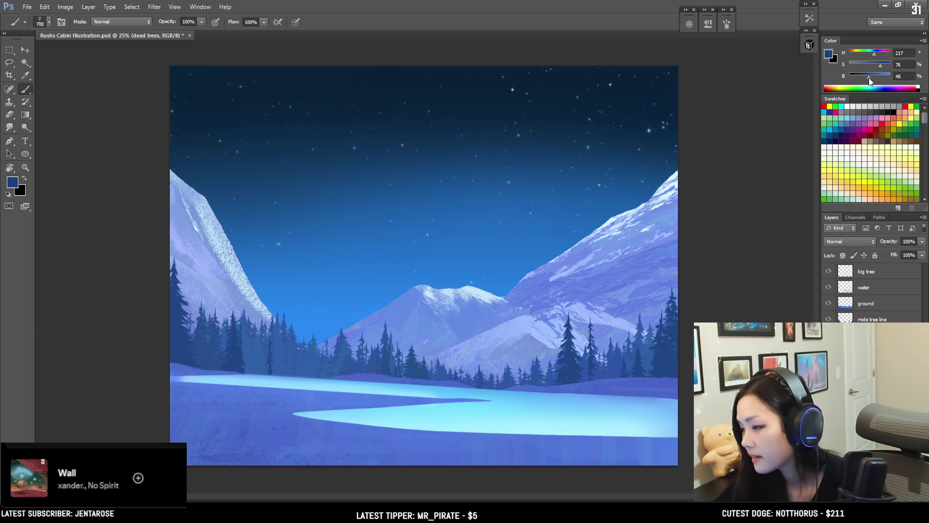
{"action": "key", "text": "bracketleft"}
{"action": "key", "text": "bracketleft"}
{"action": "key", "text": "bracketleft"}
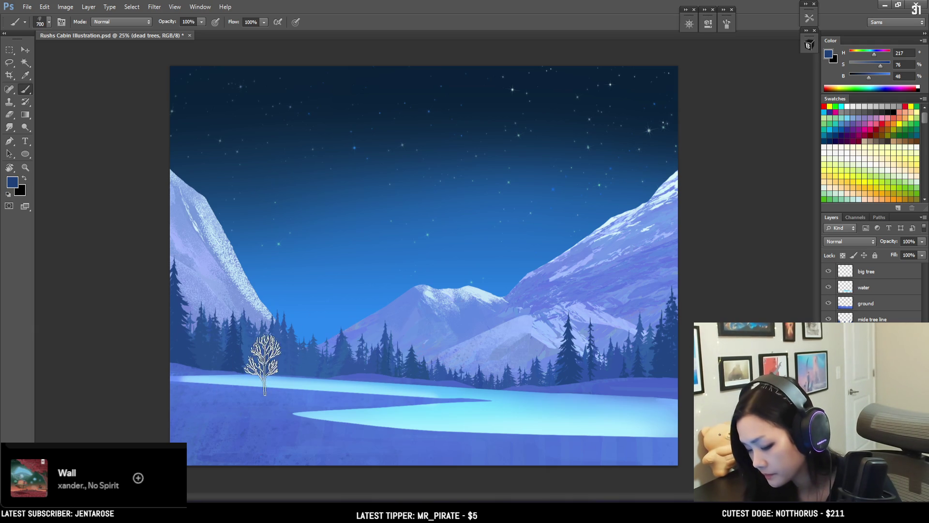
{"action": "left_click", "coordinate": [312, 356]}
{"action": "key", "text": "bracketright"}
{"action": "key", "text": "bracketright"}
{"action": "key", "text": "bracketright"}
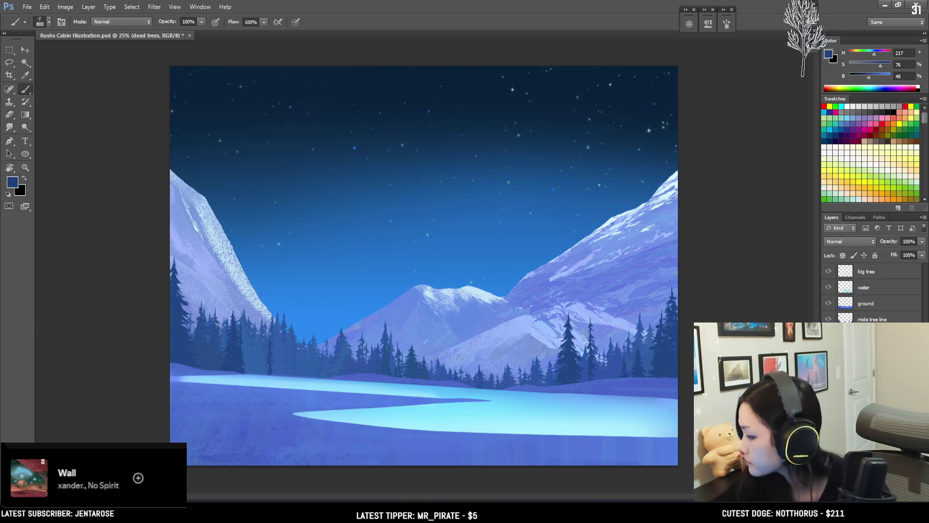
{"action": "left_click", "coordinate": [707, 23]}
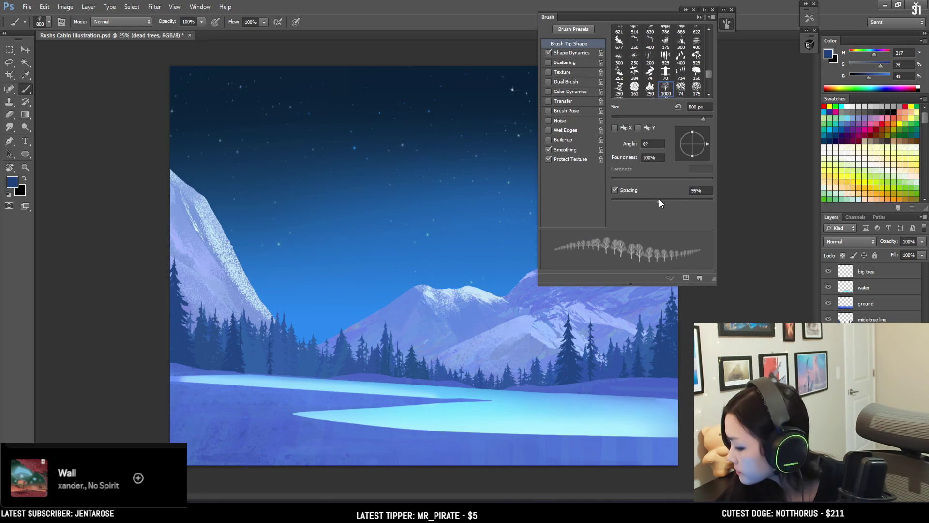
Paint rows of bare trees across the central and right treeline, undoing the oversized ones
{"action": "left_click", "coordinate": [809, 45]}
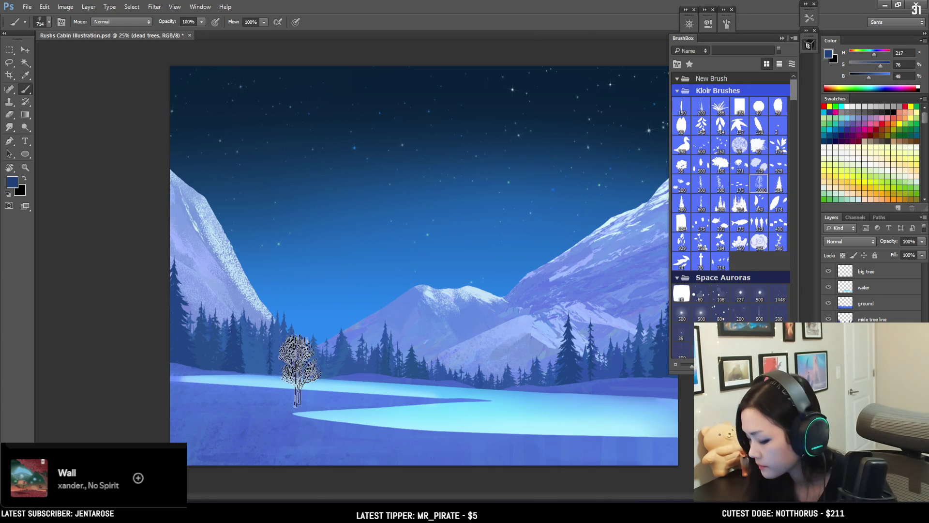
{"action": "key", "text": "bracketleft"}
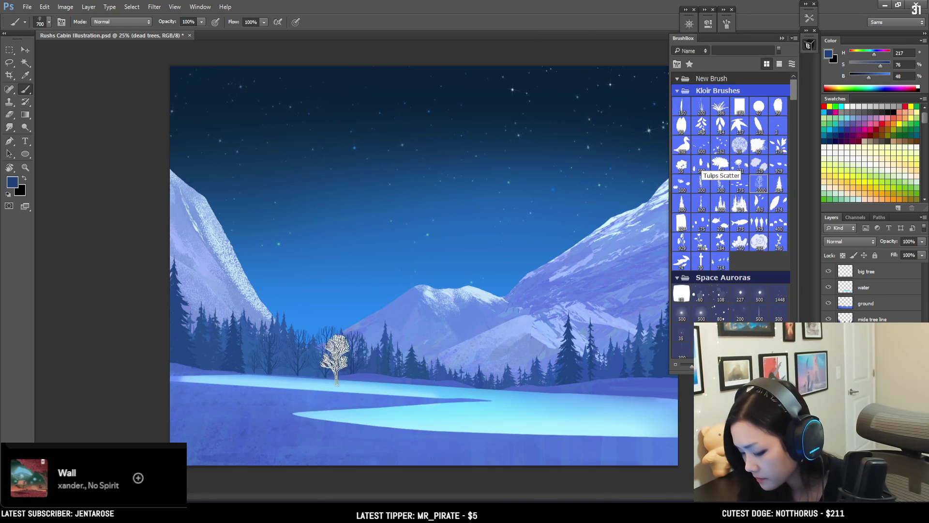
{"action": "key", "text": "bracketleft"}
{"action": "key", "text": "bracketleft"}
{"action": "key", "text": "bracketleft"}
{"action": "left_click_drag", "start_coordinate": [302, 355], "coordinate": [319, 353]}
{"action": "key", "text": "bracketright"}
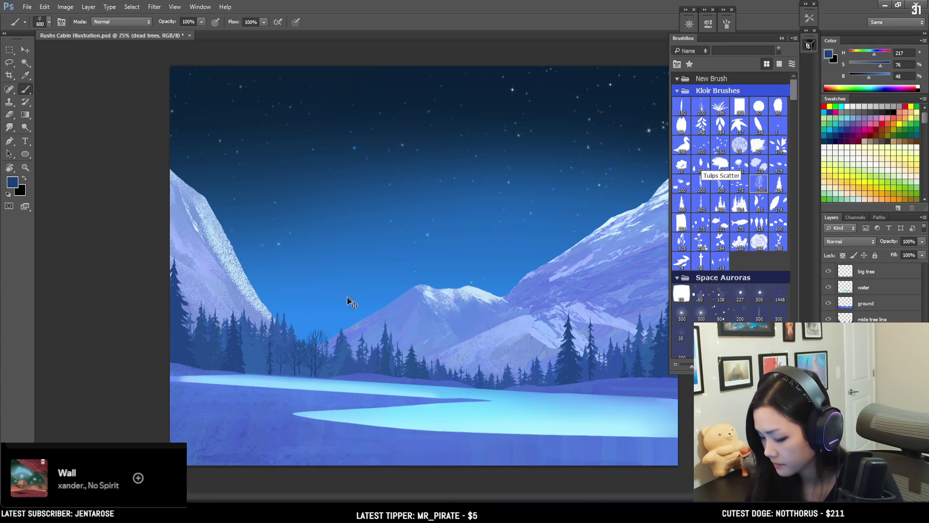
{"action": "key", "text": "bracketright"}
{"action": "key", "text": "bracketright"}
{"action": "left_click_drag", "start_coordinate": [382, 358], "coordinate": [486, 360]}
{"action": "key", "text": "bracketright"}
{"action": "key", "text": "bracketleft"}
{"action": "key", "text": "bracketleft"}
{"action": "key", "text": "bracketleft"}
{"action": "key", "text": "ctrl+z"}
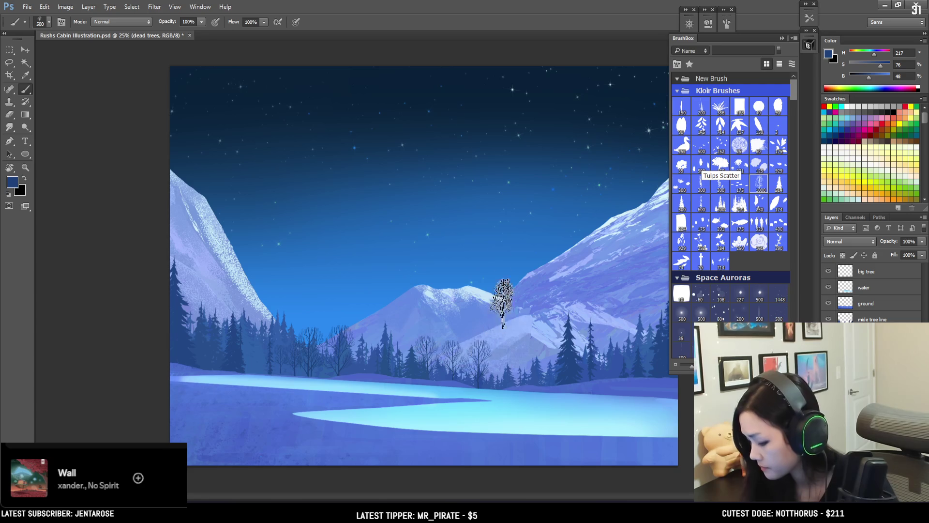
{"action": "key", "text": "e"}
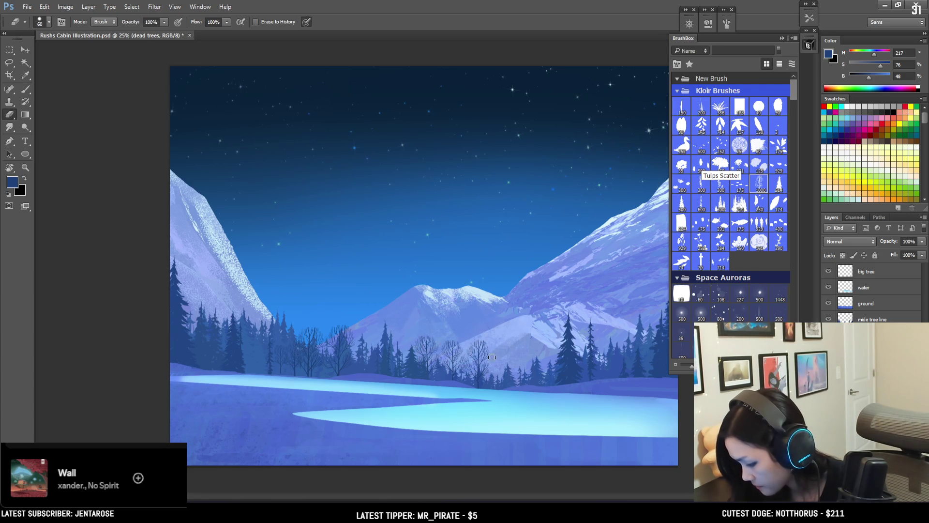
{"action": "key", "text": "b"}
{"action": "left_click_drag", "start_coordinate": [513, 361], "coordinate": [537, 361]}
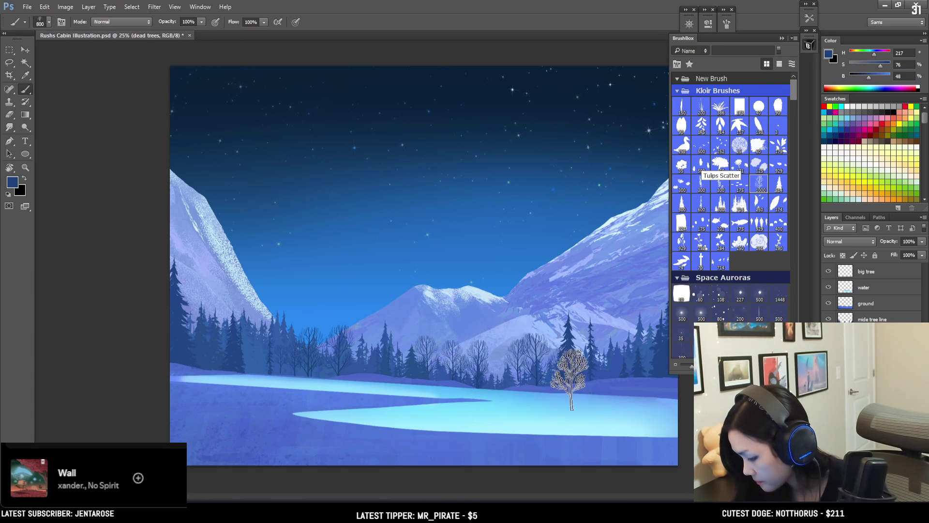
With a larger tree preset, stamp a big bare tree on the right and one on the left slope in a slightly darker colour
{"action": "left_click", "coordinate": [760, 184]}
{"action": "left_click", "coordinate": [809, 45]}
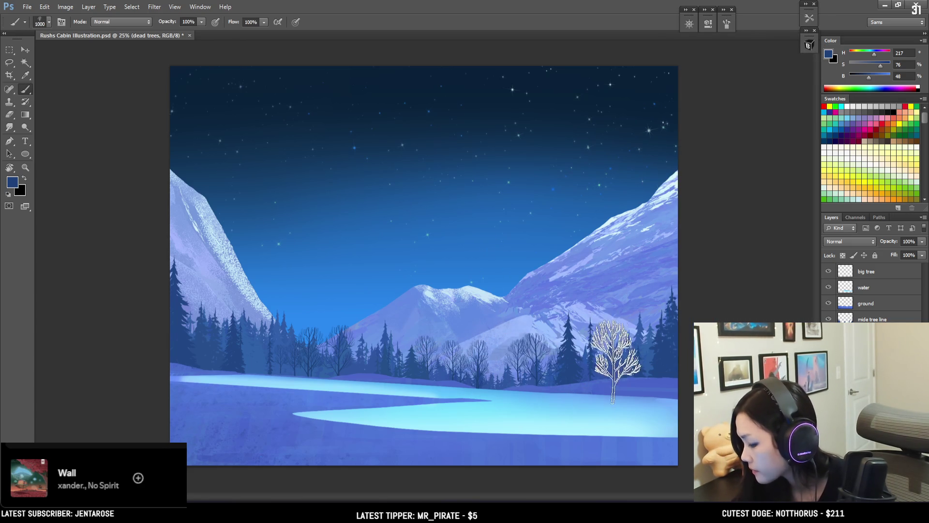
{"action": "left_click", "coordinate": [639, 334]}
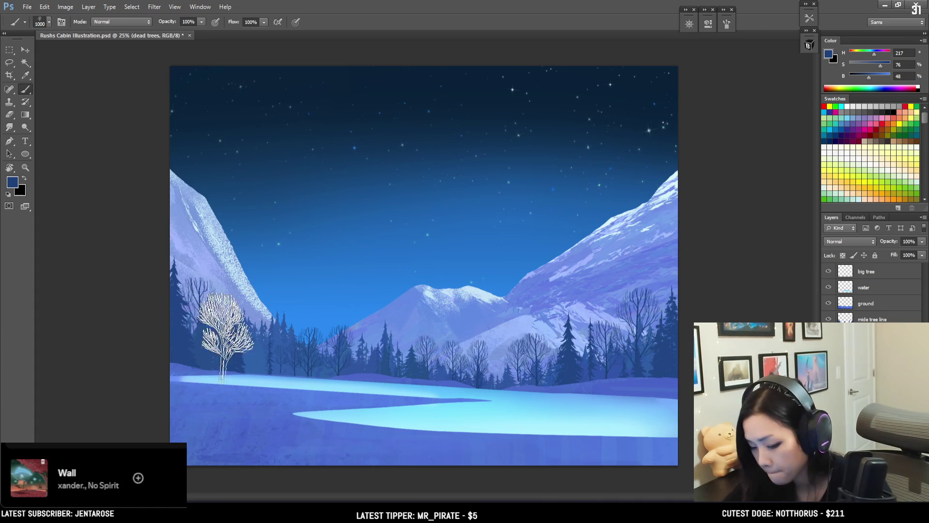
{"action": "left_click_drag", "start_coordinate": [867, 79], "coordinate": [865, 78]}
{"action": "left_click", "coordinate": [222, 333]}
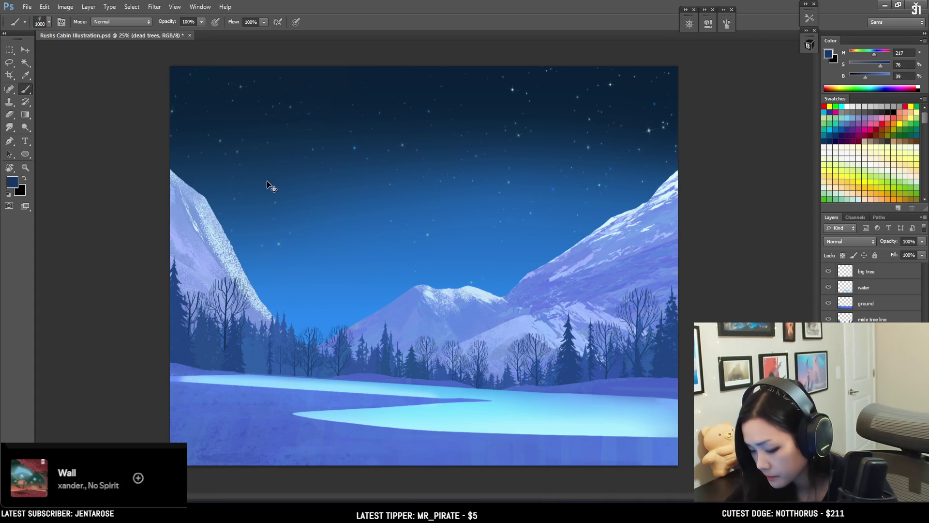
Move the dead trees layer higher in the layer stack and touch up with the eraser
{"action": "left_click_drag", "start_coordinate": [866, 335], "coordinate": [866, 315]}
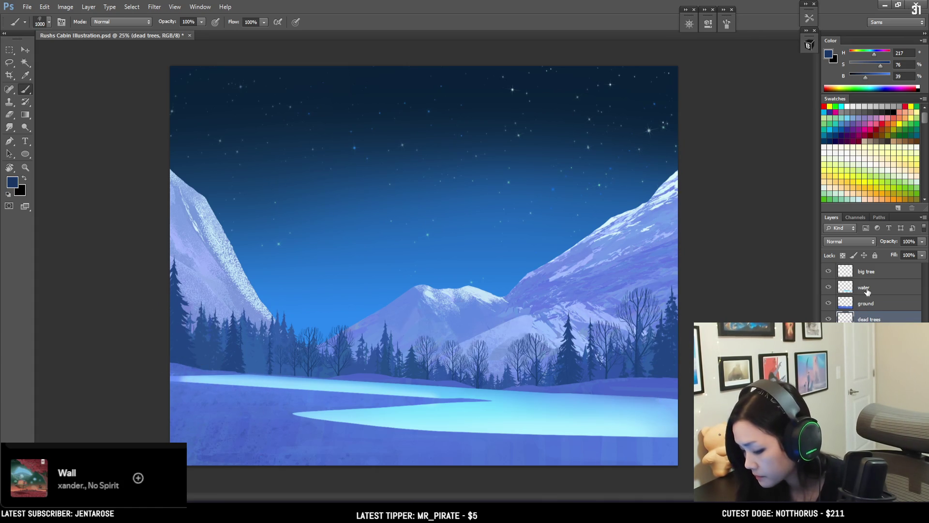
{"action": "key", "text": "e"}
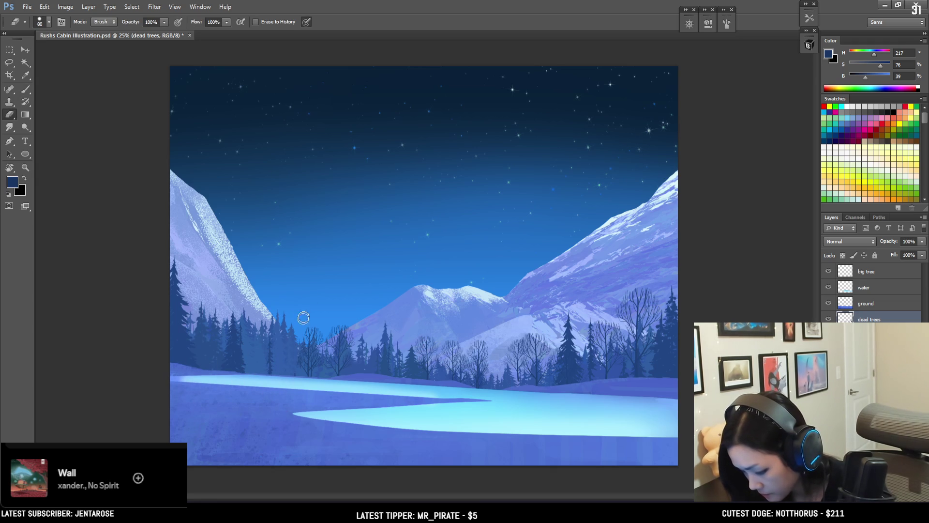
{"action": "key", "text": "b"}
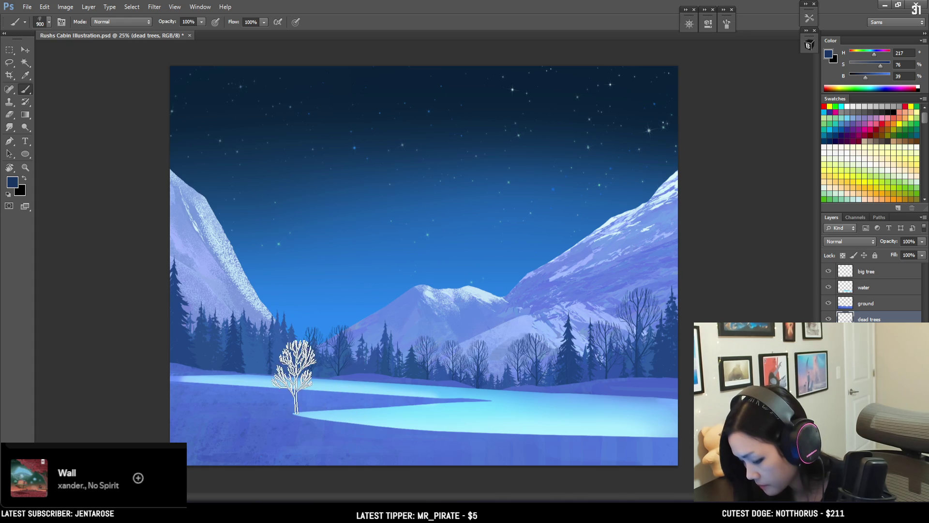
{"action": "key", "text": "bracketright"}
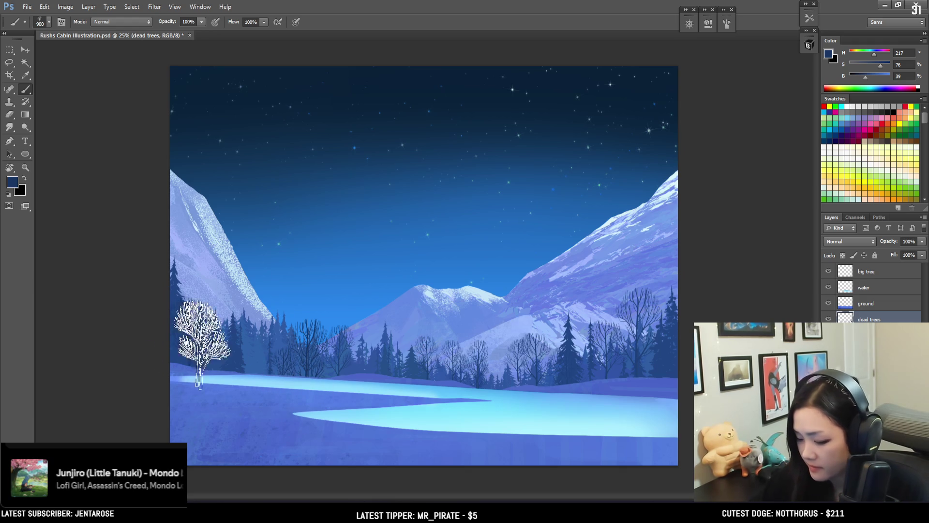
Erase the bare trees on the far-left treeline, leaving only the dark pines there
{"action": "left_click", "coordinate": [225, 329]}
{"action": "key", "text": "bracketright"}
{"action": "key", "text": "bracketright"}
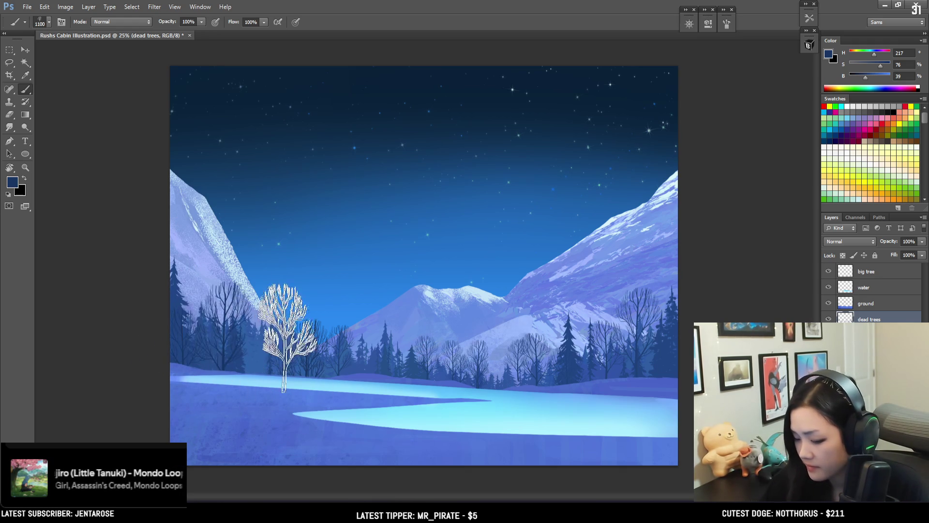
{"action": "key", "text": "e"}
{"action": "key", "text": "bracketright"}
{"action": "key", "text": "bracketright"}
{"action": "key", "text": "bracketright"}
{"action": "left_click_drag", "start_coordinate": [209, 308], "coordinate": [239, 352]}
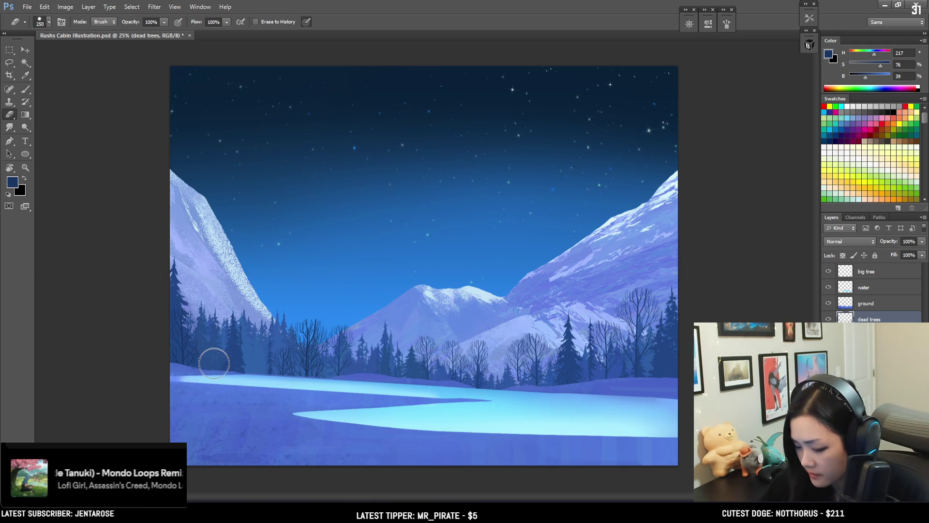
{"action": "key", "text": "b"}
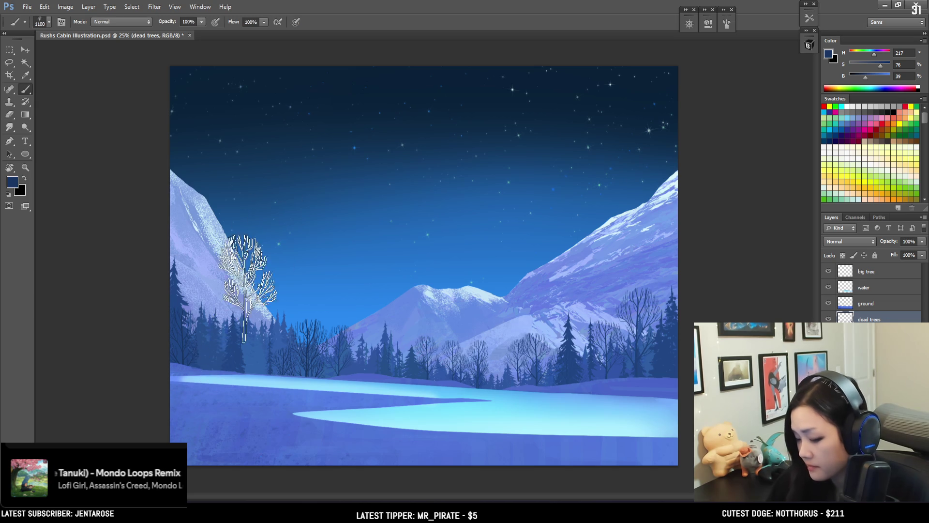
{"action": "left_click", "coordinate": [222, 329]}
{"action": "key", "text": "bracketleft"}
{"action": "key", "text": "bracketleft"}
{"action": "key", "text": "bracketleft"}
{"action": "key", "text": "bracketleft"}
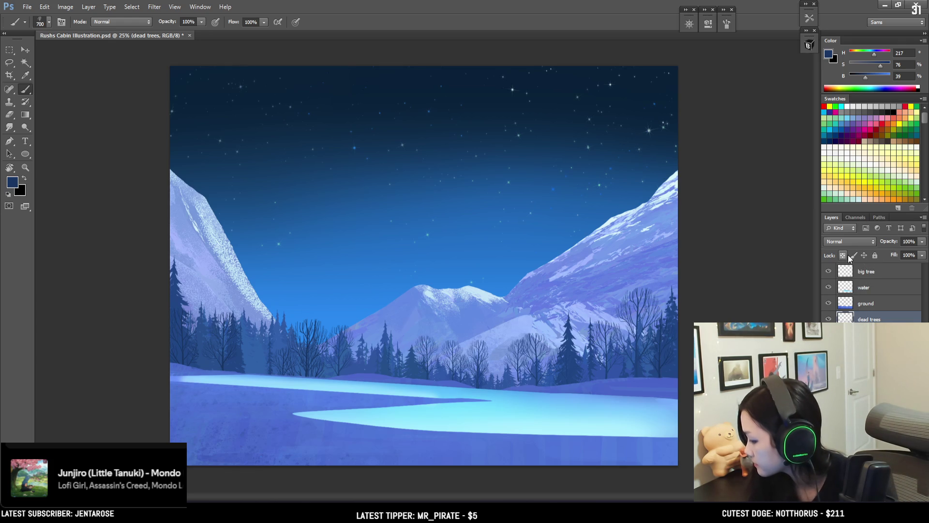
Choose a tree-shaped brush from BrushBox and create a new layer named 'snow'
{"action": "left_click", "coordinate": [809, 45]}
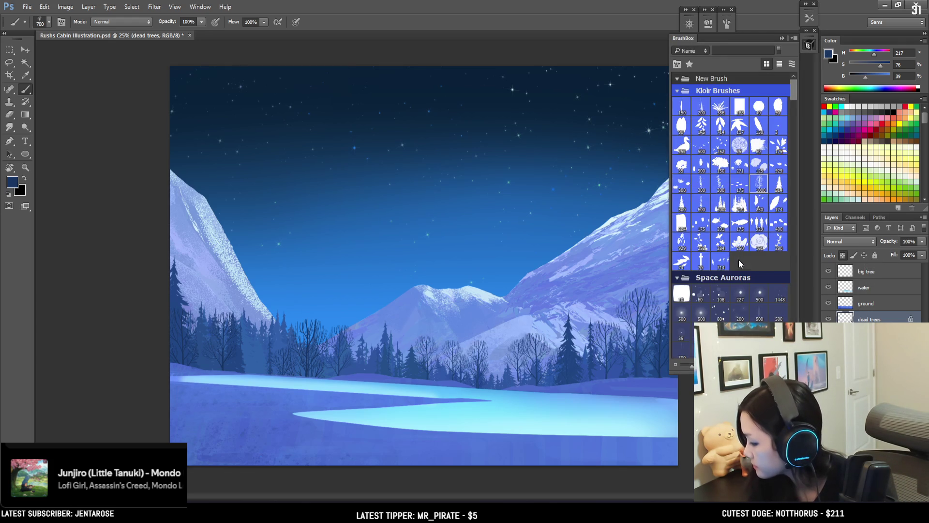
{"action": "scroll", "coordinate": [739, 259], "scroll_direction": "down", "scroll_amount": 5}
{"action": "scroll", "coordinate": [738, 260], "scroll_direction": "down", "scroll_amount": 5}
{"action": "scroll", "coordinate": [738, 259], "scroll_direction": "down", "scroll_amount": 3}
{"action": "scroll", "coordinate": [738, 259], "scroll_direction": "down", "scroll_amount": 5}
{"action": "scroll", "coordinate": [766, 212], "scroll_direction": "down", "scroll_amount": 3}
{"action": "left_click", "coordinate": [779, 204]}
{"action": "key", "text": "ctrl+shift+alt+n"}
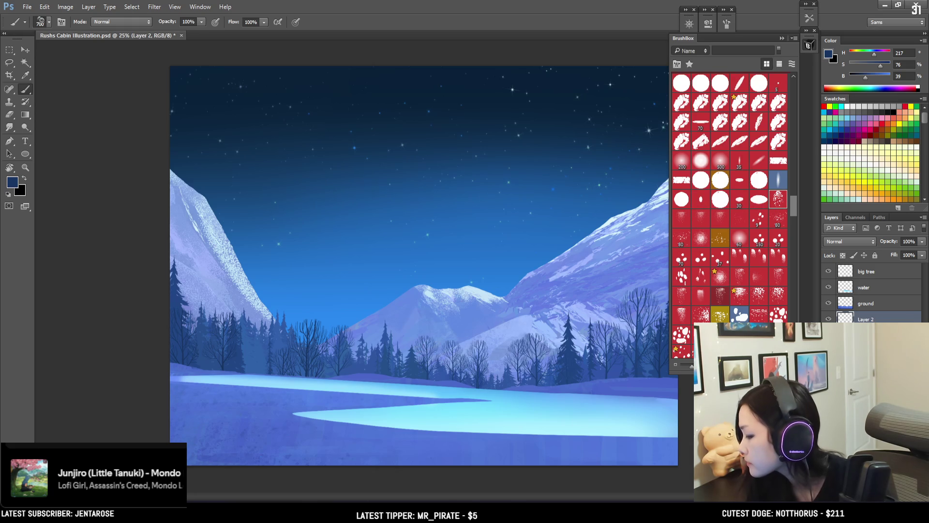
{"action": "type", "text": "snow"}
{"action": "key", "text": "Return"}
Set a light blue colour and stamp pale trees across the middle treeline at 800 and 300 px
{"action": "key", "text": "bracketright"}
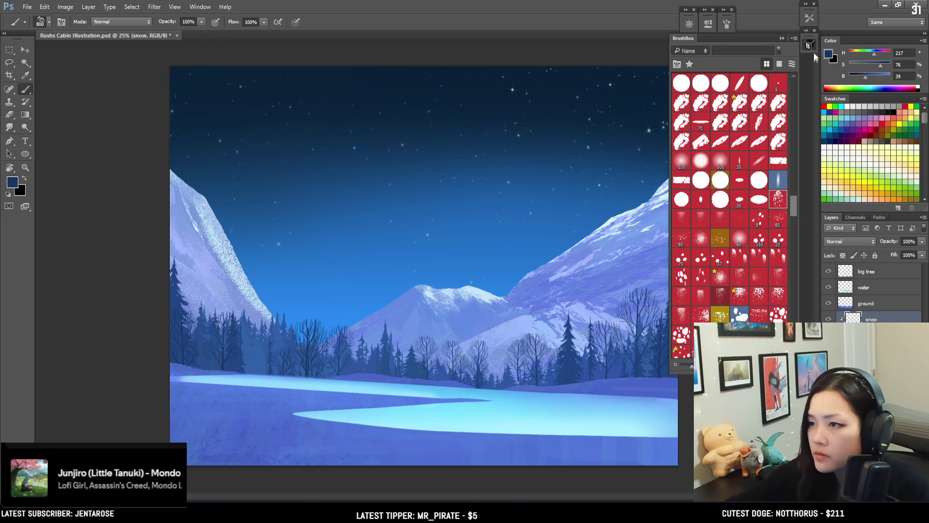
{"action": "key", "text": "i"}
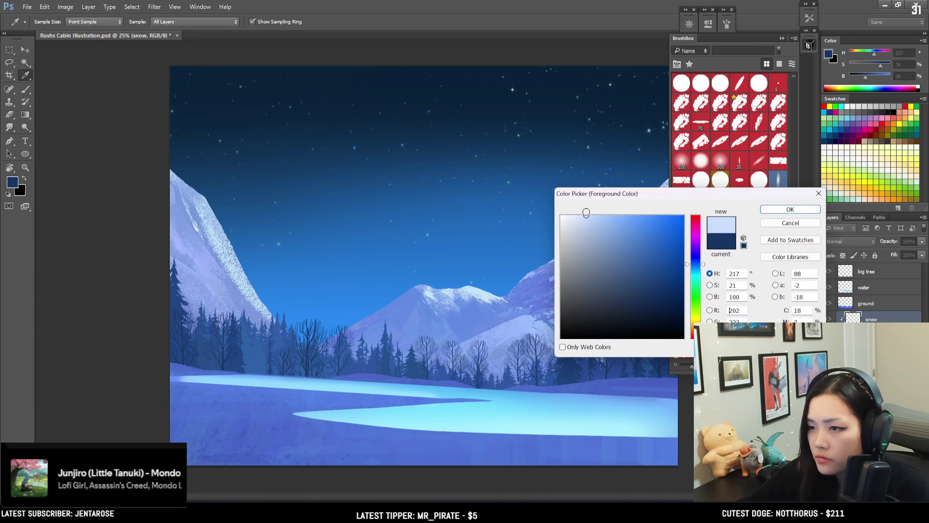
{"action": "left_click", "coordinate": [791, 213]}
{"action": "key", "text": "b"}
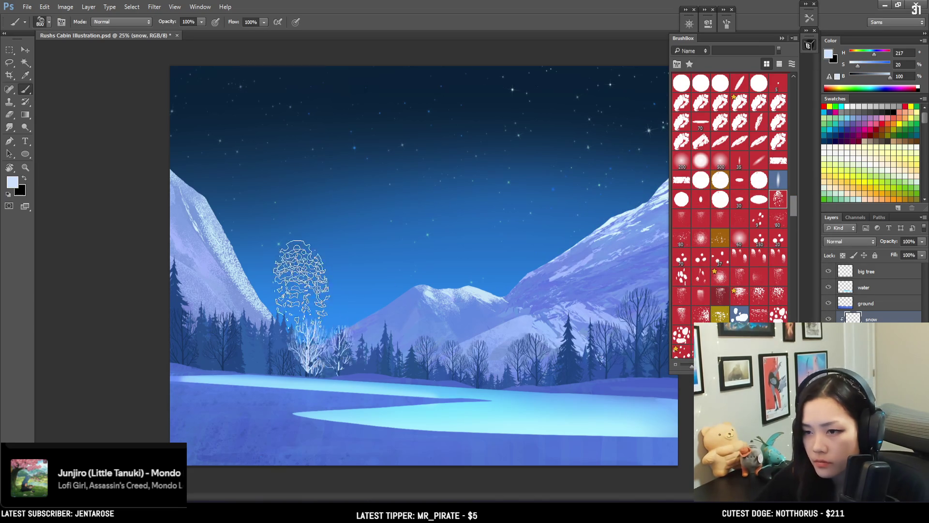
{"action": "left_click", "coordinate": [341, 343]}
{"action": "left_click", "coordinate": [426, 346]}
{"action": "key", "text": "bracketleft"}
{"action": "key", "text": "bracketleft"}
{"action": "key", "text": "bracketleft"}
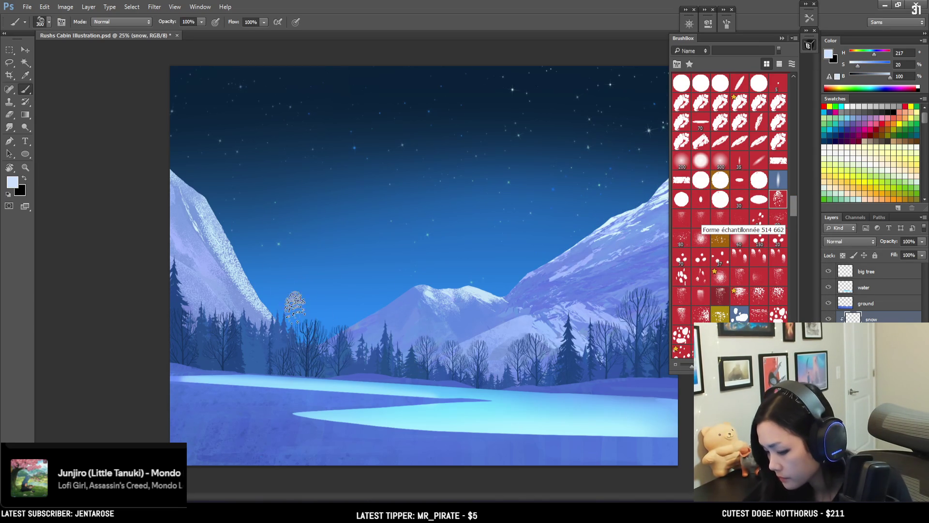
{"action": "left_click", "coordinate": [301, 338]}
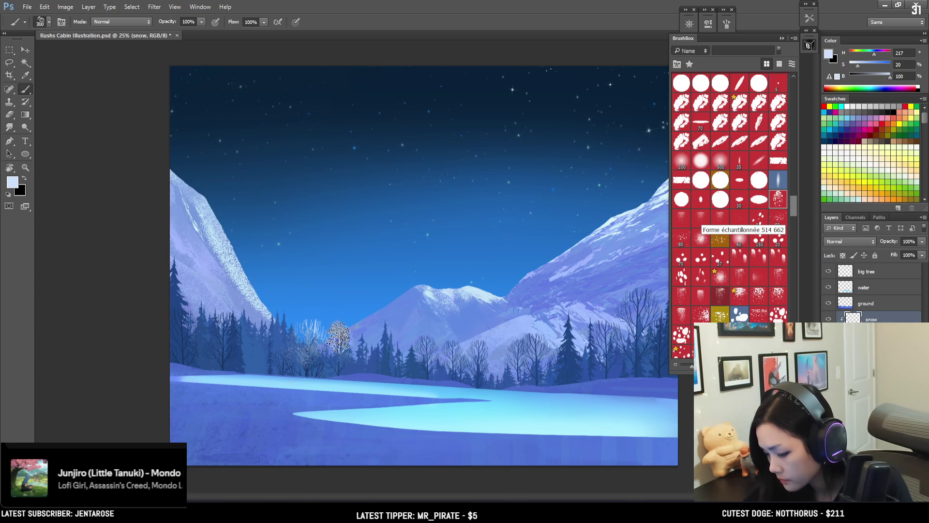
Switch to another bare-tree brush at 400 px and stamp pale trees at the lower left
{"action": "left_click", "coordinate": [758, 295]}
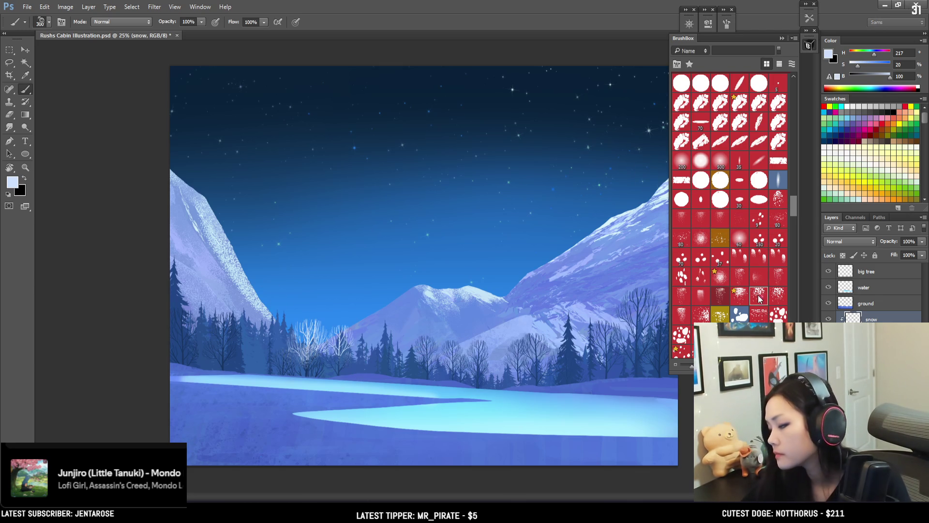
{"action": "key", "text": "bracketright"}
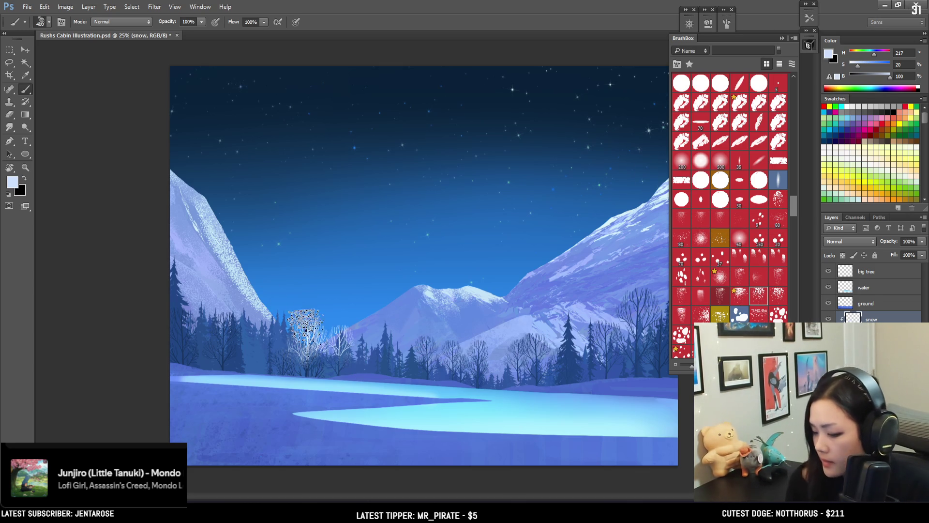
{"action": "left_click", "coordinate": [200, 308]}
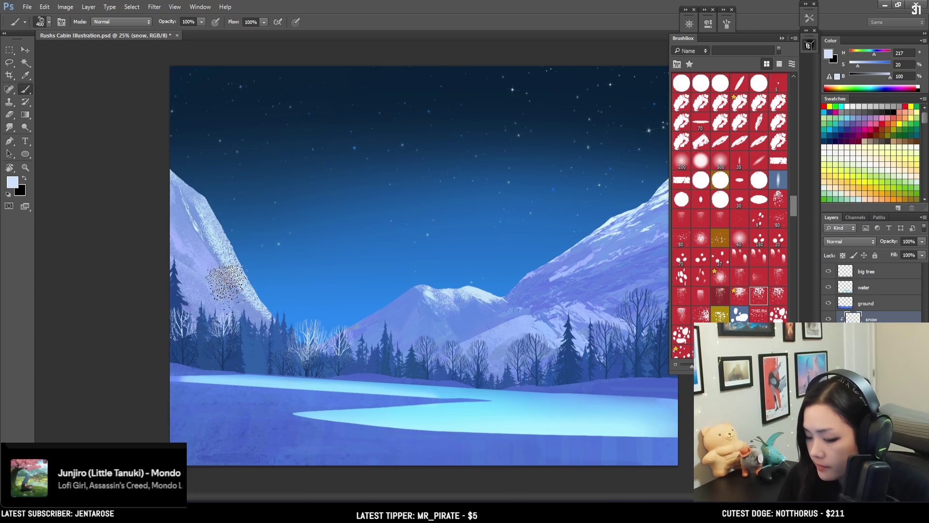
{"action": "key", "text": "ctrl+z"}
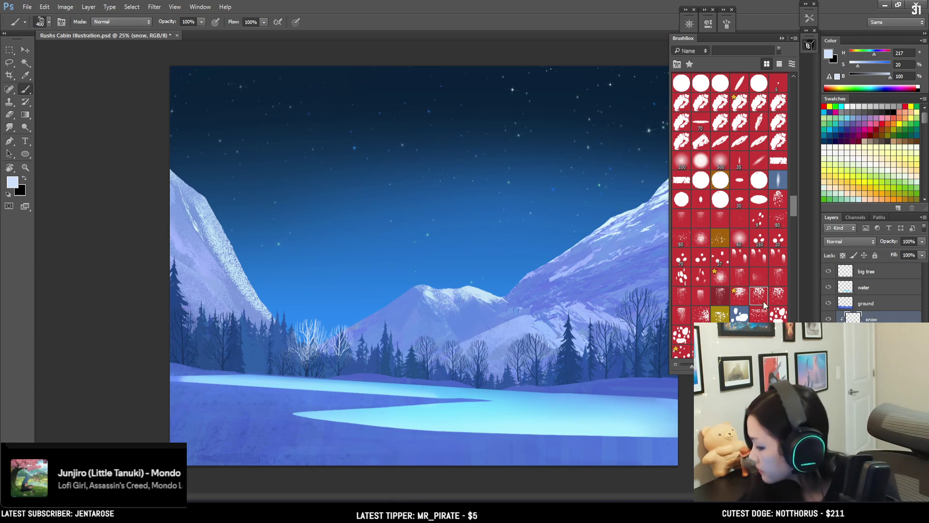
{"action": "left_click", "coordinate": [779, 298]}
{"action": "left_click", "coordinate": [721, 299]}
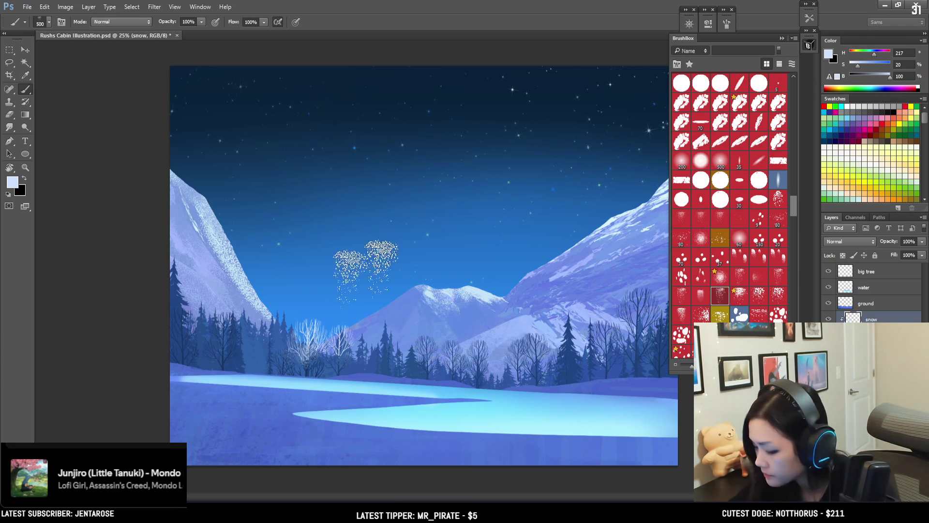
{"action": "left_click", "coordinate": [211, 322]}
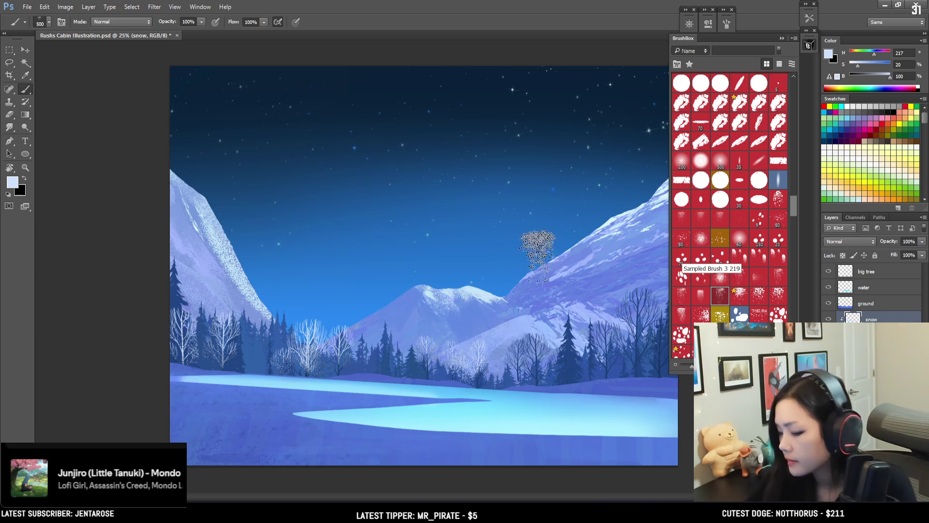
{"action": "left_click", "coordinate": [809, 46]}
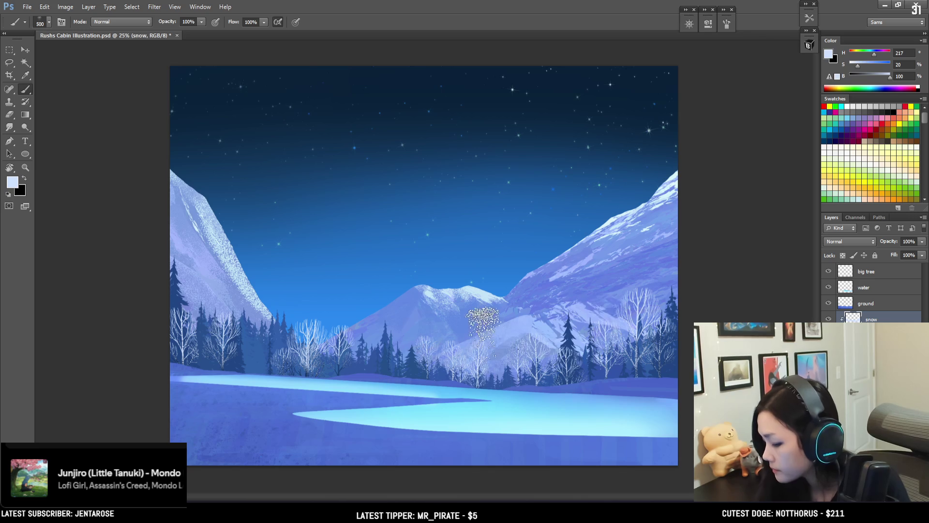
Swap colours and sample a dark blue from the trees, darkening it slightly
{"action": "key", "text": "x"}
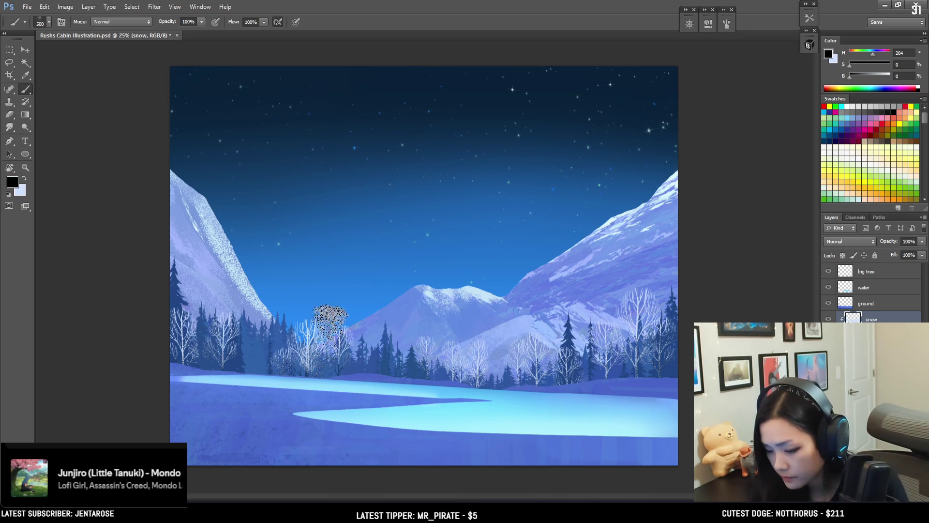
{"action": "left_click", "coordinate": [339, 368], "text": "alt"}
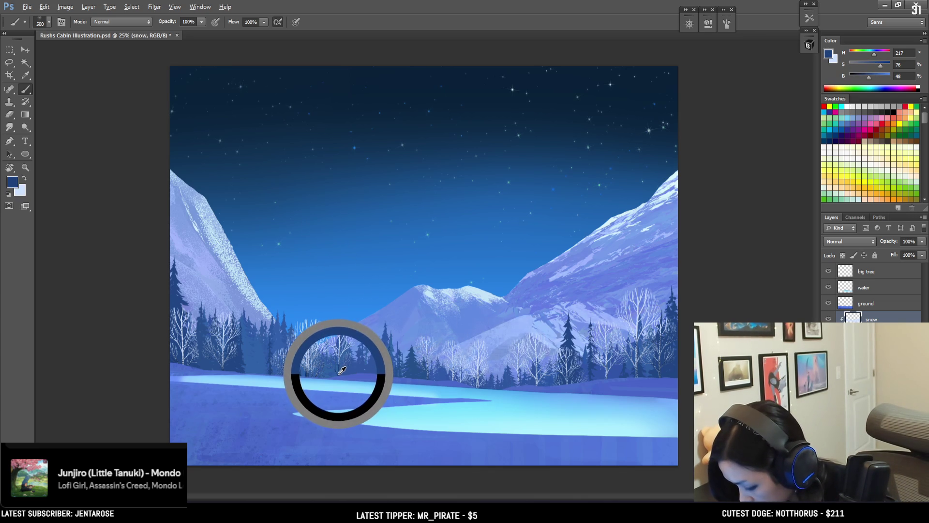
{"action": "left_click_drag", "start_coordinate": [865, 80], "coordinate": [864, 80]}
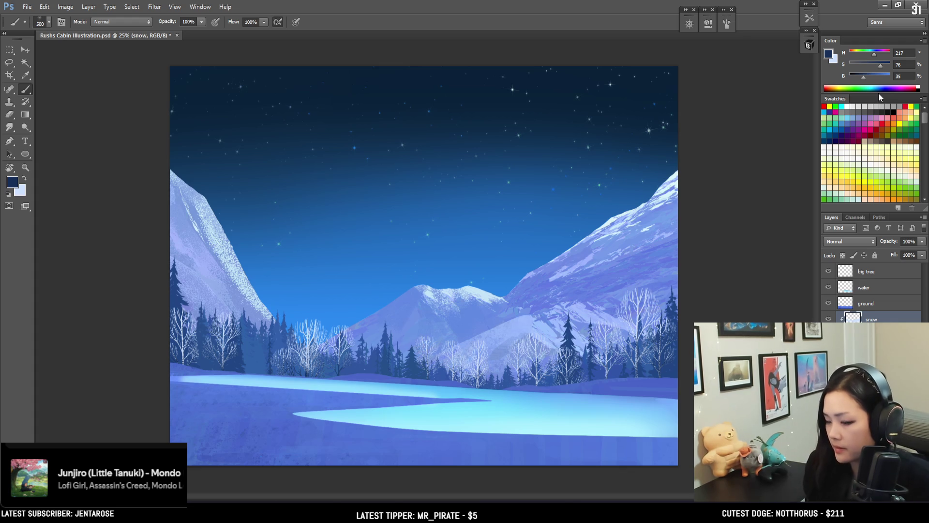
Paint the snowy trees at brush sizes 300 to 500, then return to light blue at 250 px
{"action": "key", "text": "bracketleft"}
{"action": "key", "text": "bracketleft"}
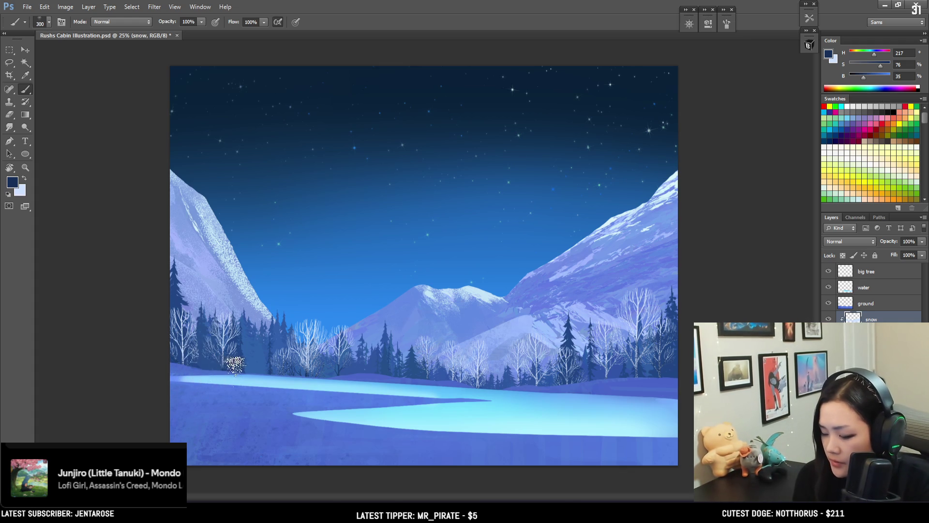
{"action": "key", "text": "bracketright"}
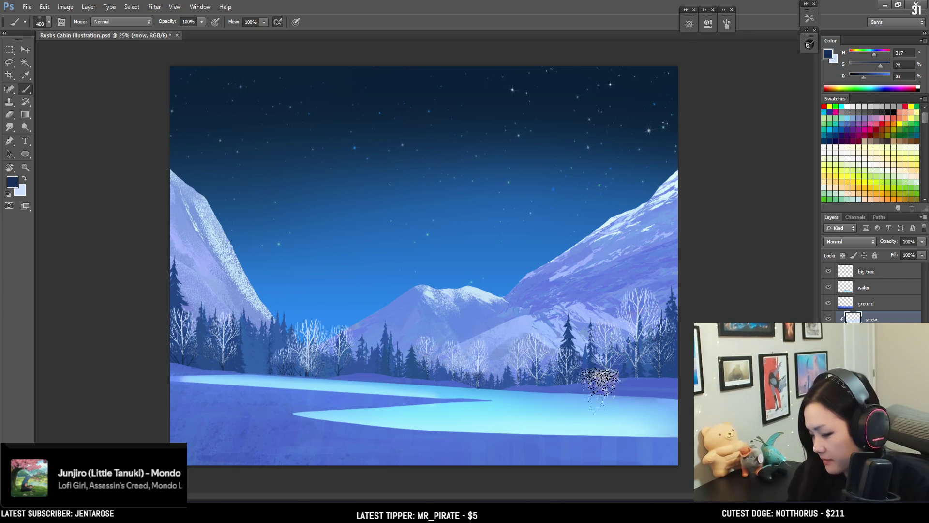
{"action": "key", "text": "bracketright"}
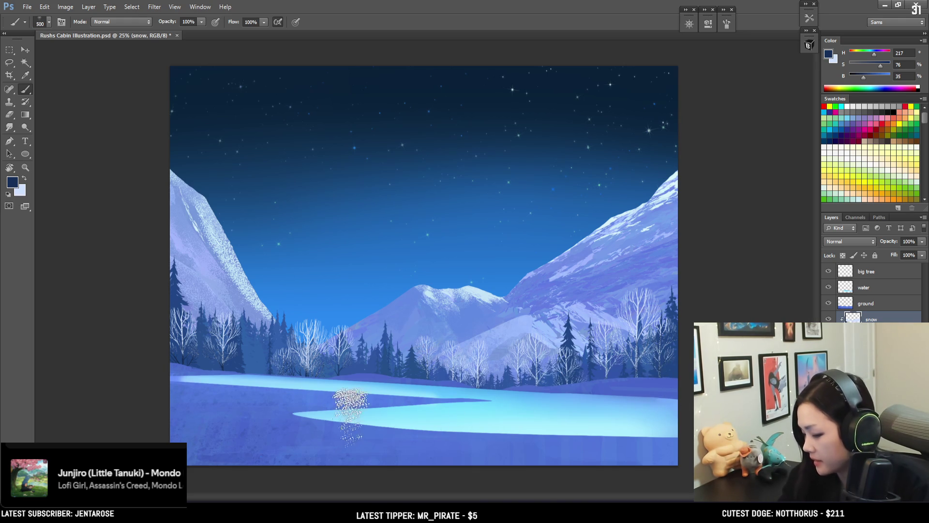
{"action": "key", "text": "bracketleft"}
{"action": "key", "text": "bracketleft"}
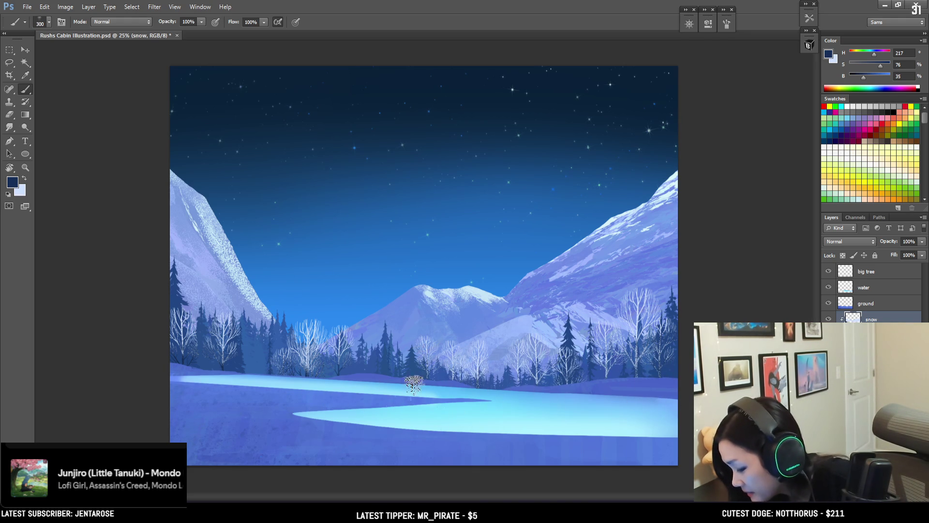
{"action": "key", "text": "x"}
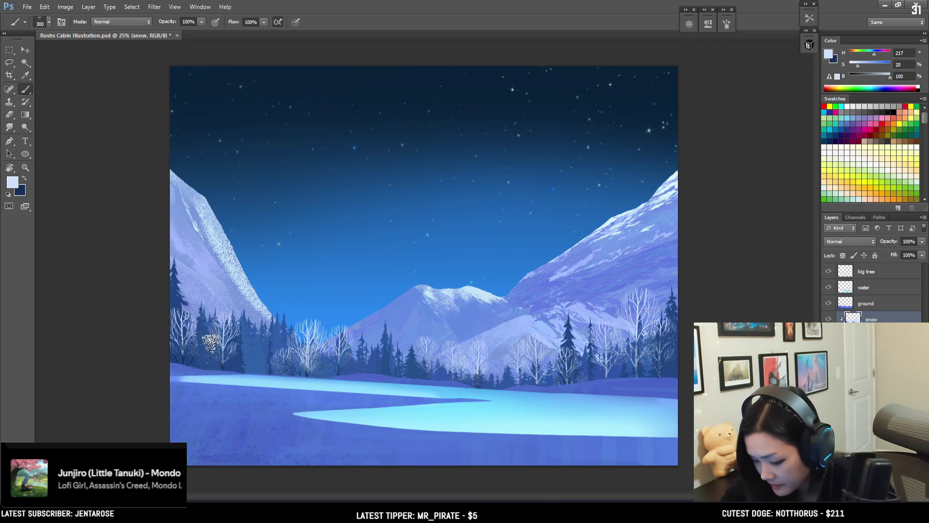
{"action": "key", "text": "bracketleft"}
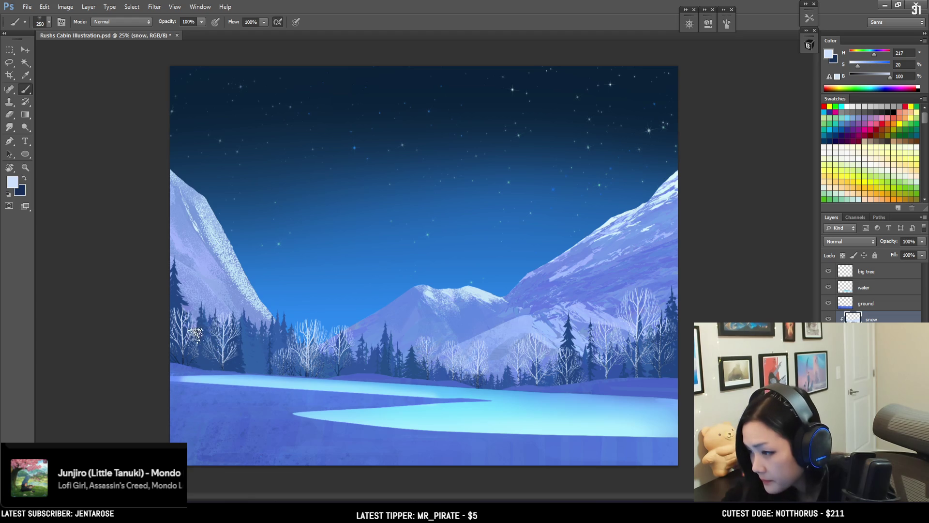
Alternate between dark and light blue while enlarging the brush to 175 px
{"action": "key", "text": "x"}
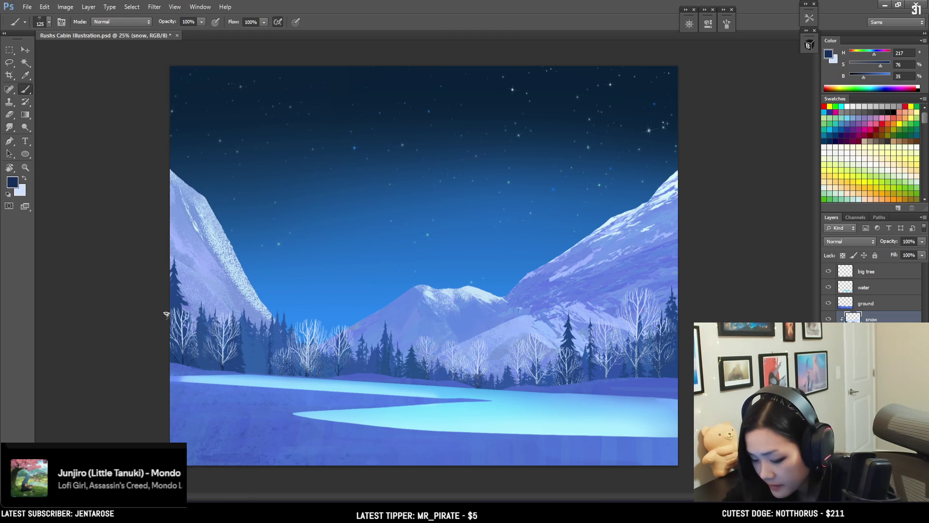
{"action": "key", "text": "x"}
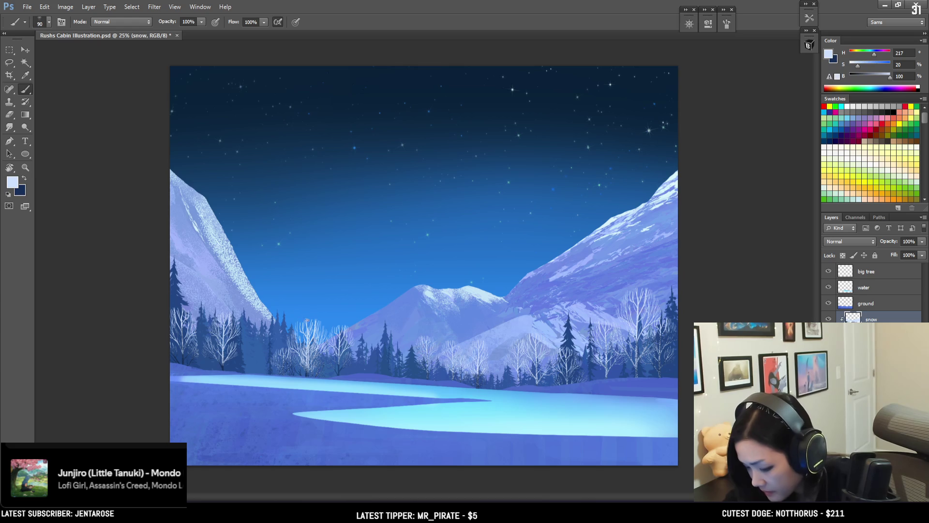
{"action": "key", "text": "x"}
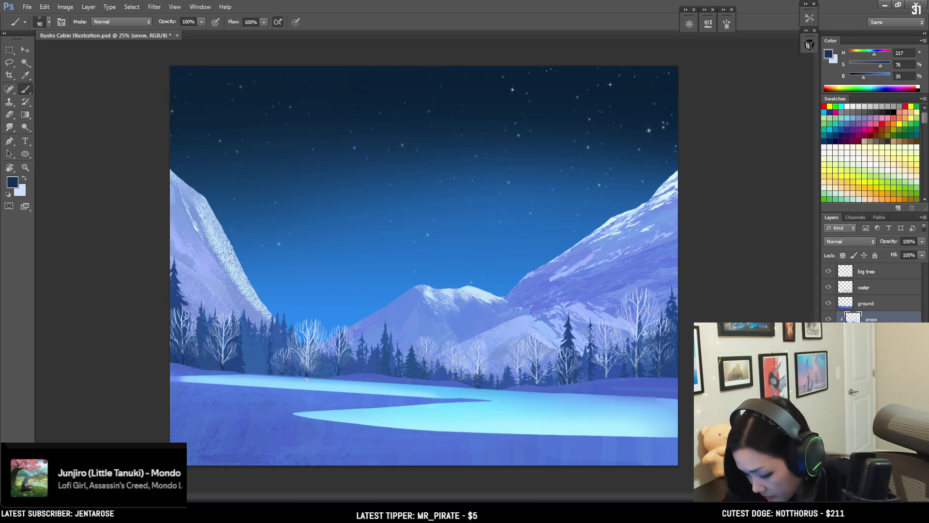
{"action": "key", "text": "x"}
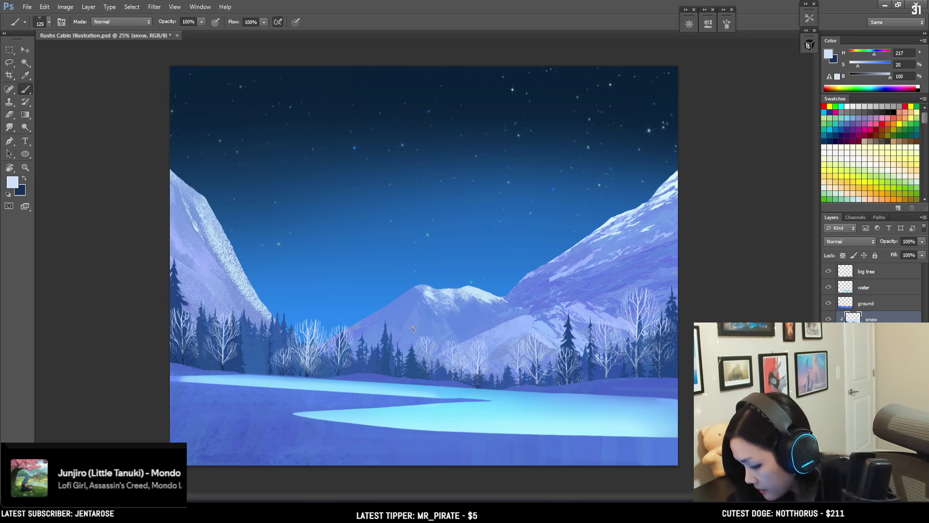
{"action": "key", "text": "x"}
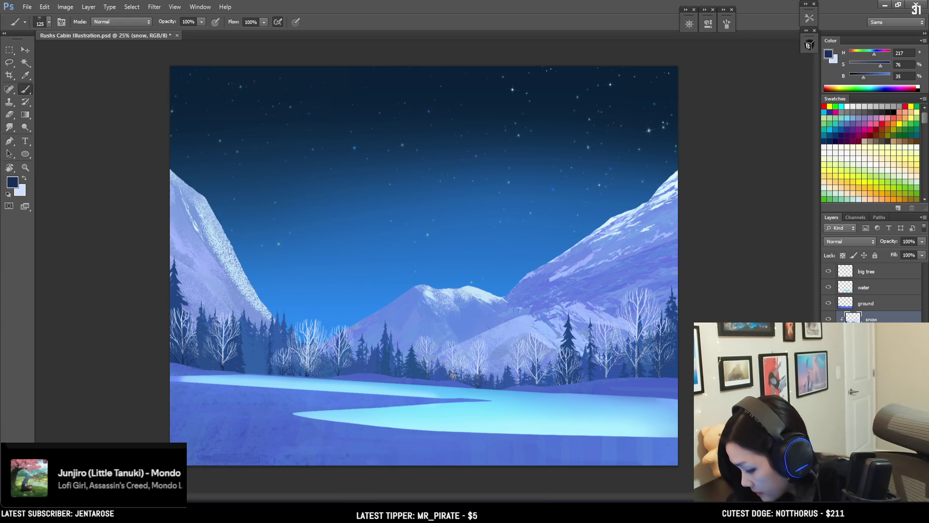
{"action": "key", "text": "bracketright"}
{"action": "key", "text": "bracketright"}
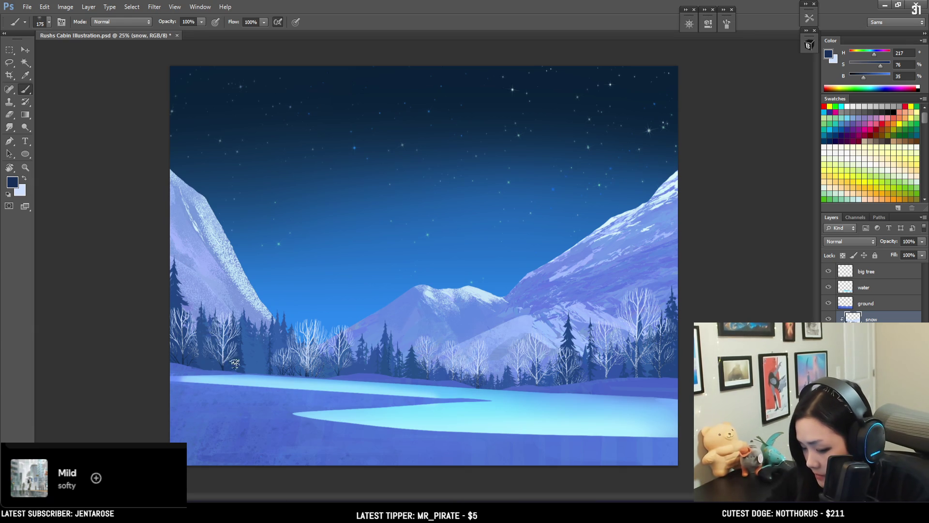
{"action": "key", "text": "x"}
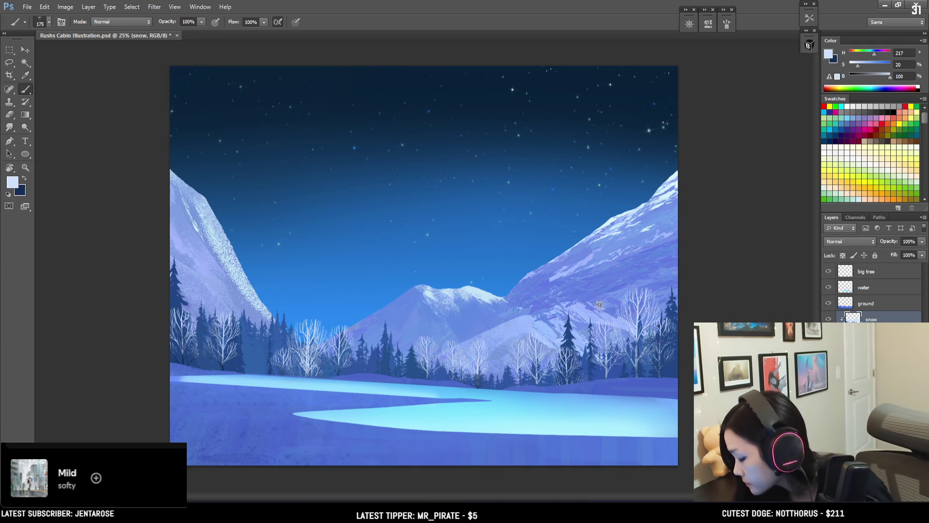
Dab dark blue near the treeline at 125 px, then return to the light snow colour
{"action": "key", "text": "x"}
{"action": "key", "text": "bracketleft"}
{"action": "key", "text": "bracketleft"}
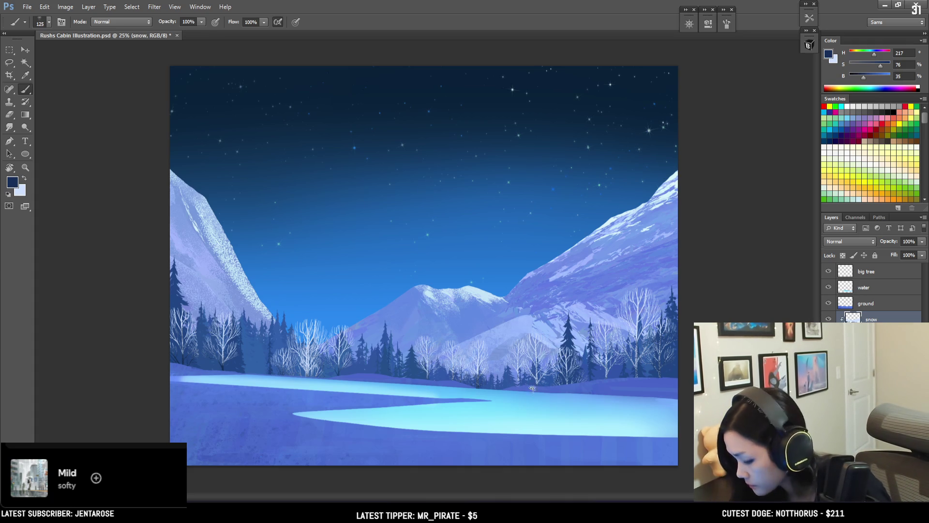
{"action": "left_click_drag", "start_coordinate": [520, 377], "coordinate": [507, 374]}
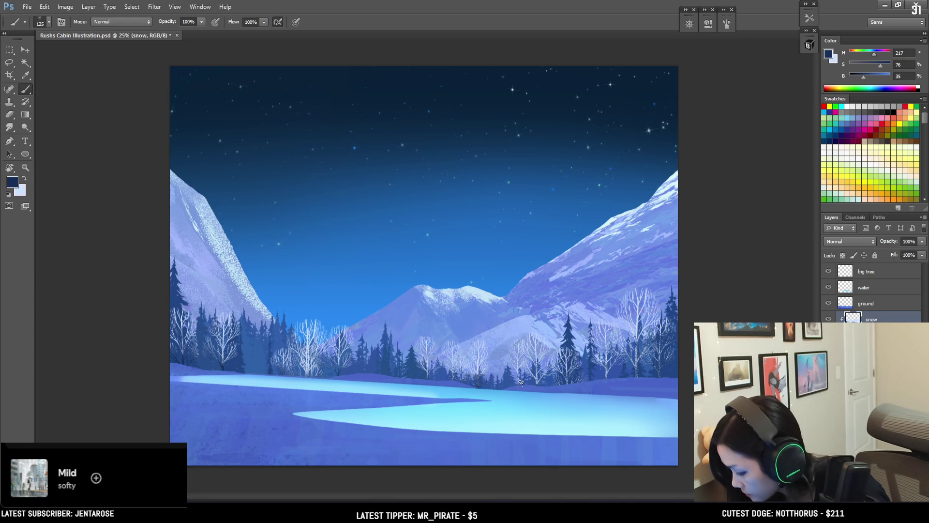
{"action": "key", "text": "x"}
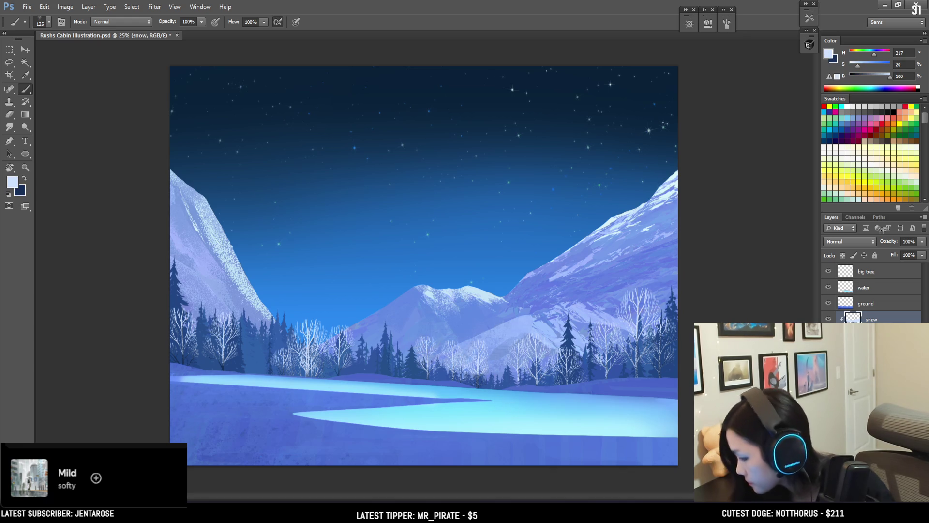
{"action": "key", "text": "ctrl+plus"}
{"action": "left_click", "coordinate": [809, 44]}
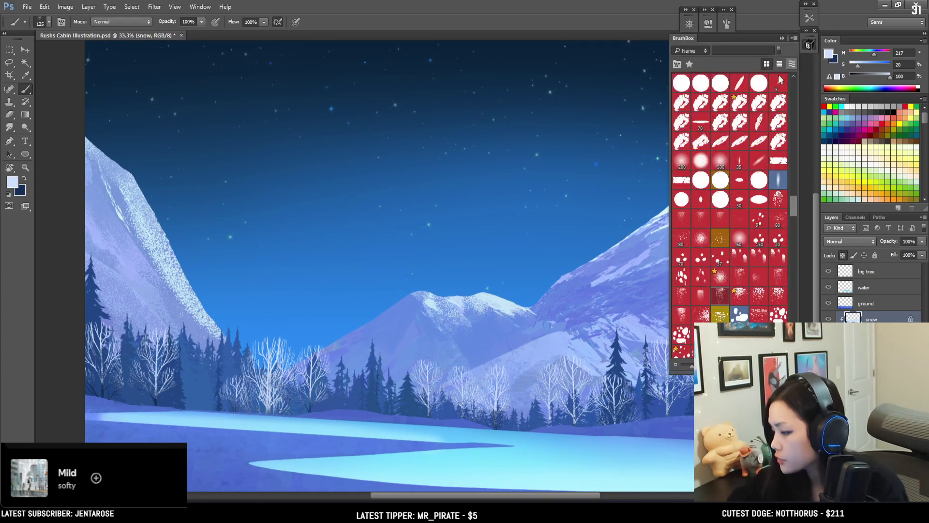
On the dead trees layer, extend the birch trunk down to the ground, undoing a stray branch
{"action": "left_click", "coordinate": [778, 164]}
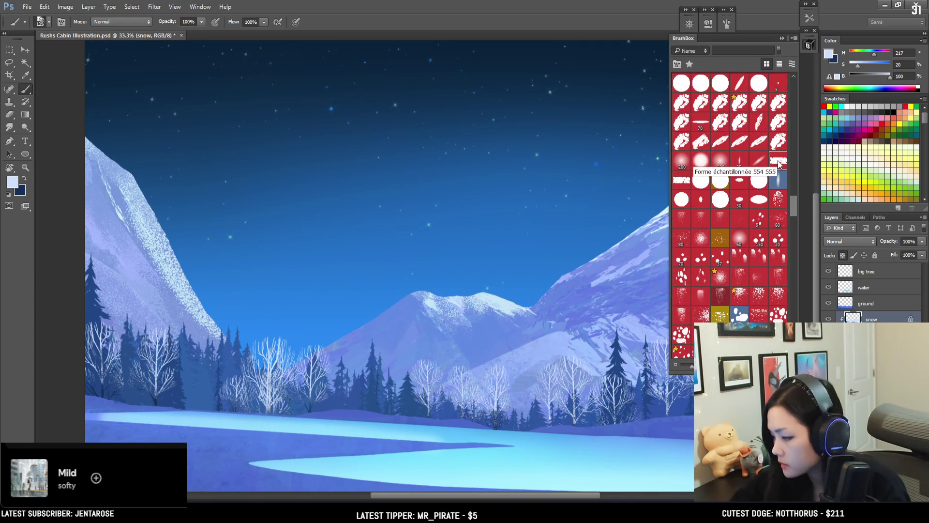
{"action": "key", "text": "ctrl+plus"}
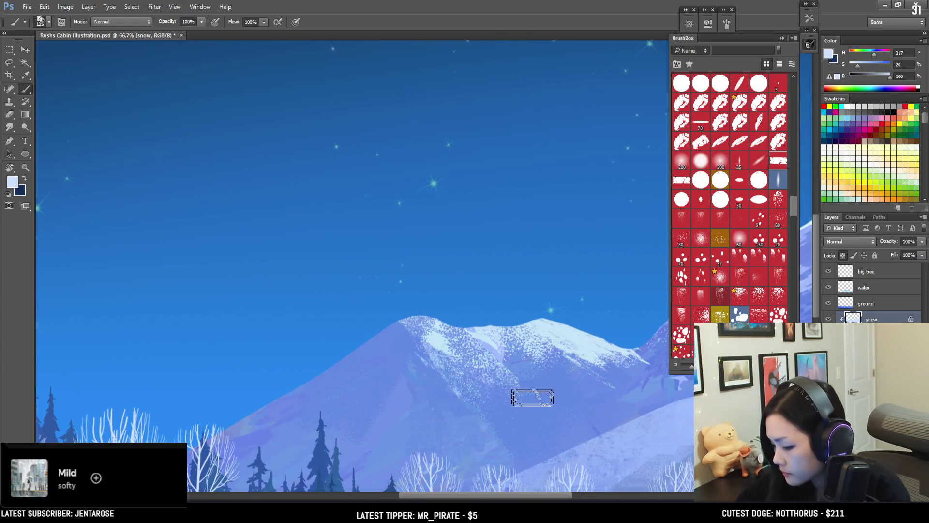
{"action": "key", "text": "ctrl+plus"}
{"action": "left_click_drag", "start_coordinate": [438, 242], "coordinate": [427, 229]}
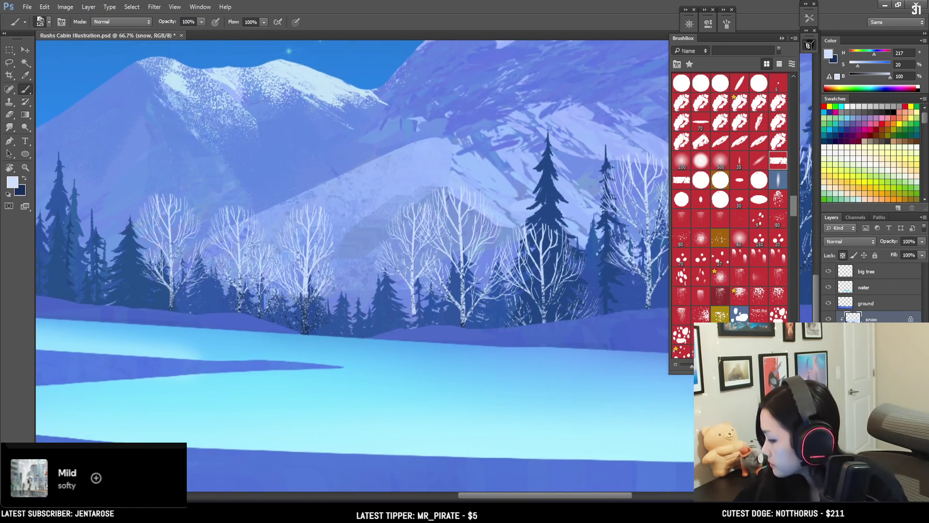
{"action": "left_click", "coordinate": [620, 237], "text": "ctrl"}
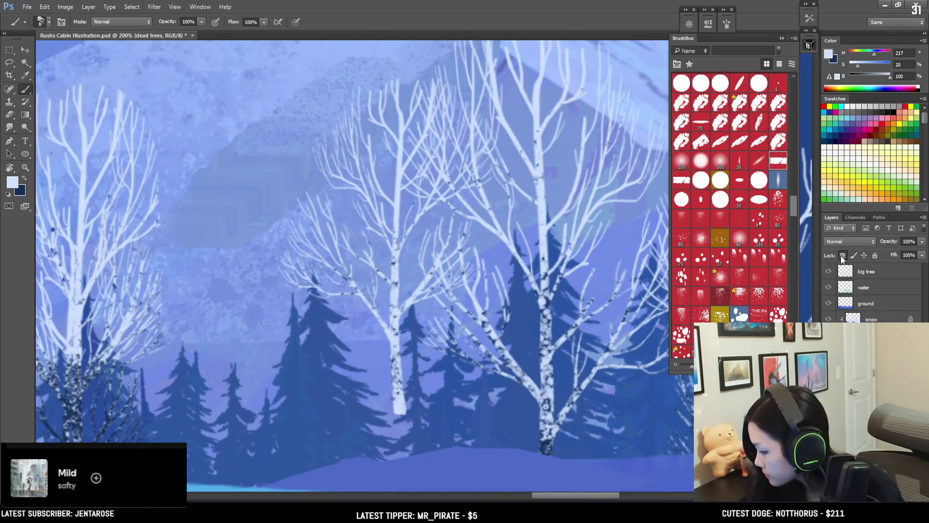
{"action": "left_click_drag", "start_coordinate": [401, 410], "coordinate": [403, 455]}
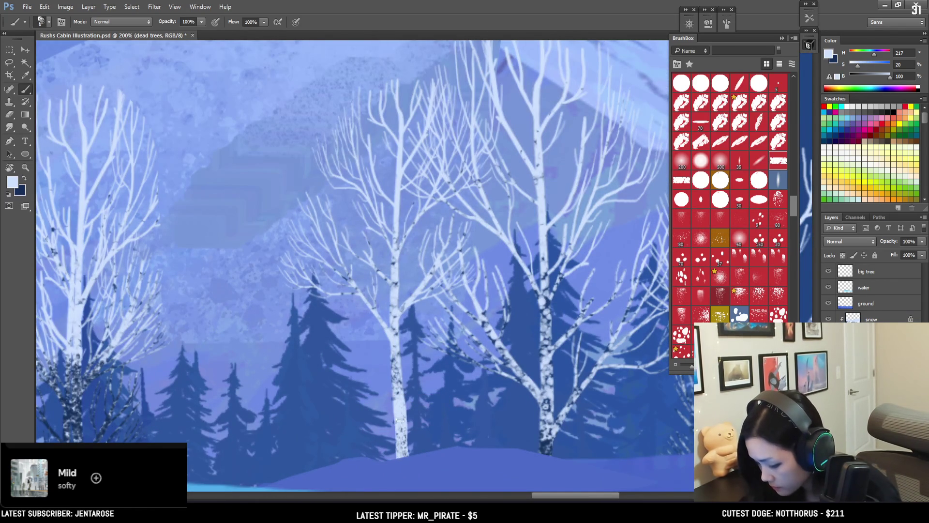
{"action": "mouse_move", "coordinate": [419, 384]}
{"action": "left_mouse_down"}
{"action": "mouse_move", "coordinate": [405, 431]}
{"action": "mouse_move", "coordinate": [419, 356]}
{"action": "left_mouse_up"}
{"action": "key", "text": "ctrl+z"}
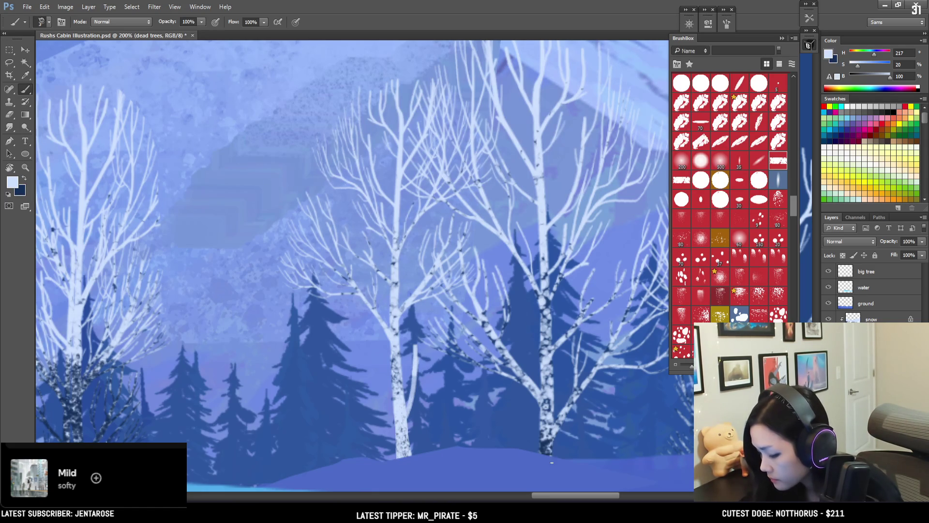
Pan across the zoomed painting to inspect the right side of the treeline
{"action": "mouse_move", "coordinate": [490, 411]}
{"action": "left_mouse_down"}
{"action": "mouse_move", "coordinate": [461, 371]}
{"action": "mouse_move", "coordinate": [356, 355]}
{"action": "left_mouse_up"}
{"action": "mouse_move", "coordinate": [595, 343]}
{"action": "left_mouse_down"}
{"action": "mouse_move", "coordinate": [415, 356]}
{"action": "mouse_move", "coordinate": [543, 384]}
{"action": "mouse_move", "coordinate": [524, 384]}
{"action": "mouse_move", "coordinate": [556, 379]}
{"action": "left_mouse_up"}
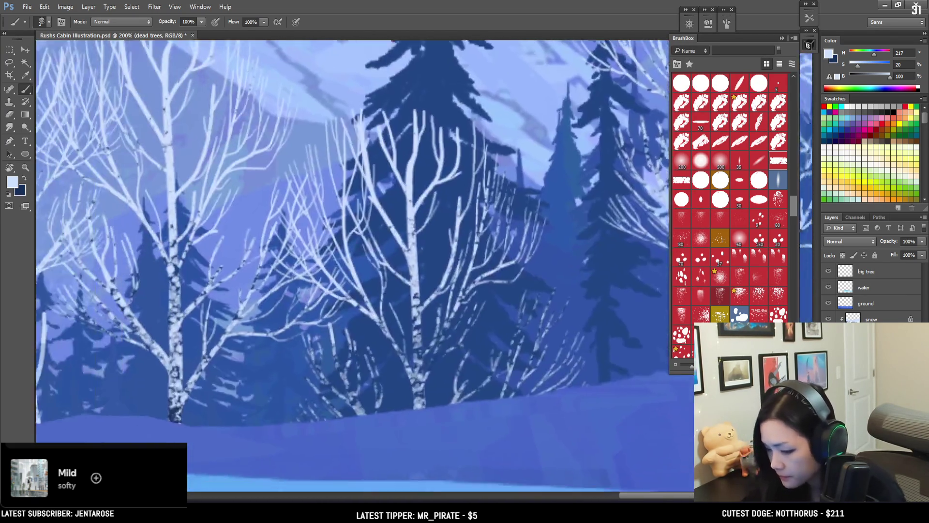
{"action": "mouse_move", "coordinate": [391, 381]}
{"action": "left_mouse_down"}
{"action": "mouse_move", "coordinate": [674, 356]}
{"action": "mouse_move", "coordinate": [352, 381]}
{"action": "mouse_move", "coordinate": [678, 414]}
{"action": "left_mouse_up"}
{"action": "mouse_move", "coordinate": [365, 368]}
{"action": "left_mouse_down"}
{"action": "mouse_move", "coordinate": [372, 381]}
{"action": "mouse_move", "coordinate": [599, 416]}
{"action": "left_mouse_up"}
{"action": "left_click_drag", "start_coordinate": [484, 396], "coordinate": [659, 386]}
{"action": "left_click_drag", "start_coordinate": [464, 392], "coordinate": [289, 427]}
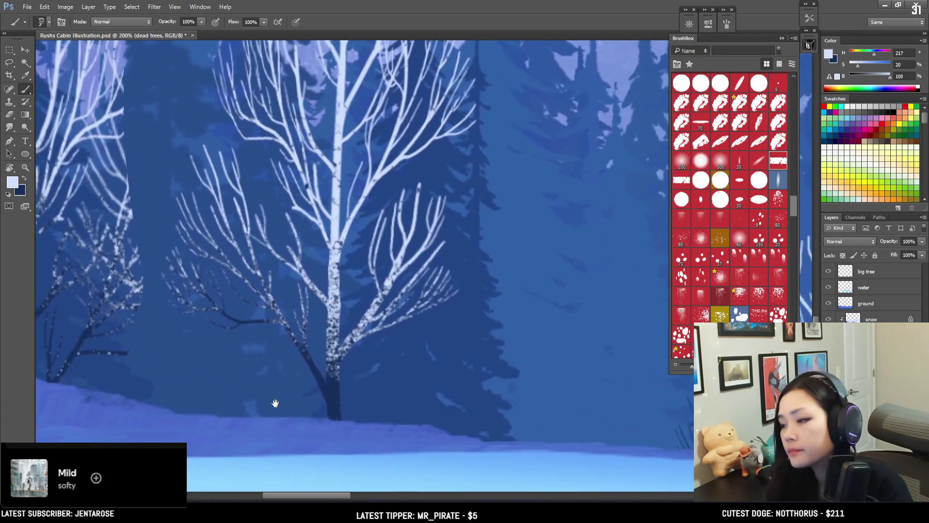
{"action": "scroll", "coordinate": [275, 402], "scroll_direction": "down", "scroll_amount": 3}
{"action": "scroll", "coordinate": [401, 343], "scroll_direction": "down", "scroll_amount": 1}
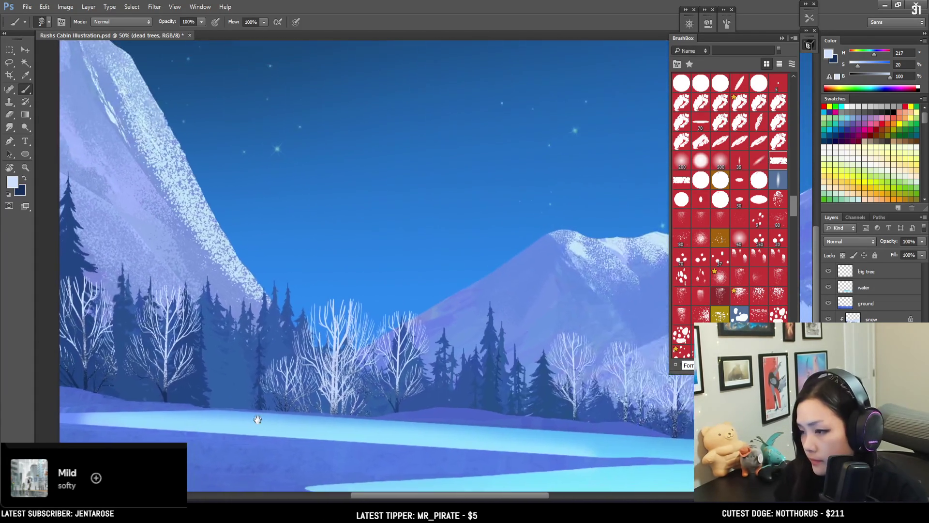
Select the mide tree line layer in the Layers panel
{"action": "scroll", "coordinate": [159, 413], "scroll_direction": "up", "scroll_amount": 1}
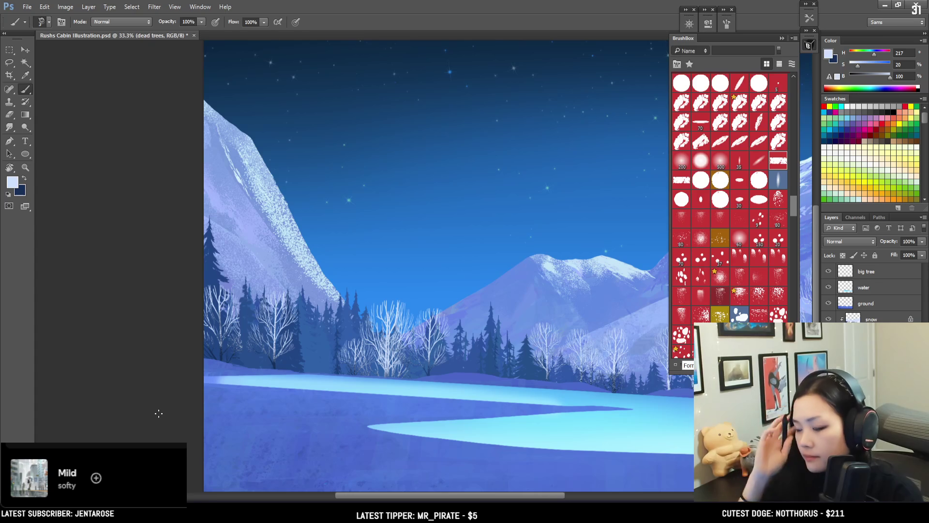
{"action": "scroll", "coordinate": [159, 413], "scroll_direction": "down", "scroll_amount": 1}
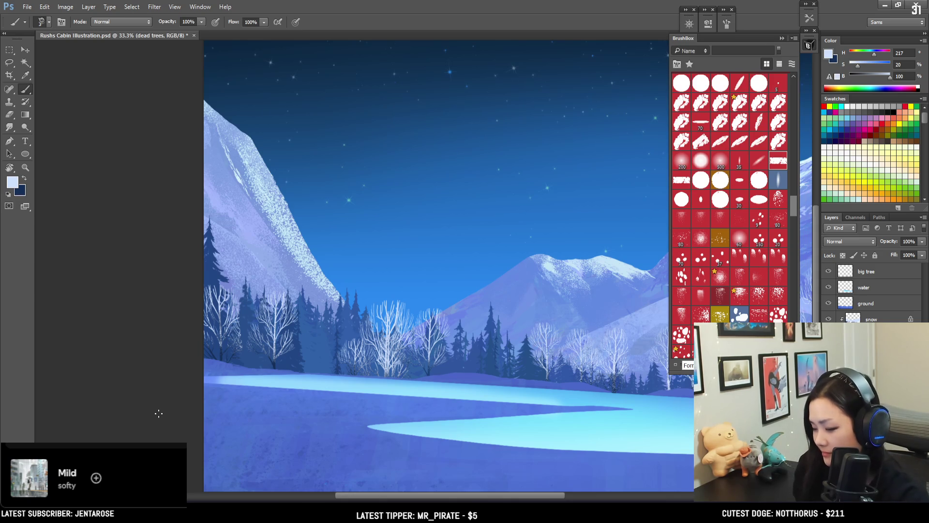
{"action": "left_click", "coordinate": [869, 314]}
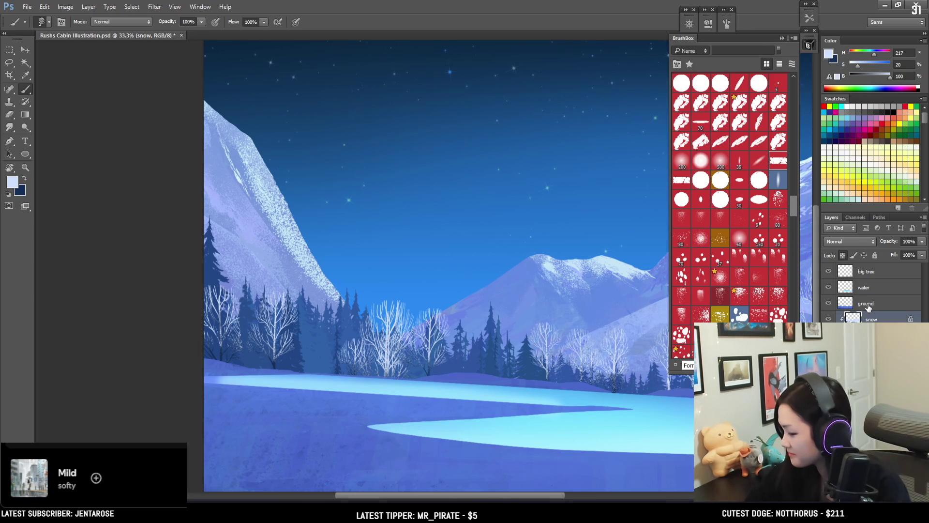
{"action": "key", "text": "alt+bracketleft"}
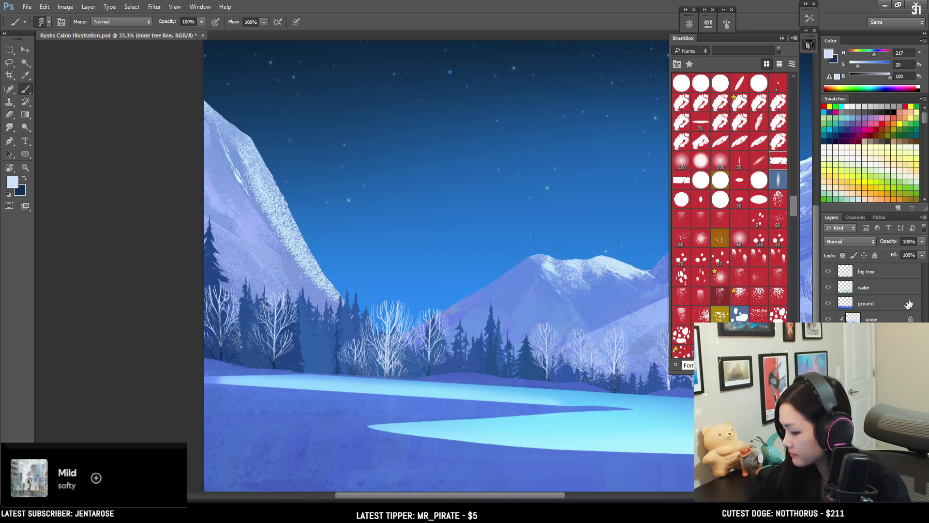
Create Layer 2 with a size-3 brush preset at 50% zoom, then select the snow layer at 70 px
{"action": "key", "text": "ctrl+shift+alt+n"}
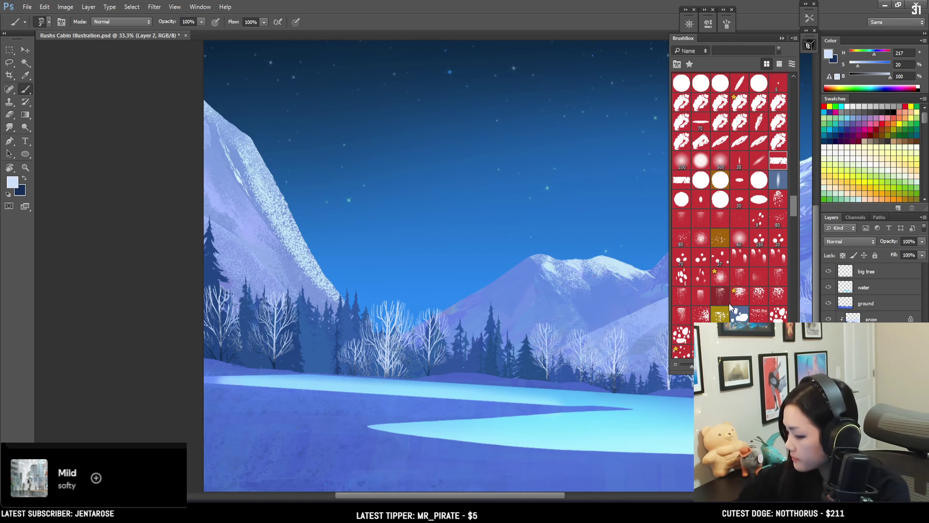
{"action": "left_click", "coordinate": [724, 298]}
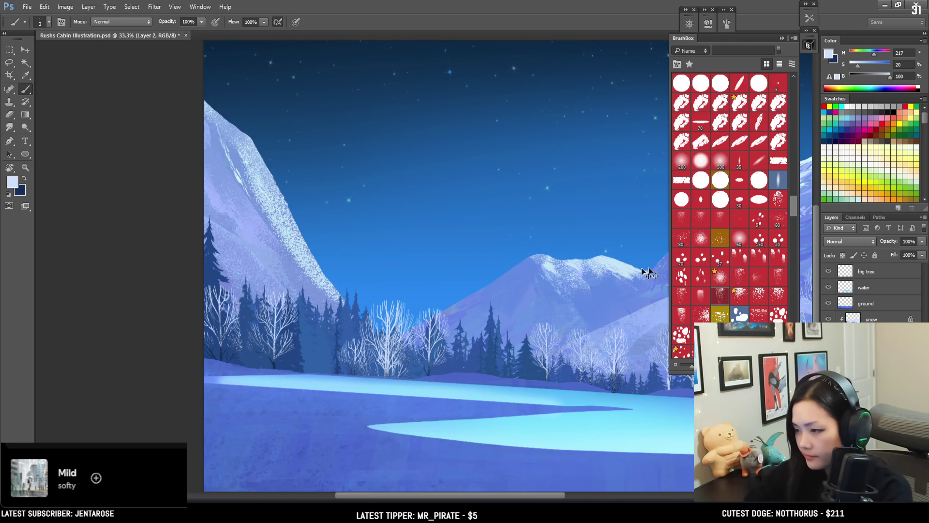
{"action": "key", "text": "ctrl+plus"}
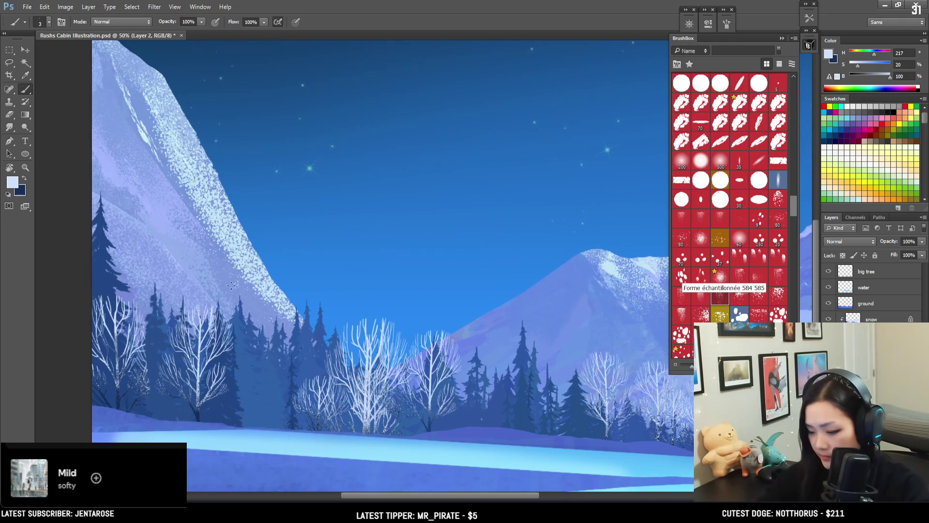
{"action": "key", "text": "bracketright"}
{"action": "key", "text": "bracketright"}
{"action": "key", "text": "bracketright"}
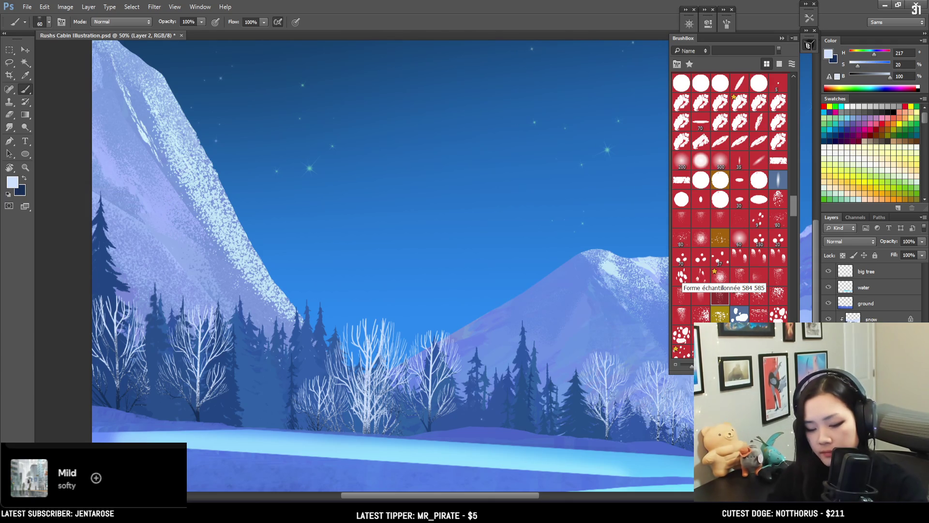
{"action": "key", "text": "alt+bracketleft"}
{"action": "key", "text": "bracketright"}
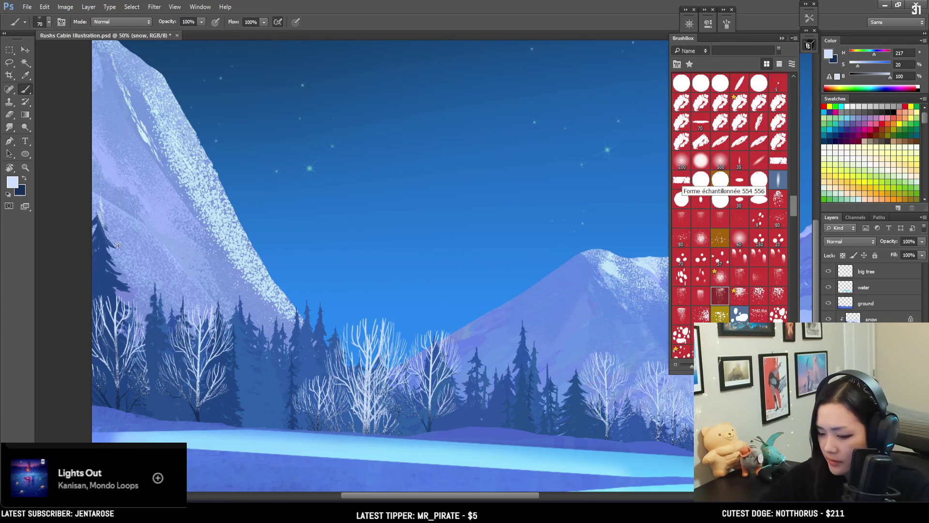
Resize the brush to 175 px and choose a speckled snow brush preset
{"action": "key", "text": "bracketright"}
{"action": "key", "text": "bracketright"}
{"action": "key", "text": "bracketright"}
{"action": "key", "text": "bracketright"}
{"action": "key", "text": "bracketright"}
{"action": "key", "text": "bracketright"}
{"action": "key", "text": "bracketright"}
{"action": "key", "text": "bracketright"}
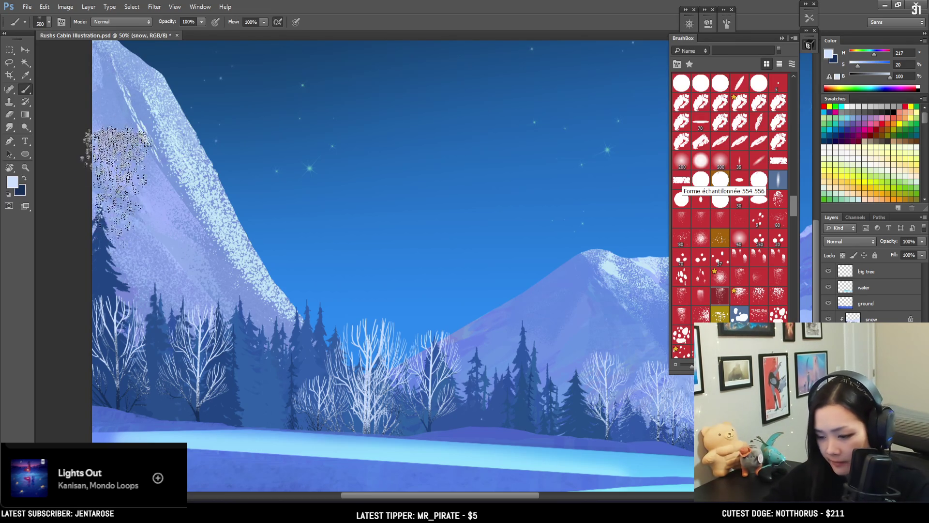
{"action": "key", "text": "bracketleft"}
{"action": "key", "text": "bracketleft"}
{"action": "key", "text": "bracketleft"}
{"action": "key", "text": "bracketleft"}
{"action": "key", "text": "bracketleft"}
{"action": "key", "text": "bracketleft"}
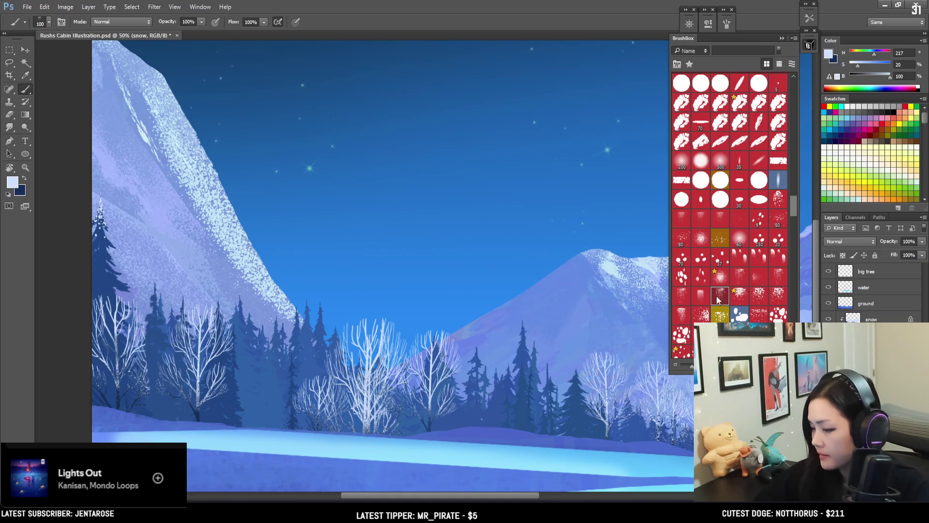
{"action": "key", "text": "bracketright"}
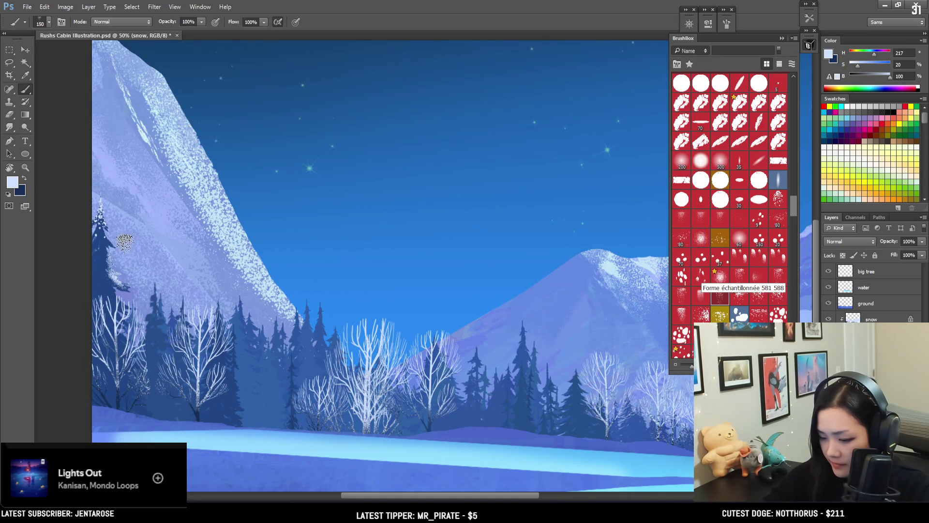
{"action": "key", "text": "bracketright"}
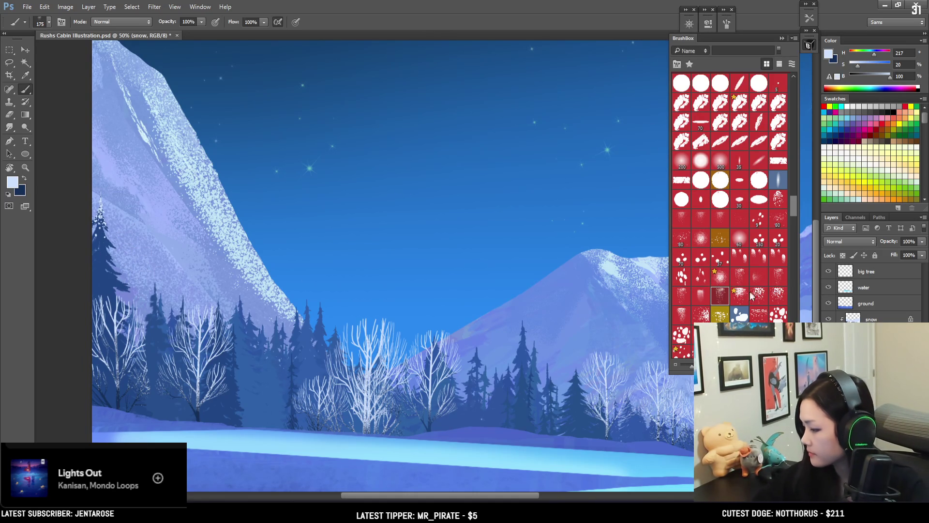
{"action": "left_click", "coordinate": [776, 197]}
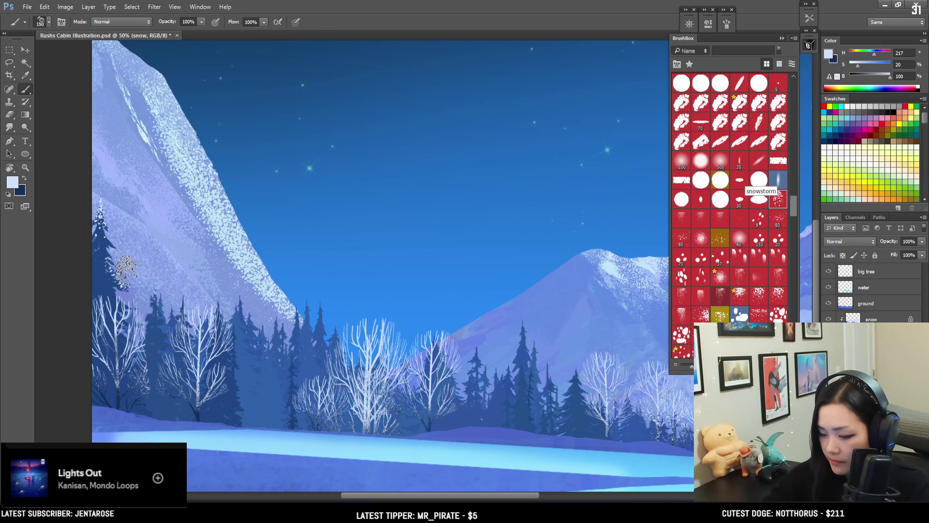
Dust snow speckles onto the tall left-edge pine and nearby pine tops at brush size 150
{"action": "key", "text": "bracketleft"}
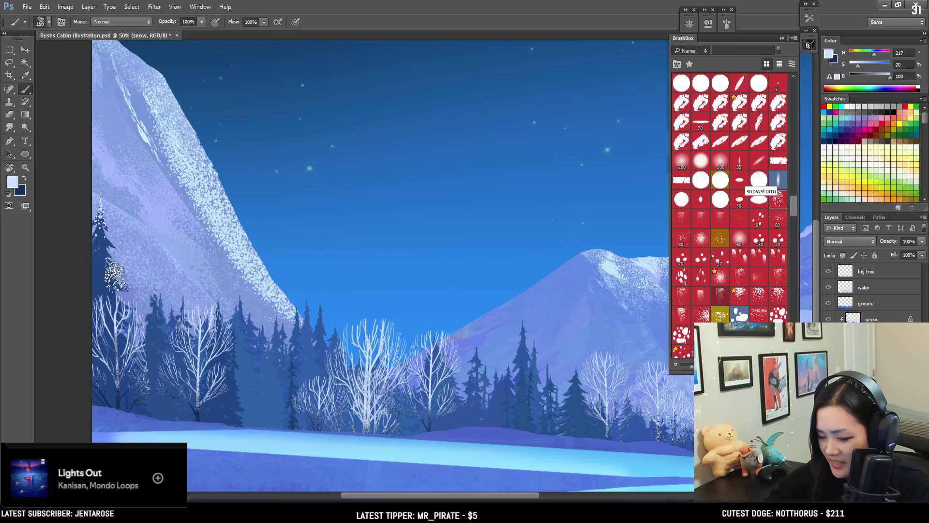
{"action": "left_click", "coordinate": [122, 274]}
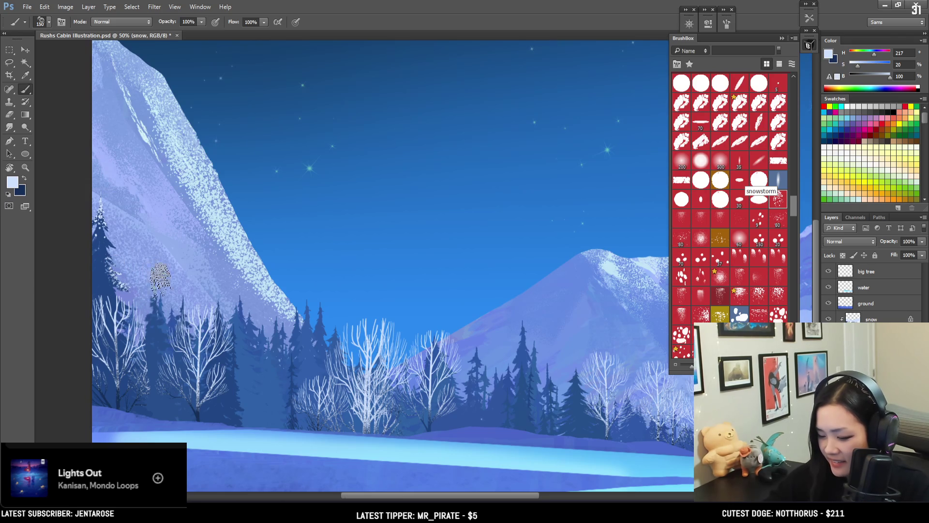
{"action": "left_click", "coordinate": [155, 296]}
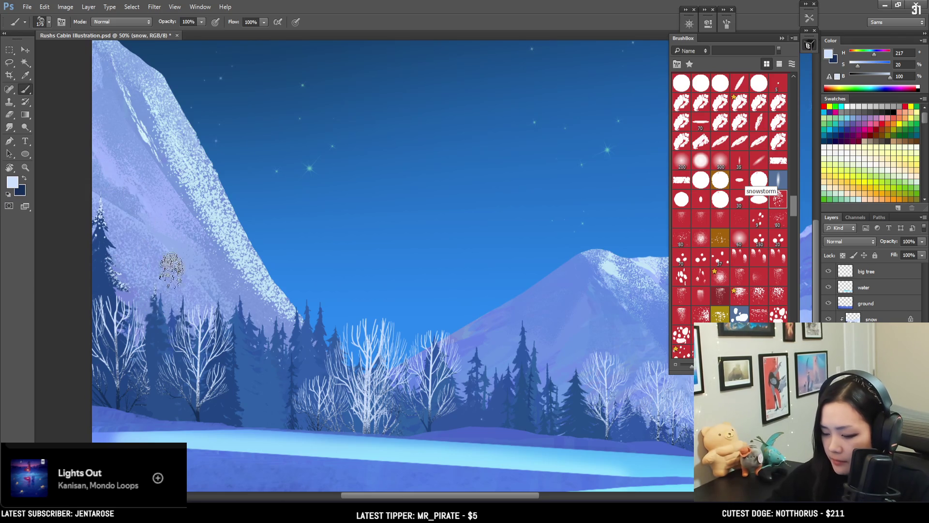
{"action": "left_click", "coordinate": [154, 296]}
{"action": "left_click", "coordinate": [221, 319]}
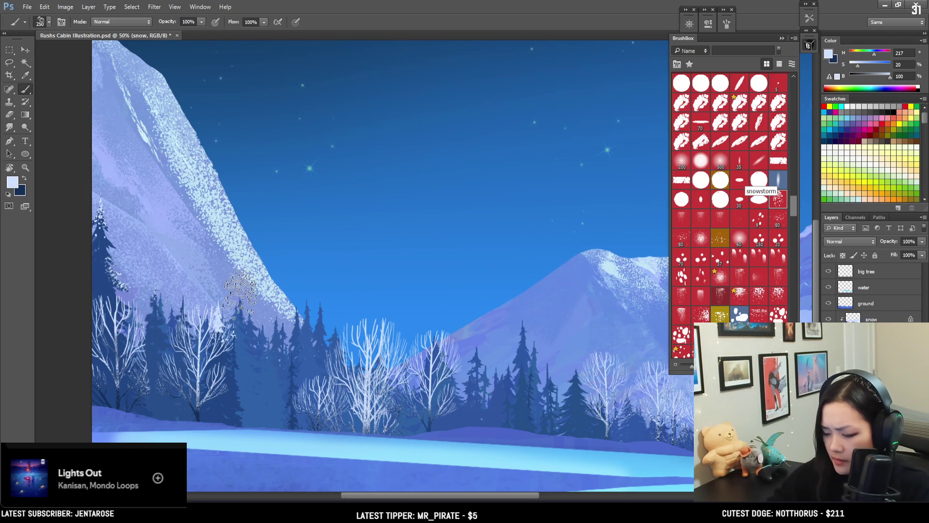
Shrink the snow brush and erase stray specks around the frosted pine
{"action": "key", "text": "bracketleft"}
{"action": "key", "text": "bracketleft"}
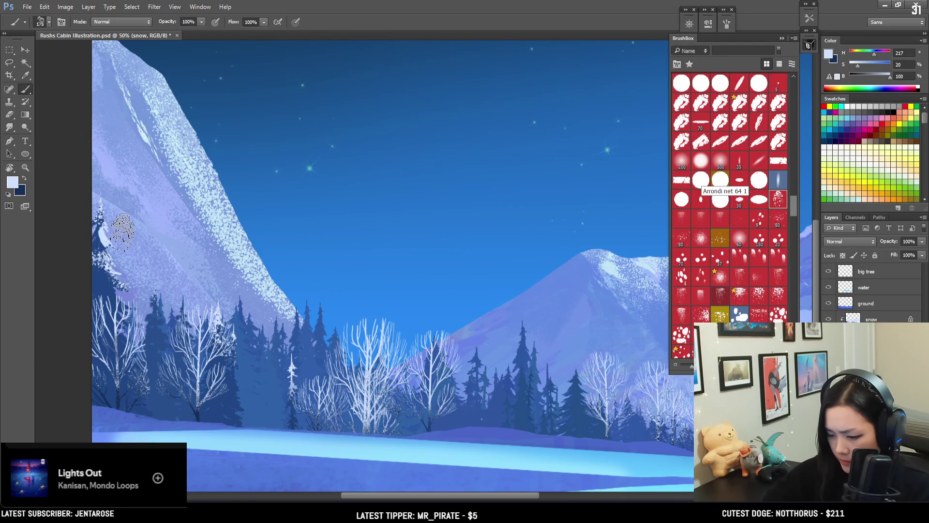
{"action": "key", "text": "bracketleft"}
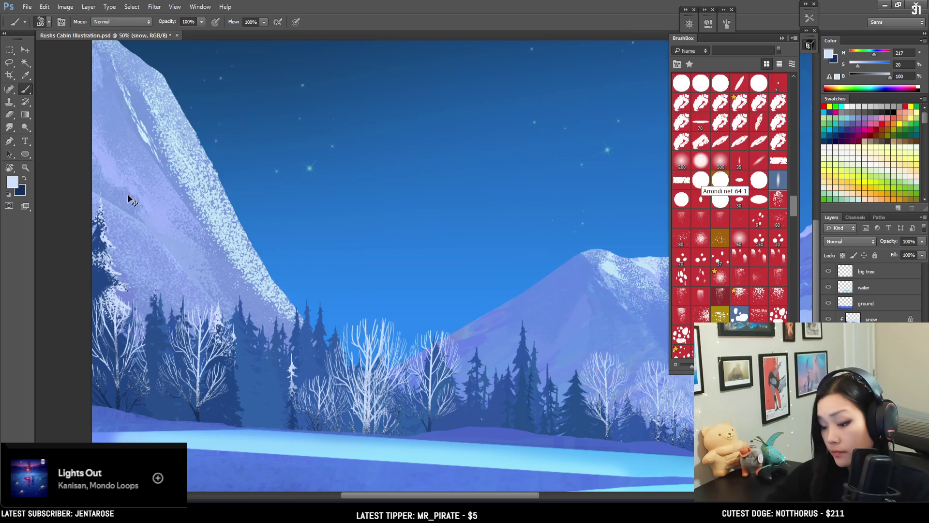
{"action": "key", "text": "e"}
{"action": "key", "text": "b"}
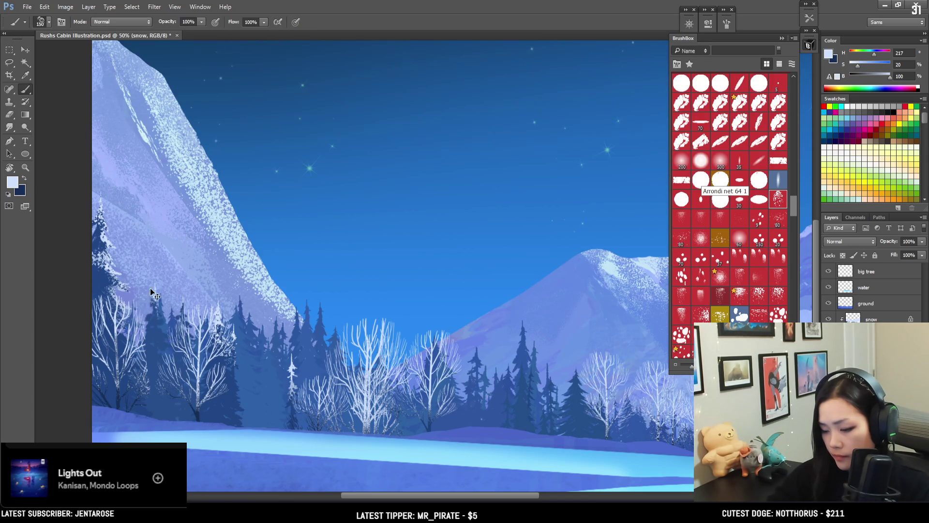
{"action": "key", "text": "l"}
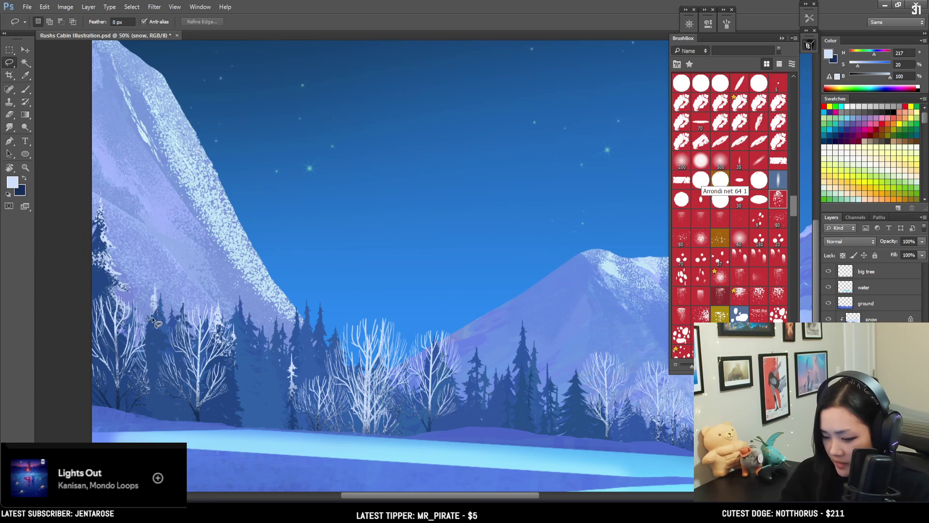
Lasso the smaller pines right of the tall pine and paint snow inside each, erasing stray specks
{"action": "left_click_drag", "start_coordinate": [156, 324], "coordinate": [148, 319]}
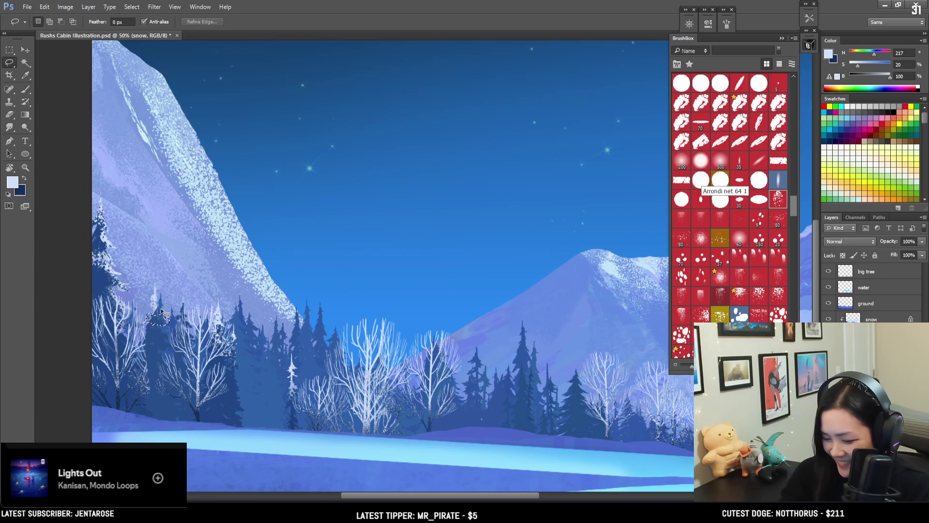
{"action": "key", "text": "b"}
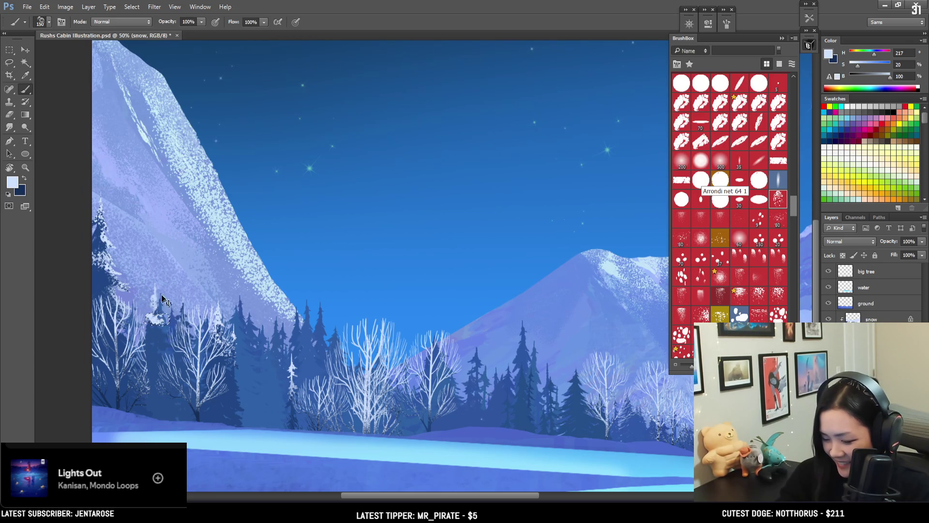
{"action": "key", "text": "e"}
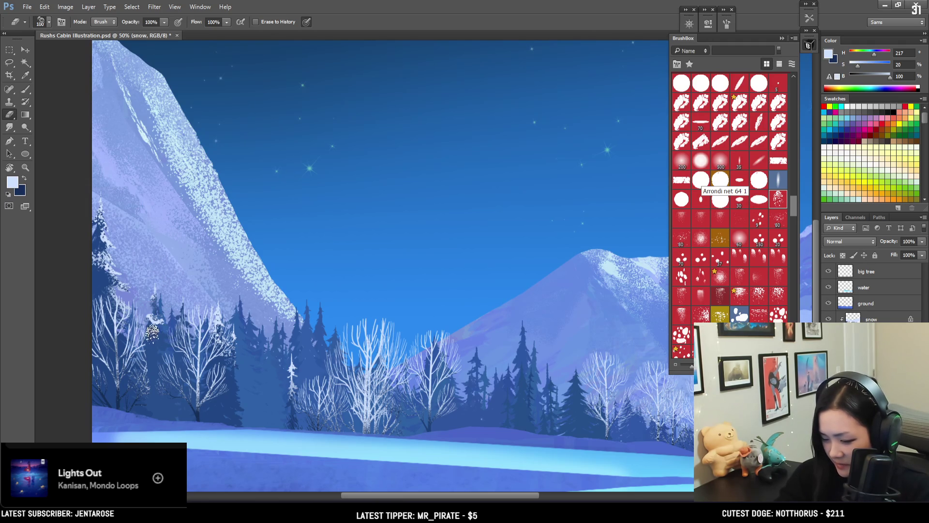
{"action": "key", "text": "l"}
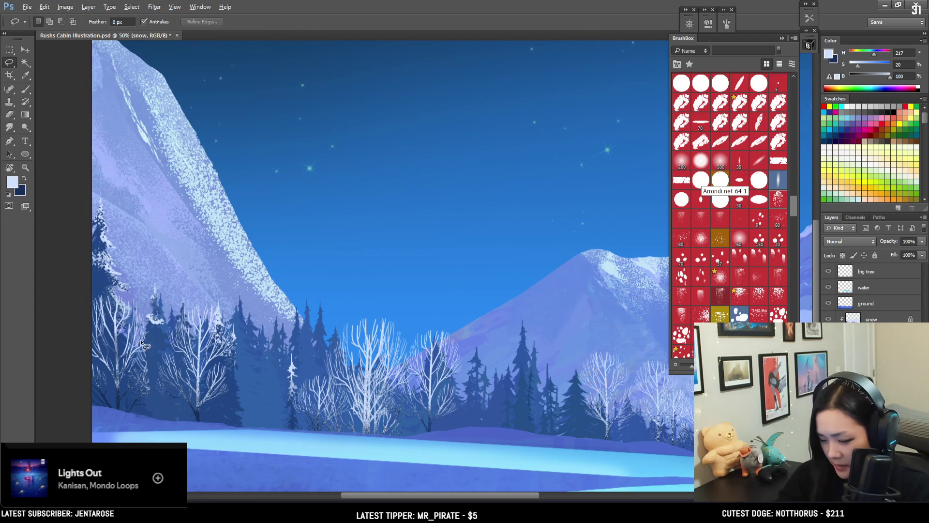
{"action": "key", "text": "b"}
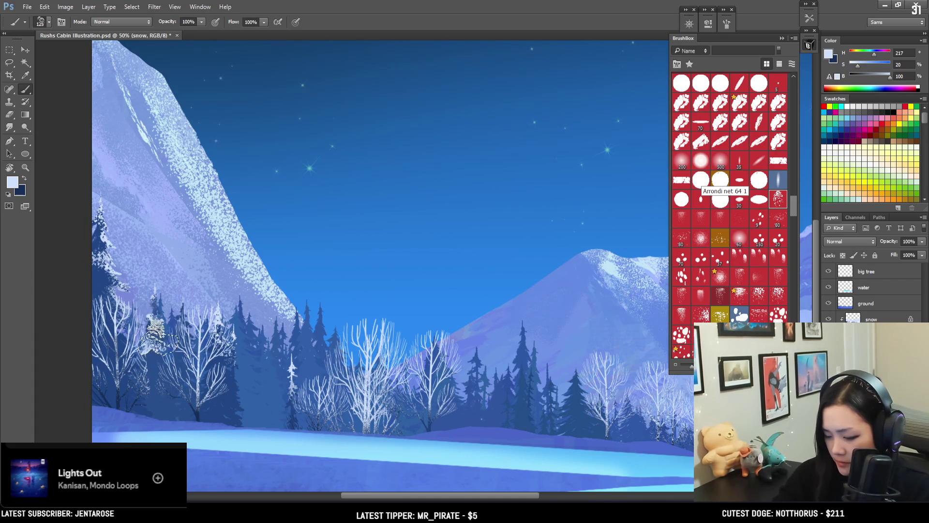
{"action": "key", "text": "e"}
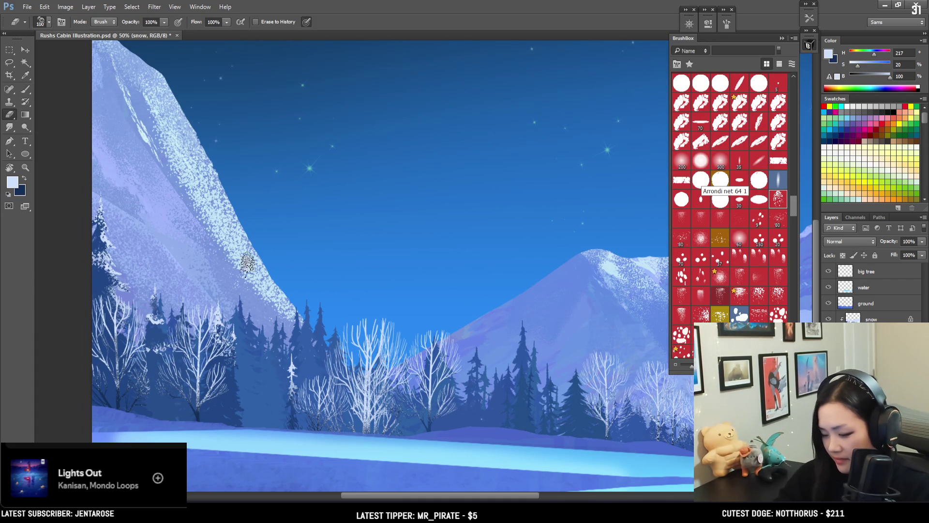
{"action": "key", "text": "b"}
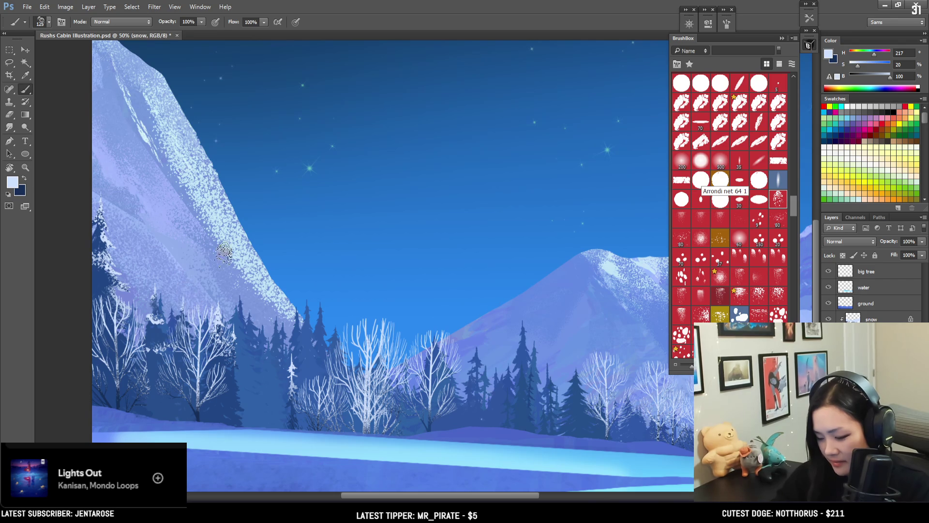
{"action": "key", "text": "l"}
{"action": "scroll", "coordinate": [346, 348], "scroll_direction": "right", "scroll_amount": 2}
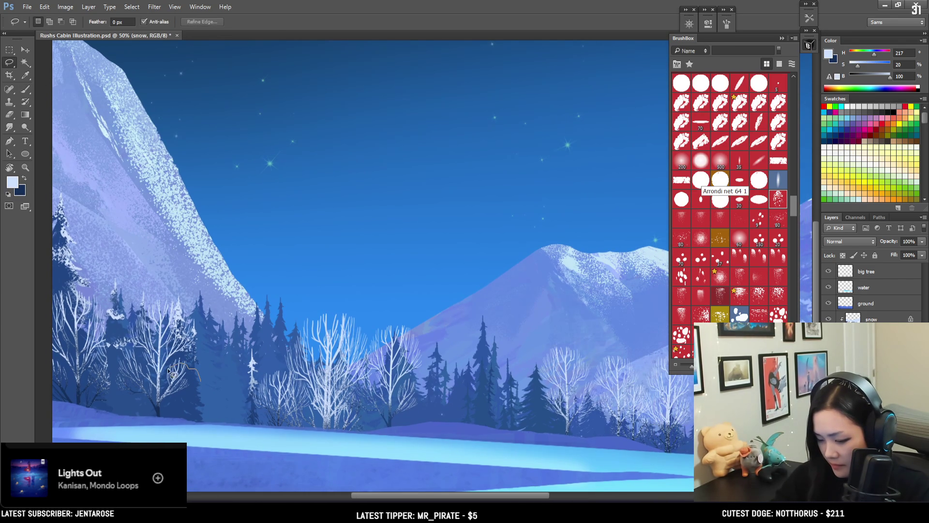
Lasso a pine among the bare trees, paint snow inside at brush size 200, then deselect
{"action": "key", "text": "b"}
{"action": "left_click_drag", "start_coordinate": [203, 391], "coordinate": [191, 339]}
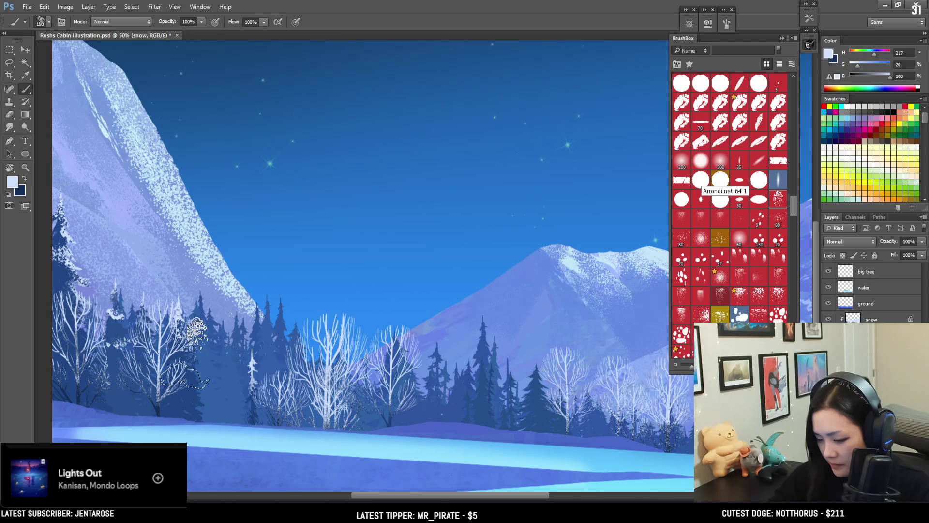
{"action": "key", "text": "bracketright"}
{"action": "key", "text": "bracketright"}
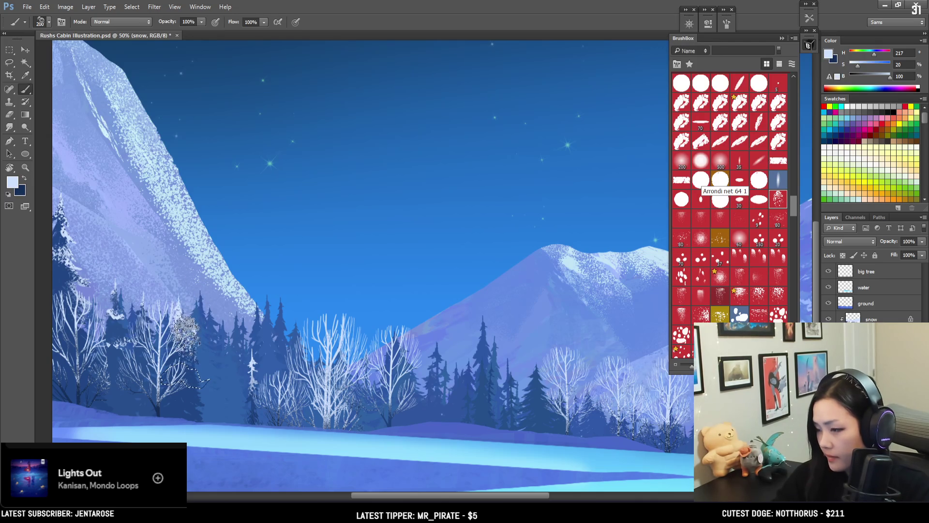
{"action": "left_click_drag", "start_coordinate": [187, 338], "coordinate": [204, 356]}
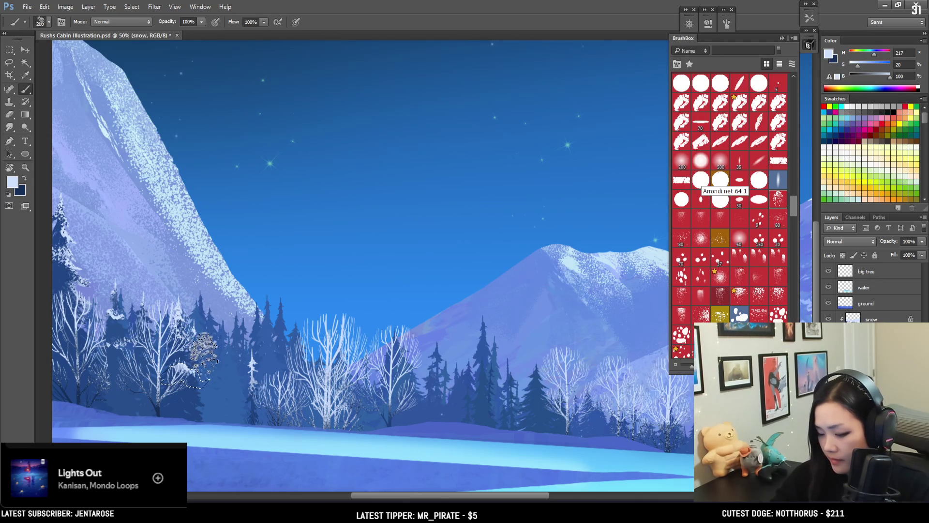
{"action": "key", "text": "ctrl+d"}
{"action": "key", "text": "e"}
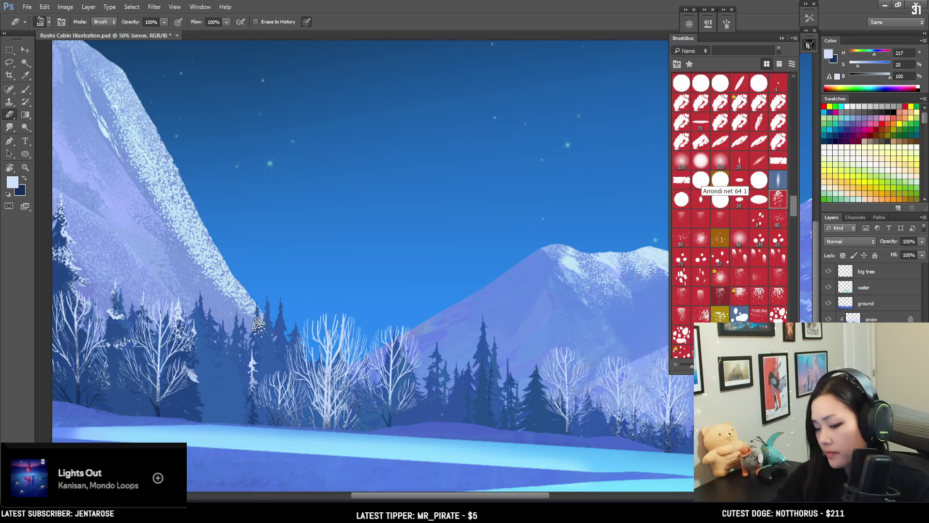
{"action": "scroll", "coordinate": [241, 341], "scroll_direction": "right", "scroll_amount": 5}
At 33.3% zoom, dust snow onto more treeline pines, including the middle-right pine
{"action": "scroll", "coordinate": [321, 204], "scroll_direction": "down", "scroll_amount": 1}
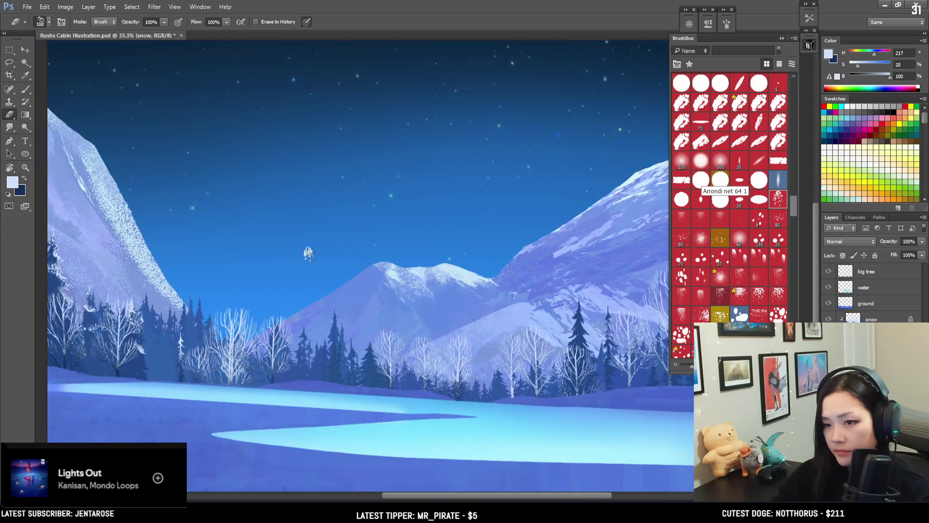
{"action": "key", "text": "l"}
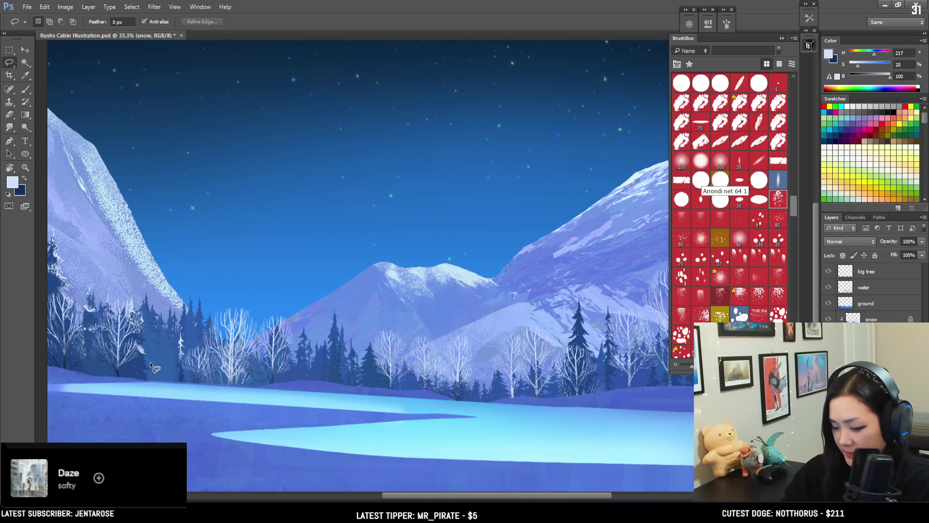
{"action": "key", "text": "b"}
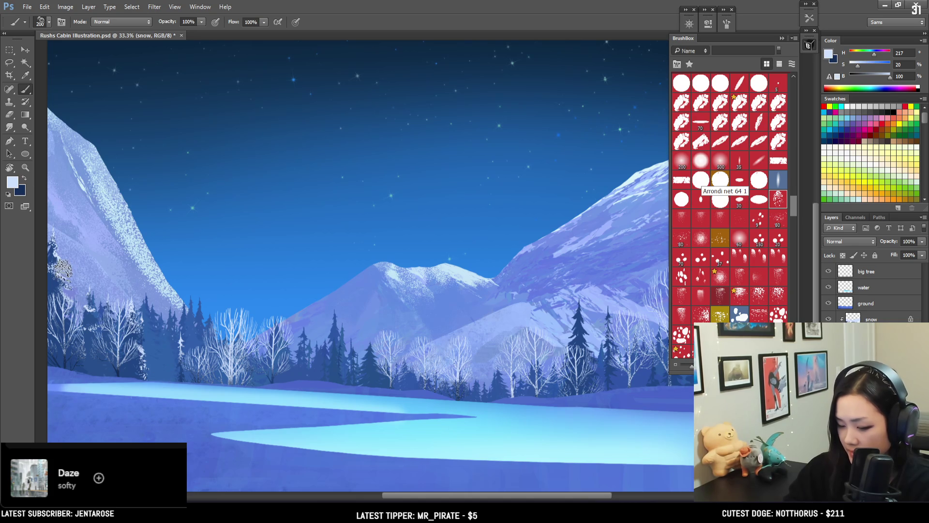
{"action": "key", "text": "e"}
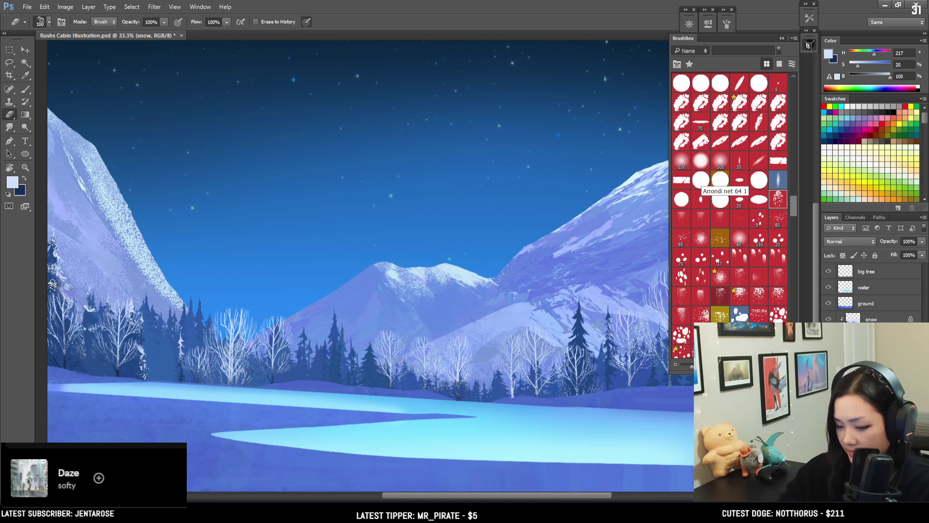
{"action": "mouse_move", "coordinate": [337, 307]}
{"action": "left_mouse_down"}
{"action": "mouse_move", "coordinate": [299, 312]}
{"action": "mouse_move", "coordinate": [301, 377]}
{"action": "left_mouse_up"}
{"action": "key", "text": "b"}
{"action": "left_click_drag", "start_coordinate": [310, 333], "coordinate": [322, 358]}
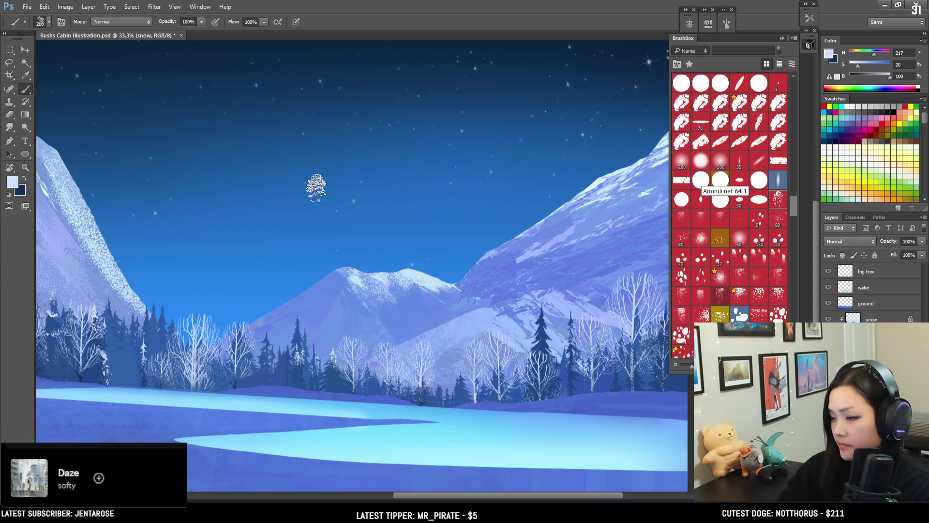
Paint snow on the central and right pines at brush sizes 250–300, erasing stray specks
{"action": "key", "text": "e"}
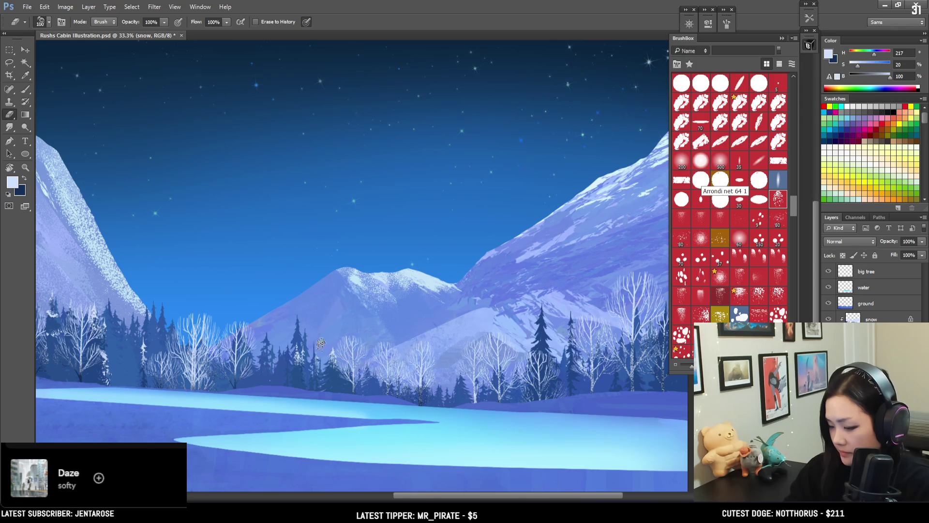
{"action": "key", "text": "b"}
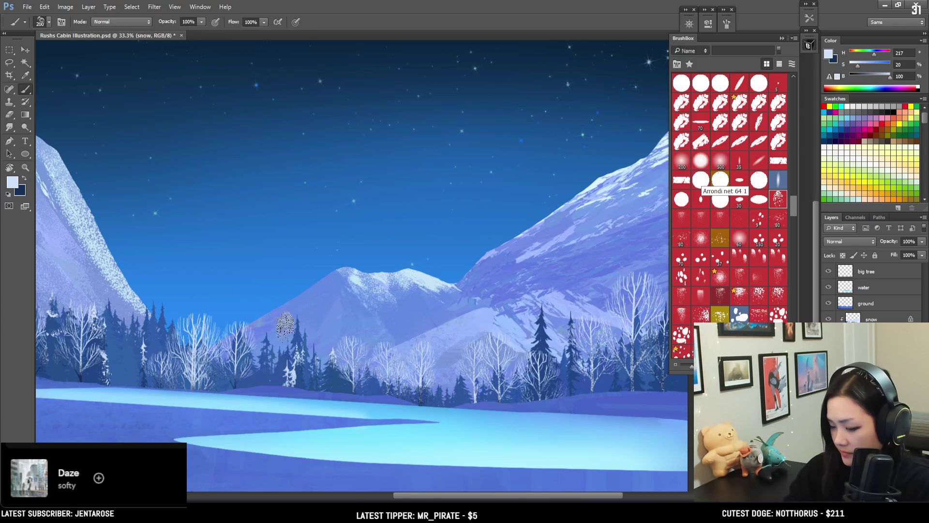
{"action": "key", "text": "bracketright"}
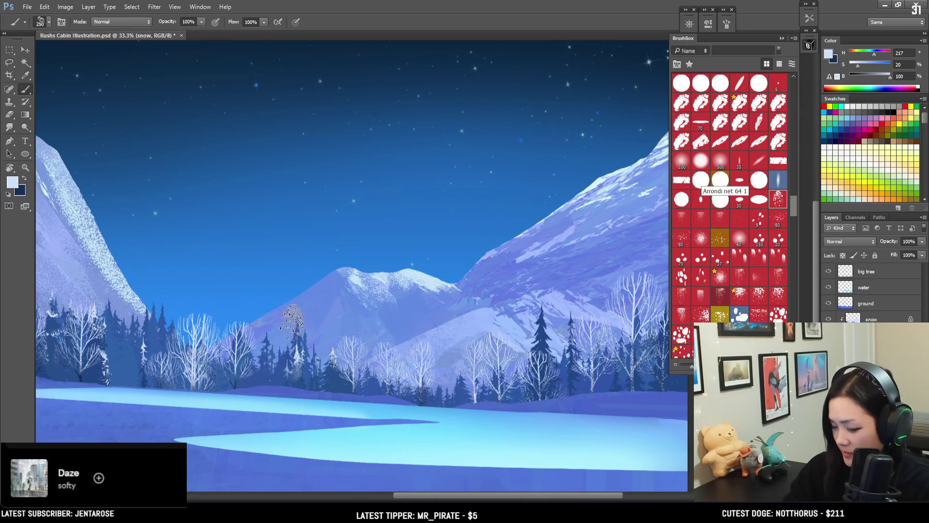
{"action": "left_click_drag", "start_coordinate": [297, 321], "coordinate": [309, 358]}
{"action": "key", "text": "e"}
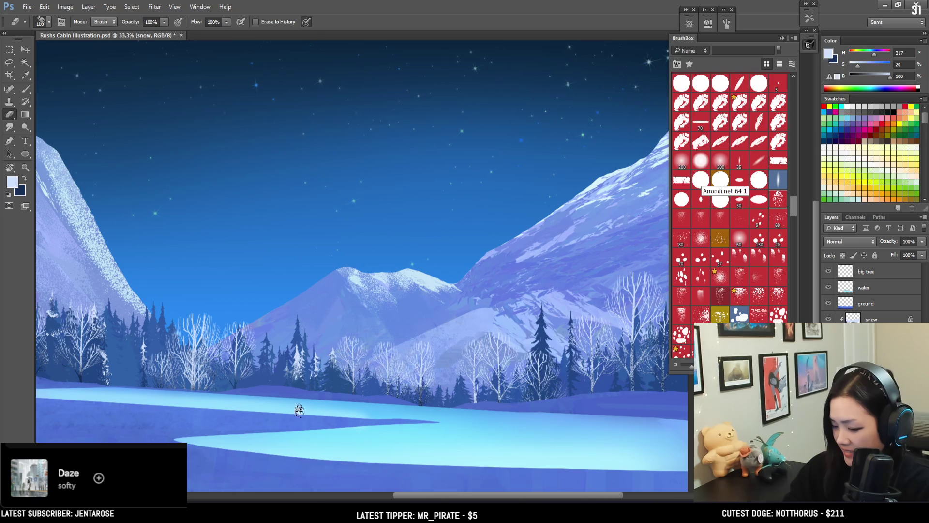
{"action": "key", "text": "b"}
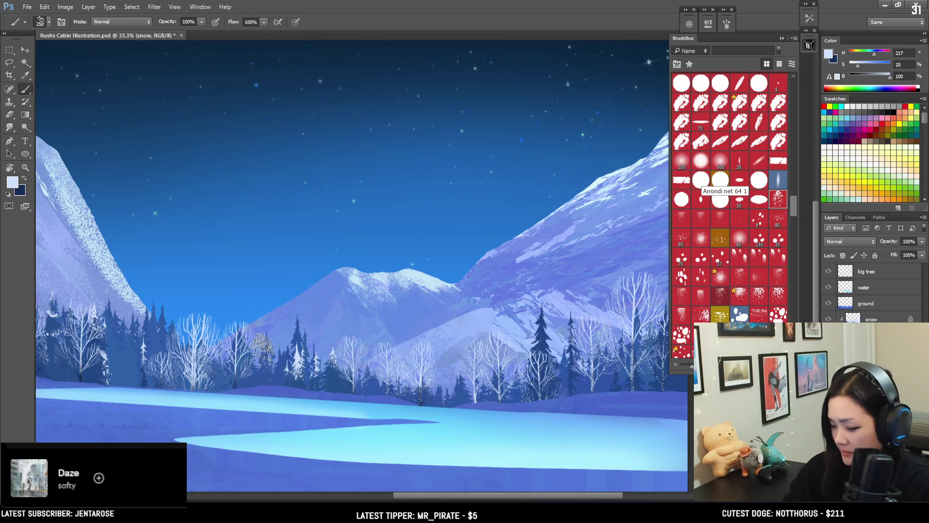
{"action": "key", "text": "bracketright"}
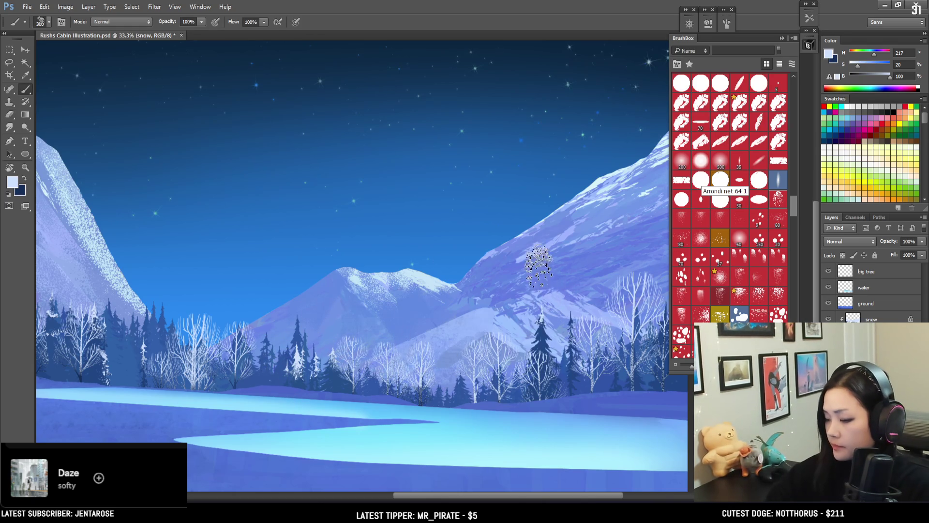
{"action": "key", "text": "e"}
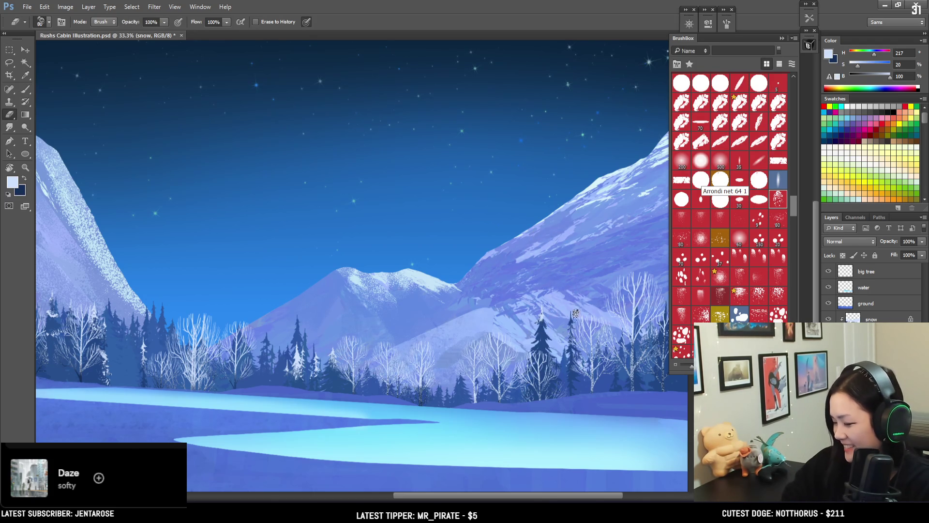
{"action": "key", "text": "b"}
{"action": "key", "text": "ctrl+plus"}
Dust snow onto the far-right pine and bare trees, erasing the excess with a larger eraser
{"action": "left_click_drag", "start_coordinate": [537, 324], "coordinate": [221, 267]}
{"action": "key", "text": "bracketleft"}
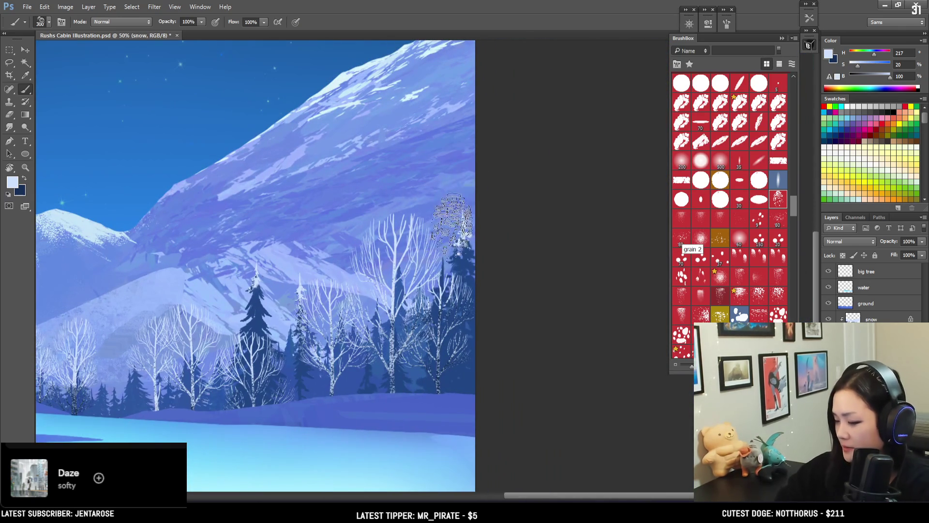
{"action": "left_click_drag", "start_coordinate": [462, 222], "coordinate": [434, 249]}
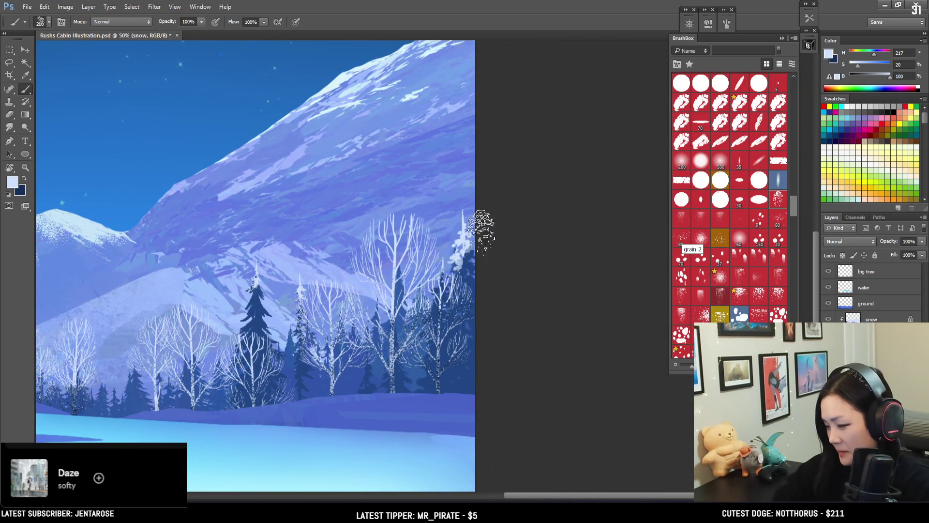
{"action": "key", "text": "e"}
{"action": "left_click_drag", "start_coordinate": [467, 298], "coordinate": [465, 271]}
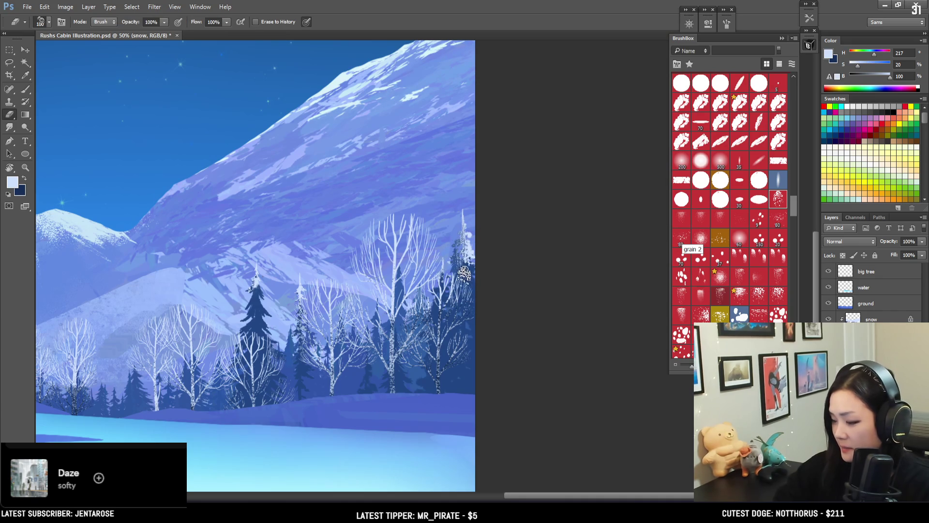
{"action": "key", "text": "bracketright"}
{"action": "key", "text": "bracketright"}
{"action": "key", "text": "bracketright"}
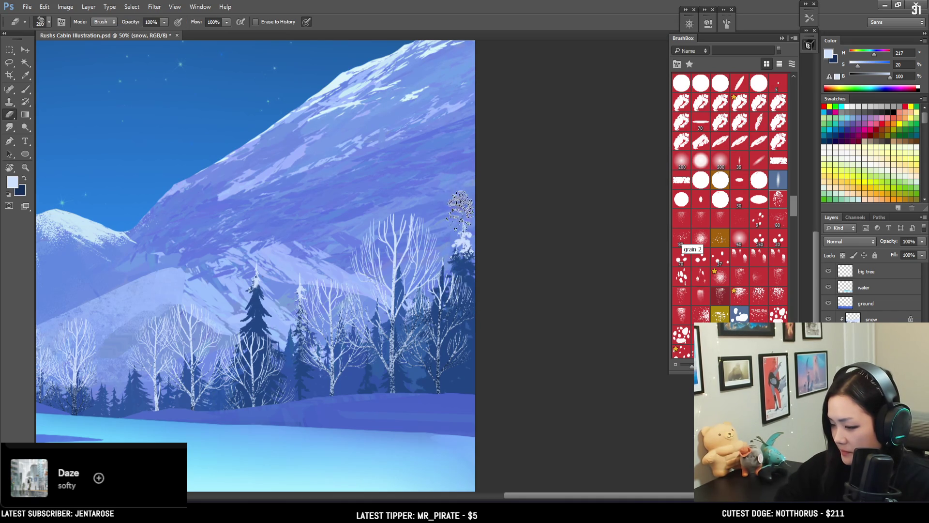
{"action": "key", "text": "b"}
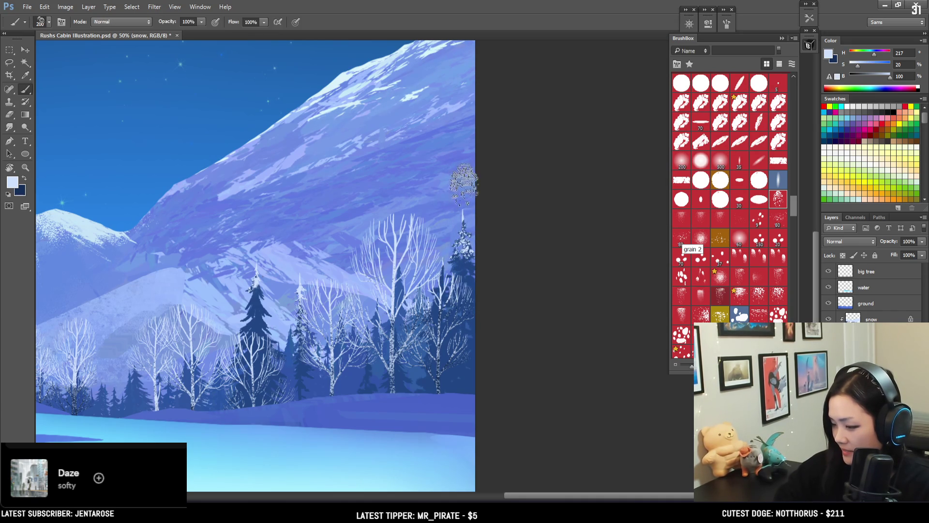
{"action": "key", "text": "bracketleft"}
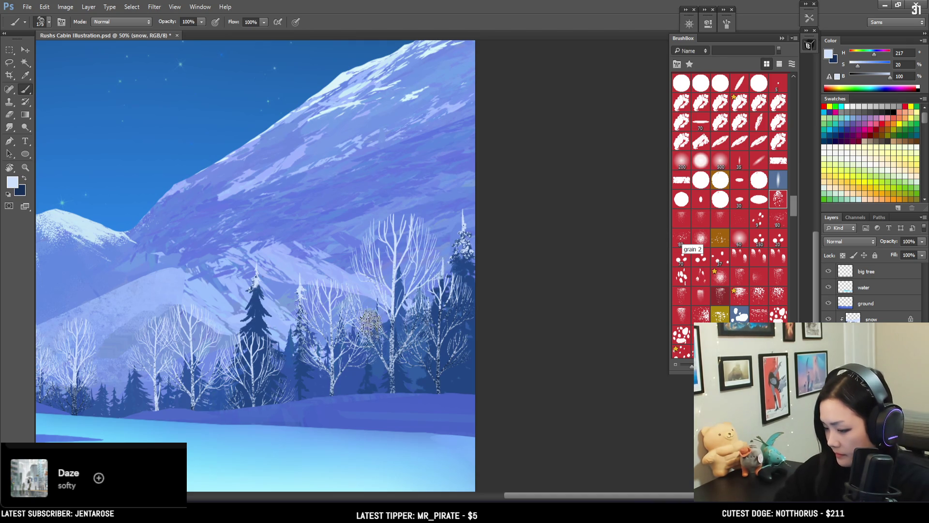
{"action": "key", "text": "e"}
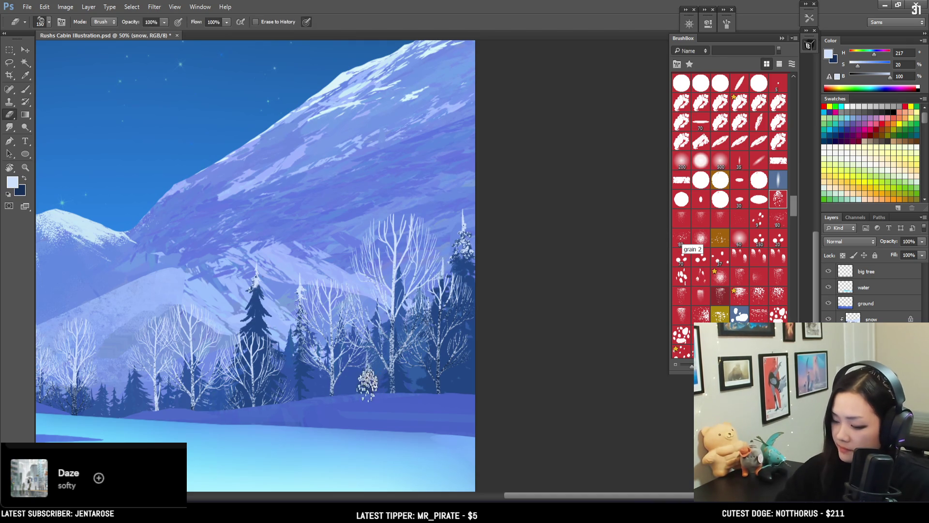
{"action": "key", "text": "b"}
{"action": "left_click_drag", "start_coordinate": [322, 319], "coordinate": [359, 280]}
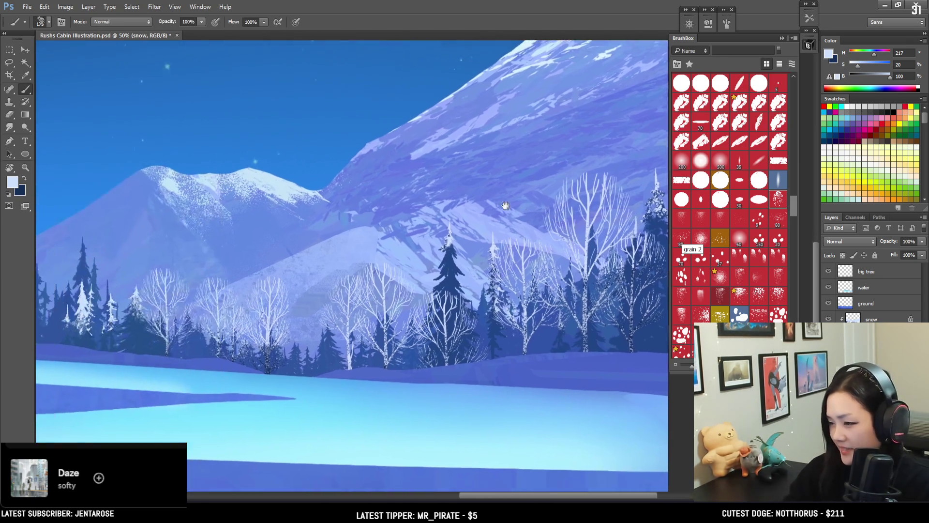
{"action": "scroll", "coordinate": [359, 279], "scroll_direction": "down", "scroll_amount": 2}
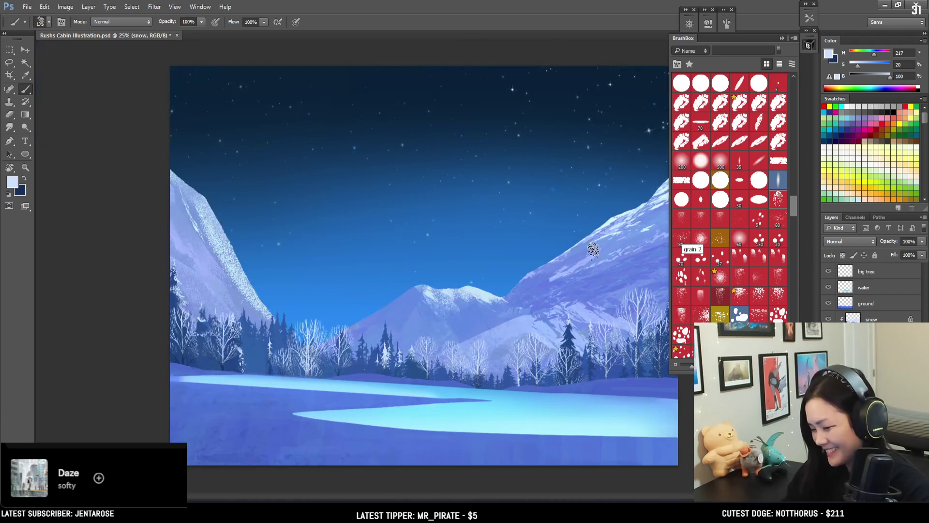
{"action": "left_click", "coordinate": [866, 335]}
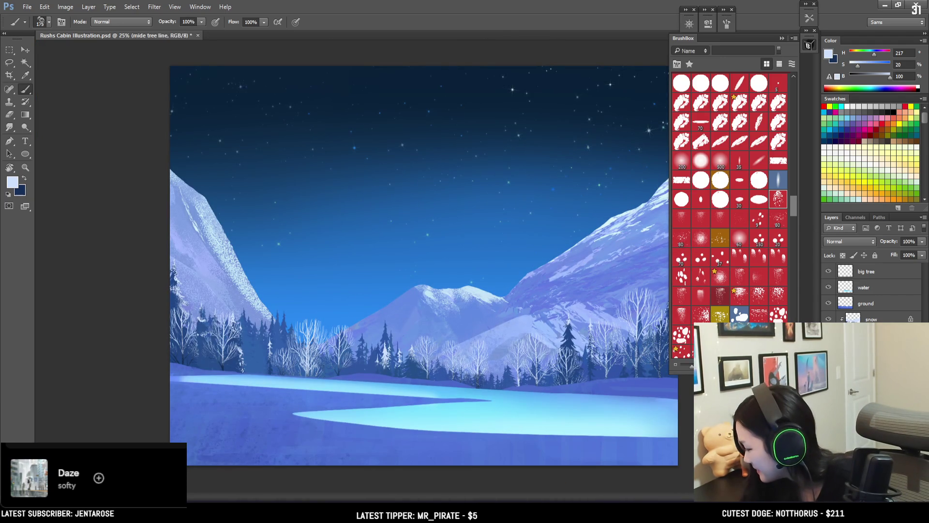
{"action": "key", "text": "ctrl+shift+alt+n"}
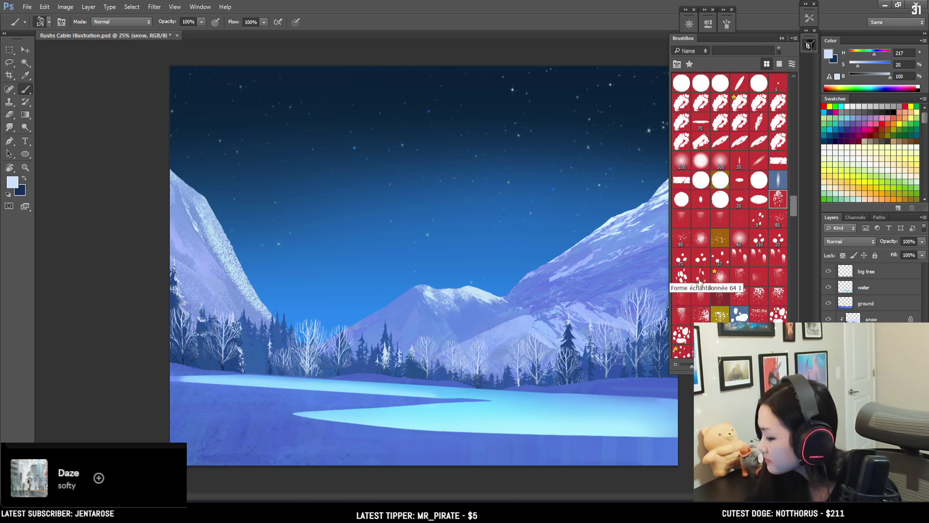
Zoom into the far treeline and paint snow on the distant pine tops, erasing mistakes
{"action": "key", "text": "ctrl+plus"}
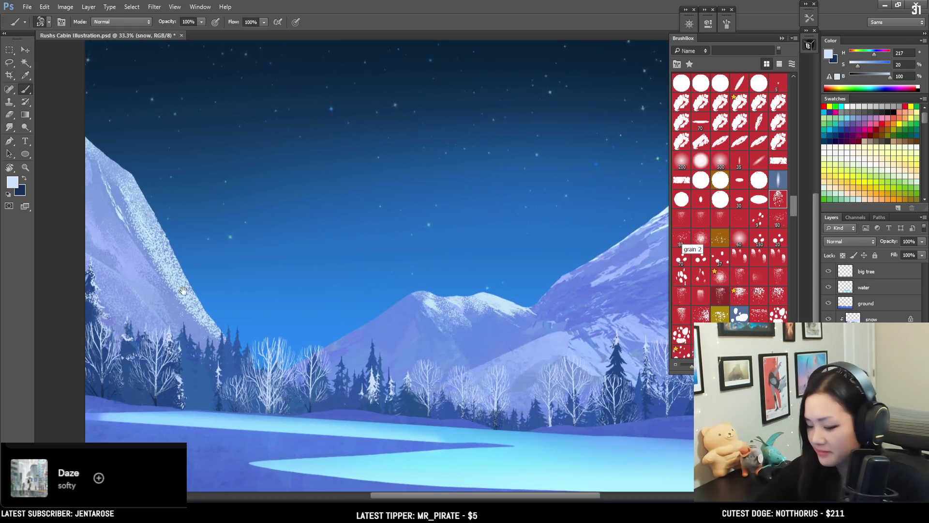
{"action": "left_click_drag", "start_coordinate": [202, 262], "coordinate": [202, 262]}
{"action": "key", "text": "bracketright"}
{"action": "key", "text": "bracketright"}
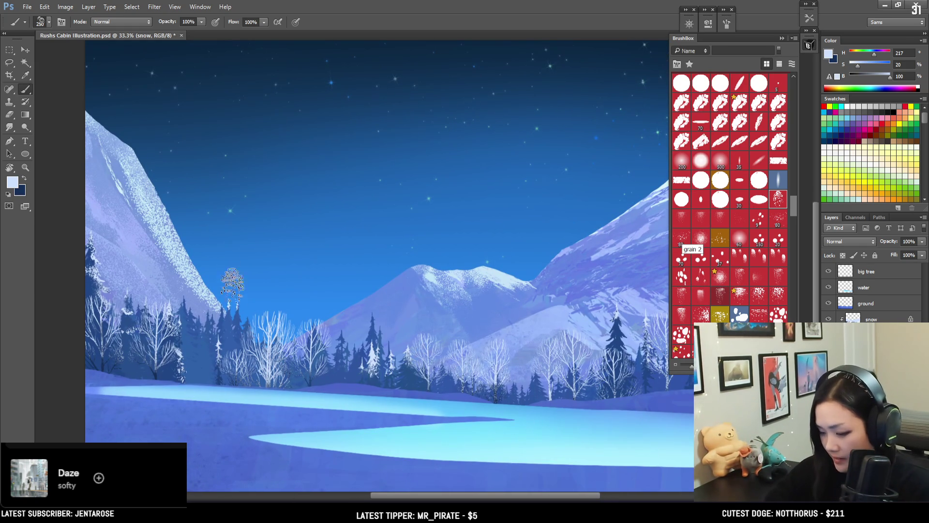
{"action": "key", "text": "bracketleft"}
{"action": "key", "text": "bracketleft"}
{"action": "key", "text": "bracketleft"}
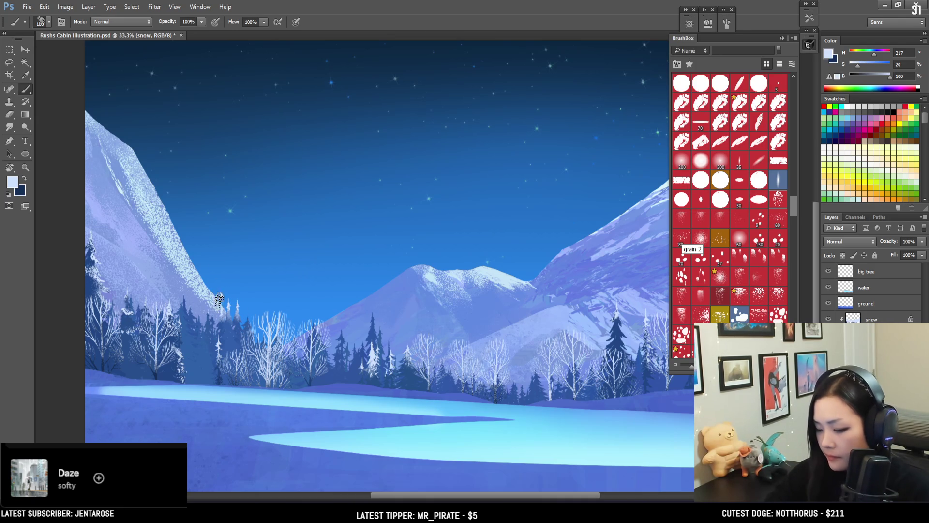
{"action": "key", "text": "bracketright"}
{"action": "key", "text": "bracketright"}
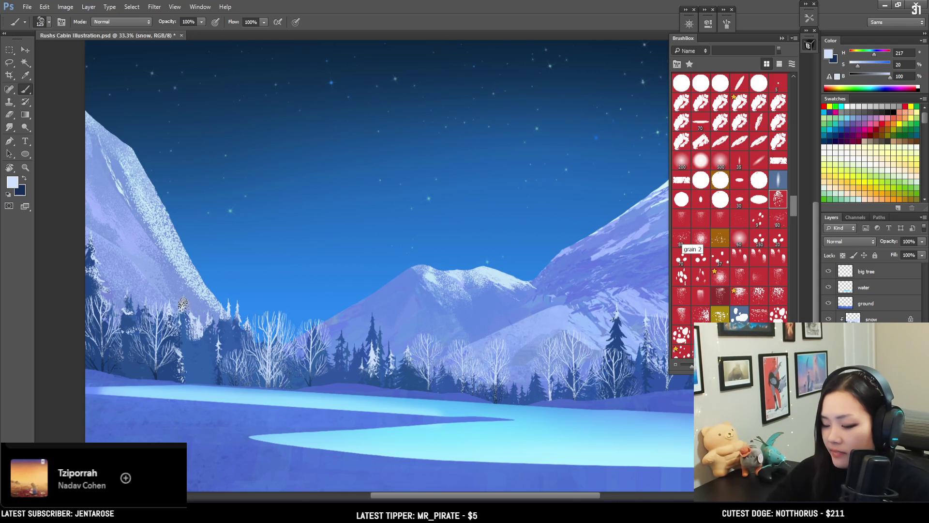
{"action": "key", "text": "e"}
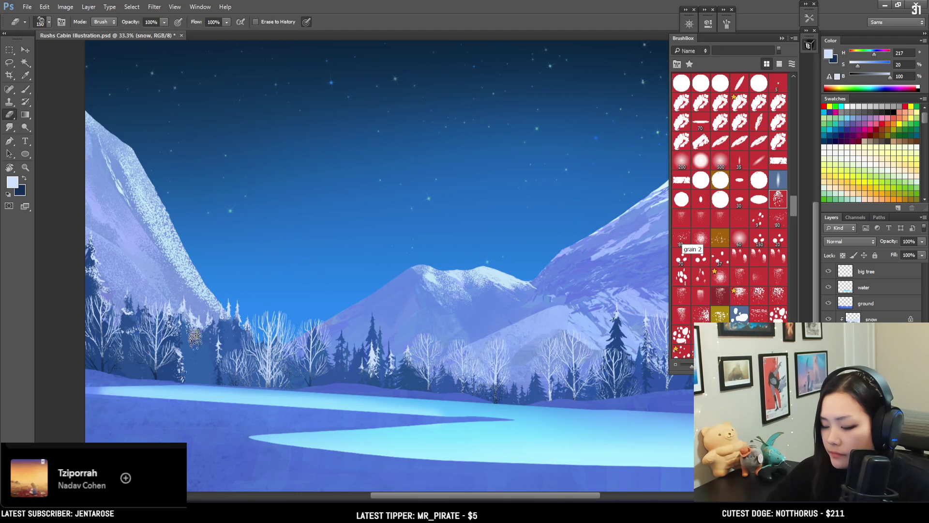
{"action": "key", "text": "b"}
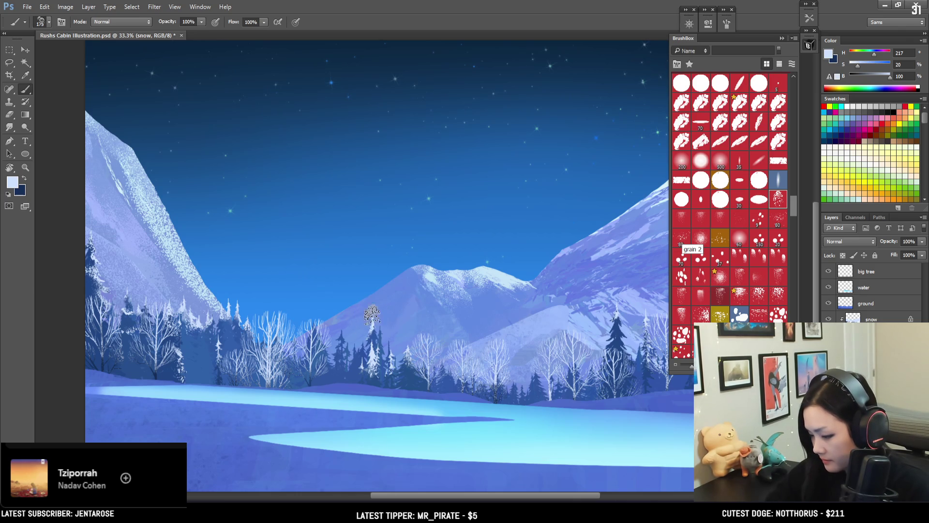
{"action": "key", "text": "e"}
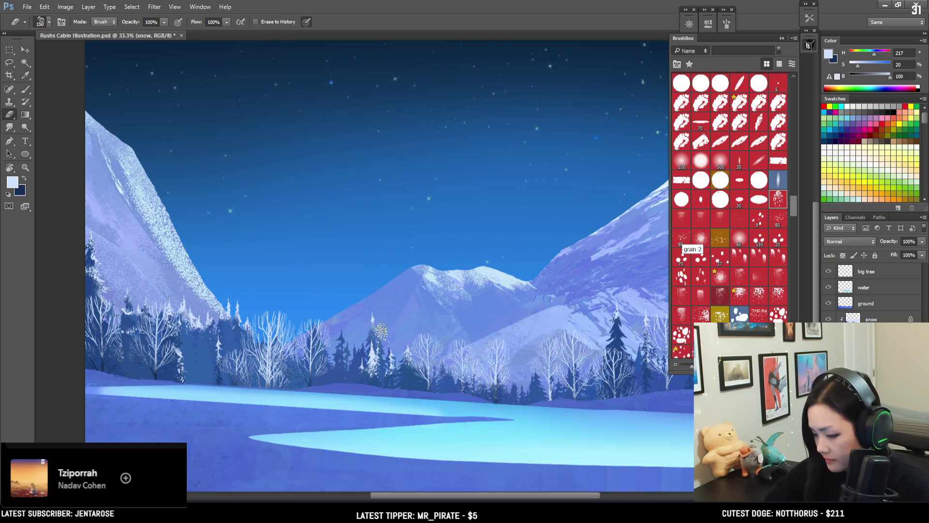
{"action": "key", "text": "b"}
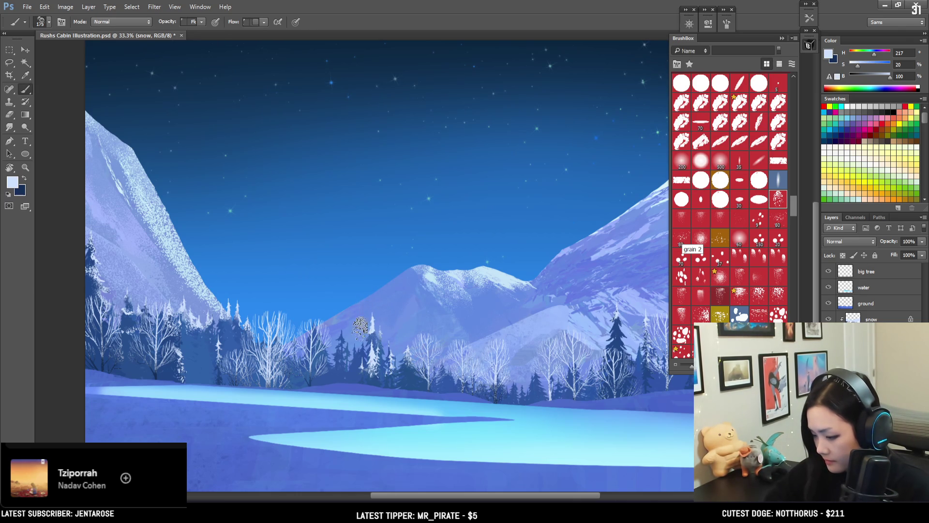
Switch to the pastel dots brush, enlarge it slightly, and zoom in around the centre mountain
{"action": "left_click", "coordinate": [778, 222]}
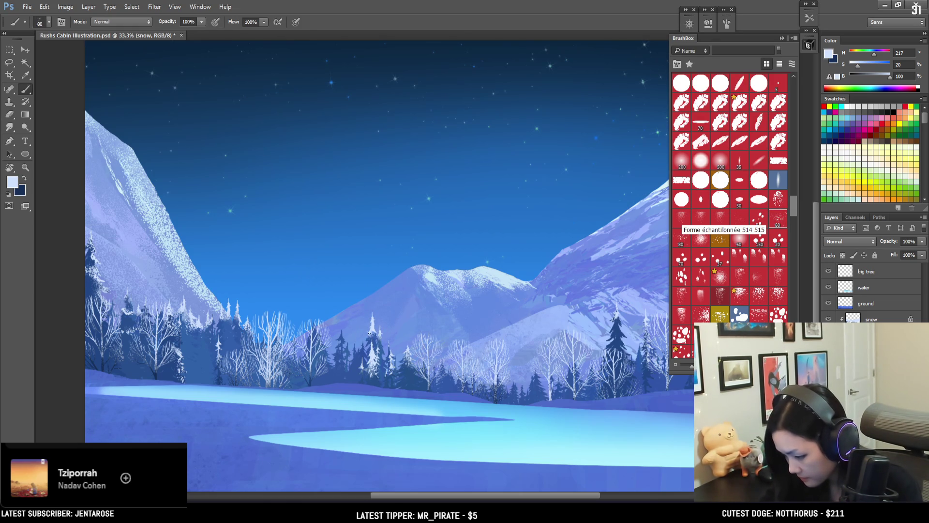
{"action": "key", "text": "bracketright"}
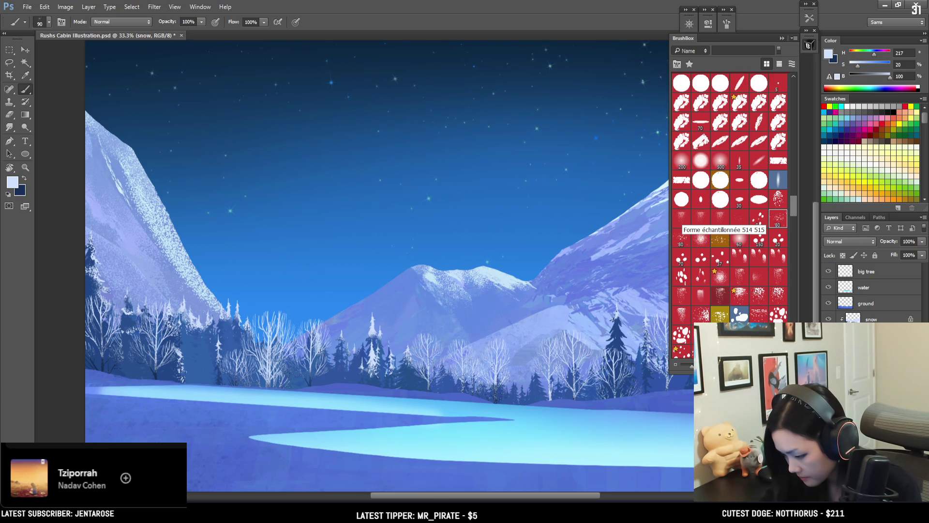
{"action": "key", "text": "ctrl+plus"}
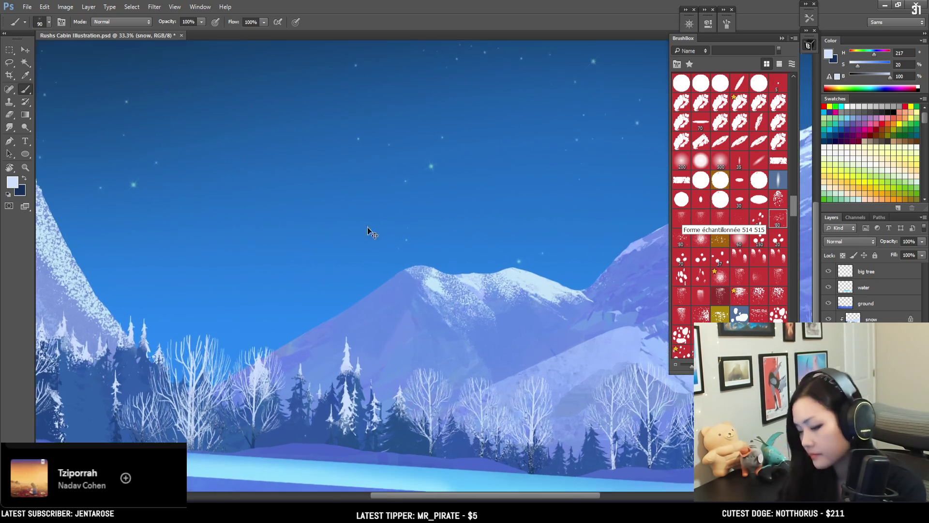
{"action": "key", "text": "e"}
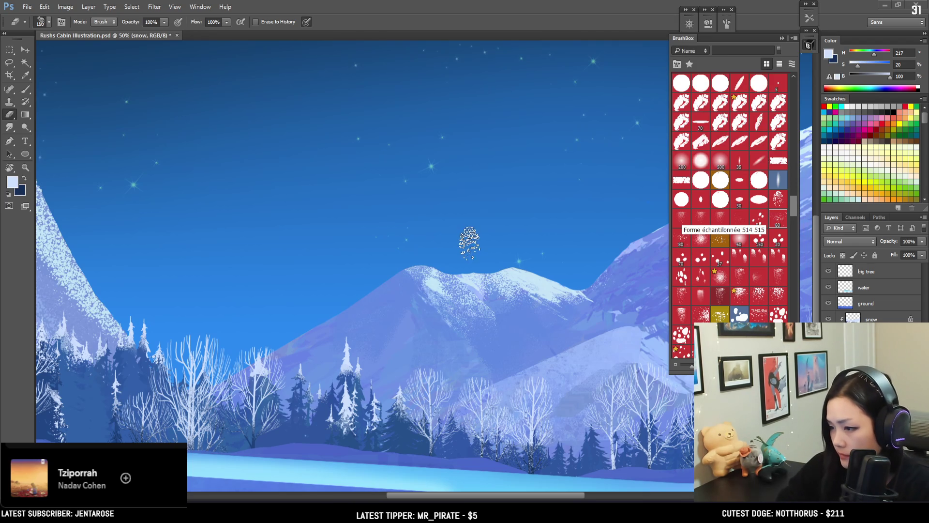
Add snow to the trees below the centre mountain and toward the right-hand mountain
{"action": "left_click_drag", "start_coordinate": [470, 242], "coordinate": [416, 222]}
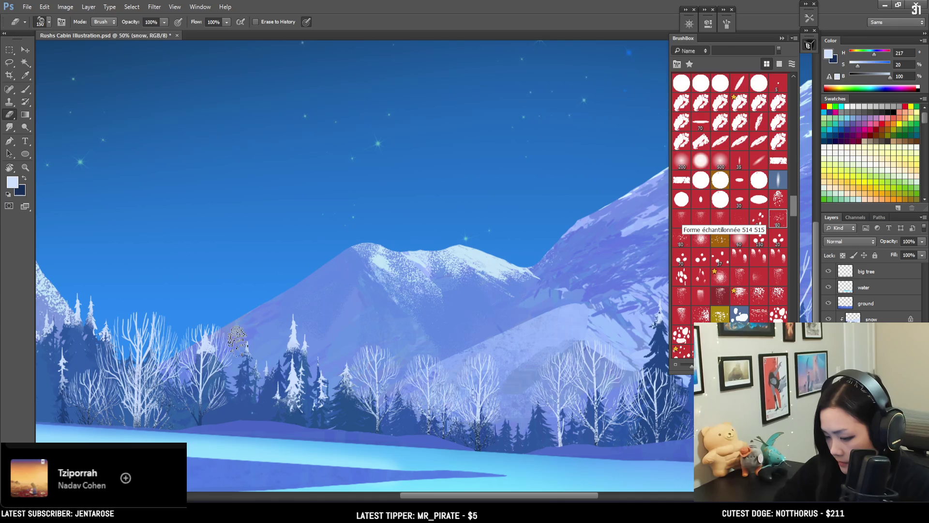
{"action": "key", "text": "b"}
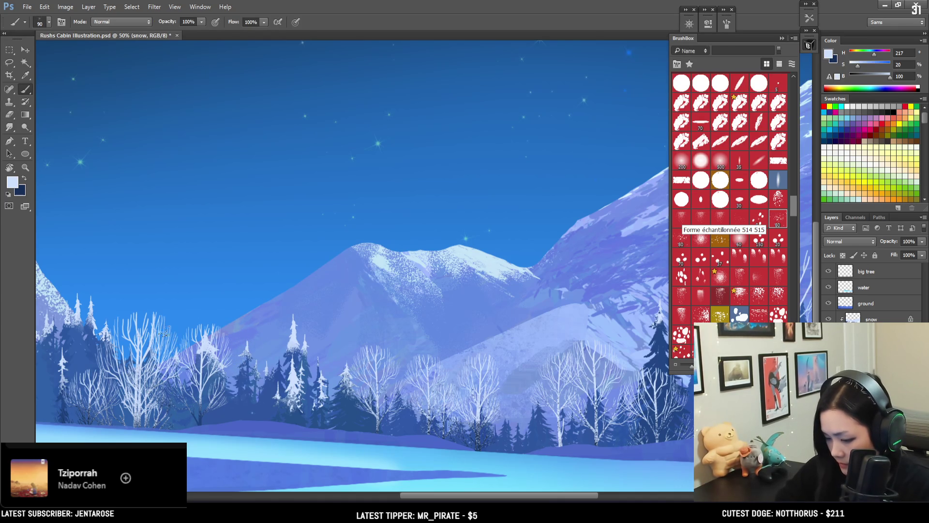
{"action": "key", "text": "bracketright"}
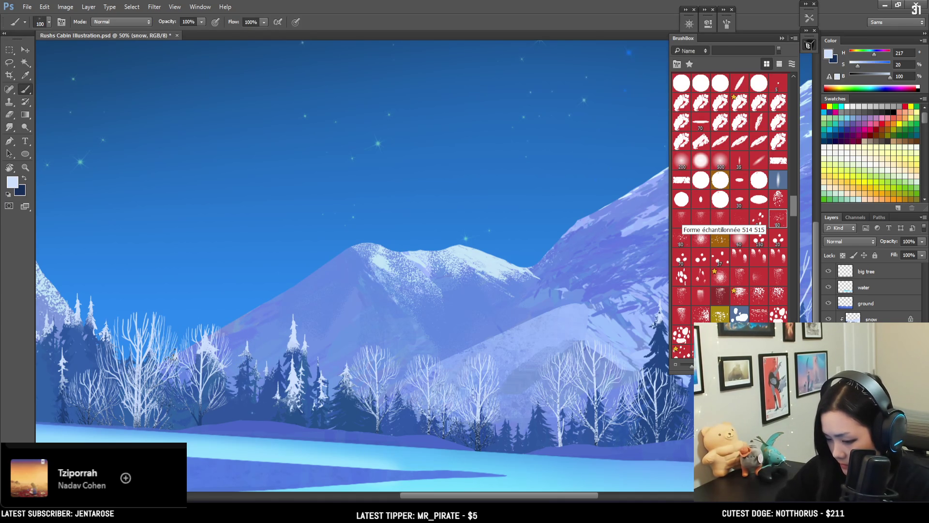
{"action": "left_click_drag", "start_coordinate": [250, 257], "coordinate": [373, 199]}
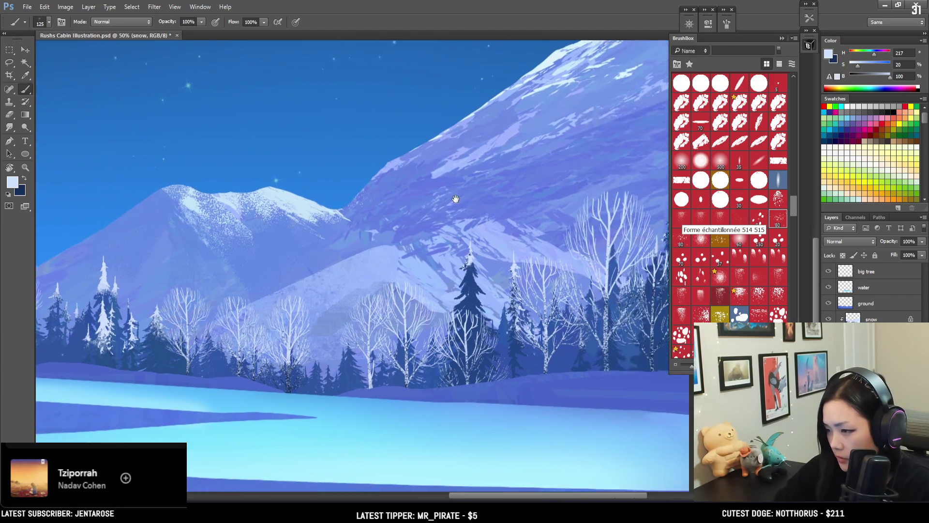
{"action": "left_click_drag", "start_coordinate": [546, 213], "coordinate": [400, 237]}
{"action": "key", "text": "bracketright"}
{"action": "key", "text": "bracketleft"}
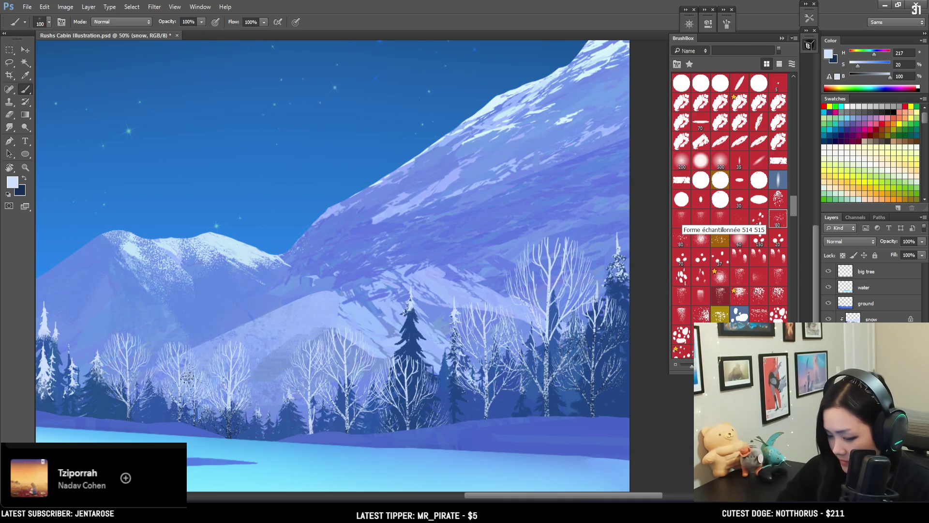
Dab snow onto the dark left and middle trees, erase excess, then zoom out to the full illustration
{"action": "left_click_drag", "start_coordinate": [152, 390], "coordinate": [166, 407]}
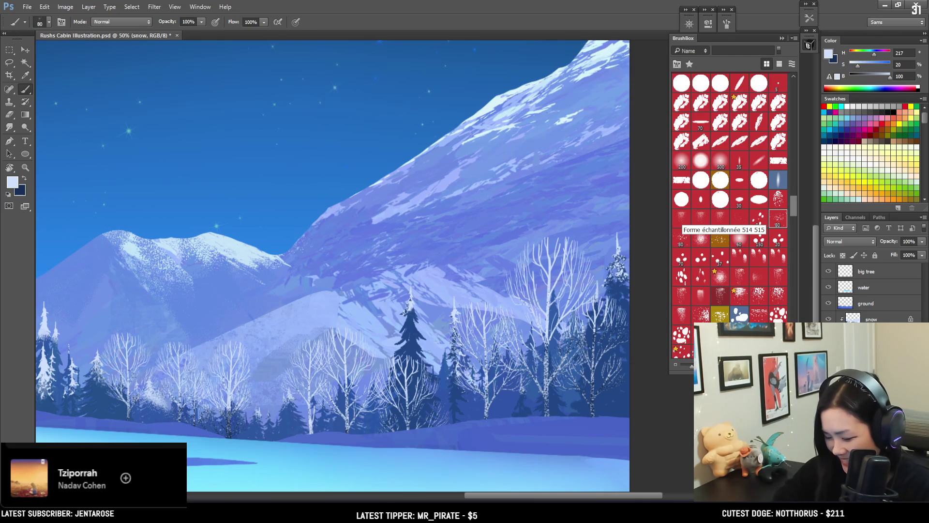
{"action": "key", "text": "e"}
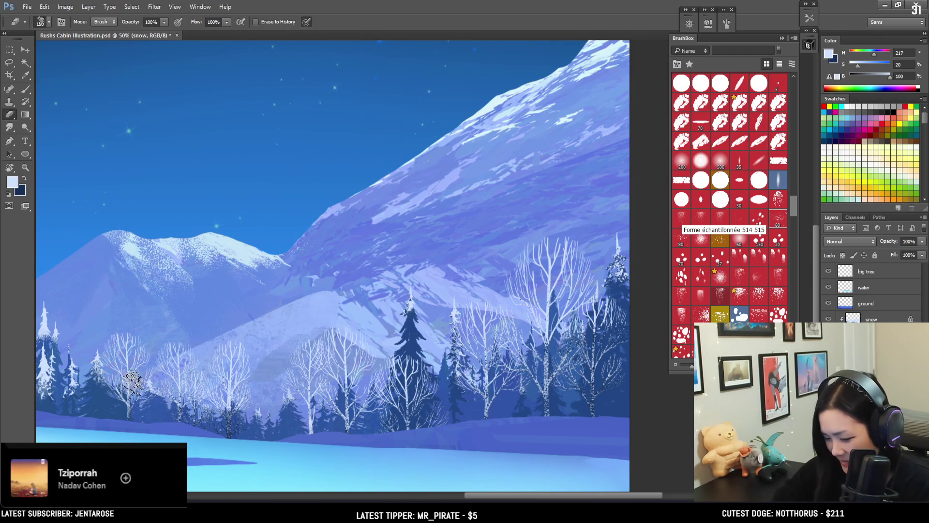
{"action": "key", "text": "b"}
{"action": "left_click_drag", "start_coordinate": [372, 387], "coordinate": [404, 372]}
{"action": "key", "text": "e"}
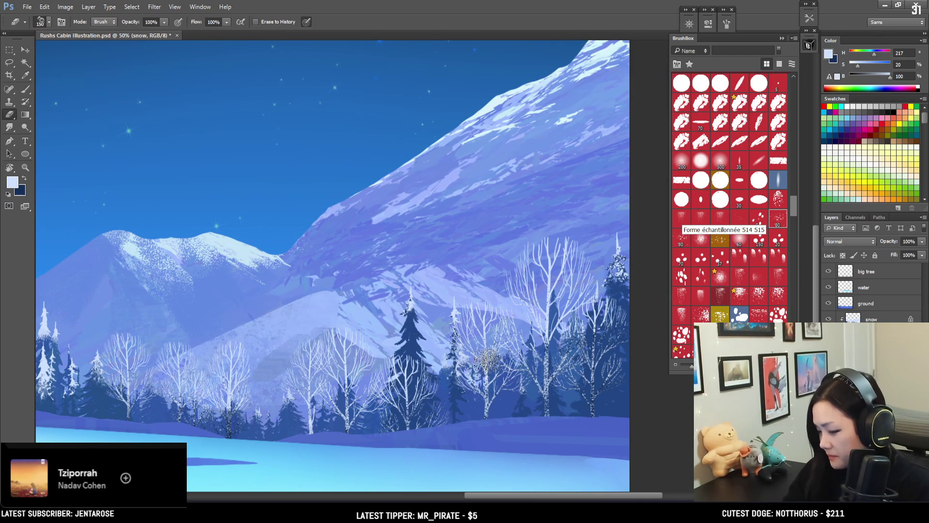
{"action": "mouse_move", "coordinate": [517, 390]}
{"action": "left_mouse_down"}
{"action": "mouse_move", "coordinate": [459, 371]}
{"action": "mouse_move", "coordinate": [318, 390]}
{"action": "left_mouse_up"}
{"action": "key", "text": "b"}
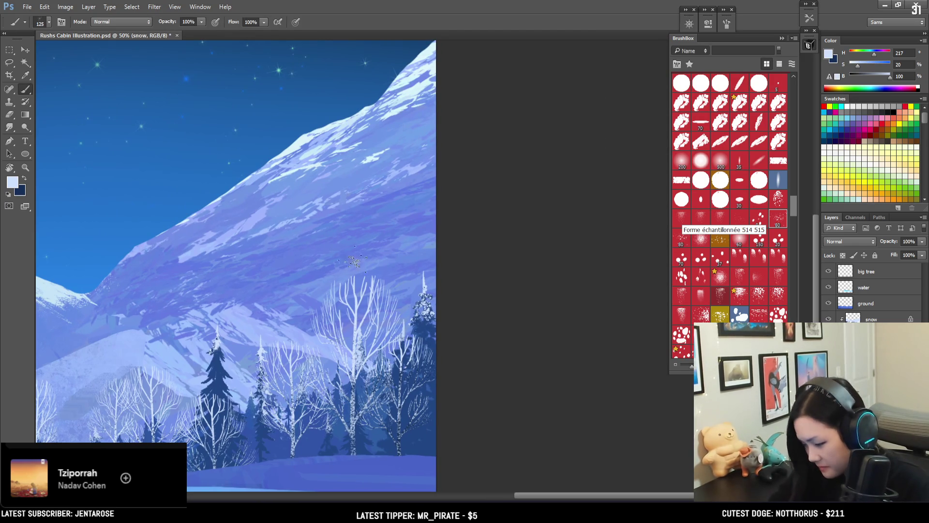
{"action": "key", "text": "bracketleft"}
{"action": "key", "text": "bracketleft"}
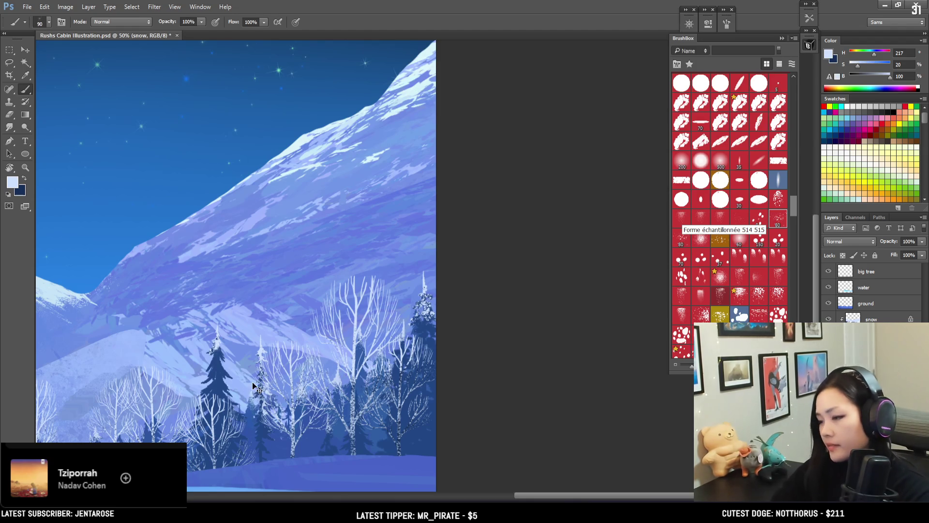
{"action": "key", "text": "ctrl+minus"}
{"action": "key", "text": "ctrl+minus"}
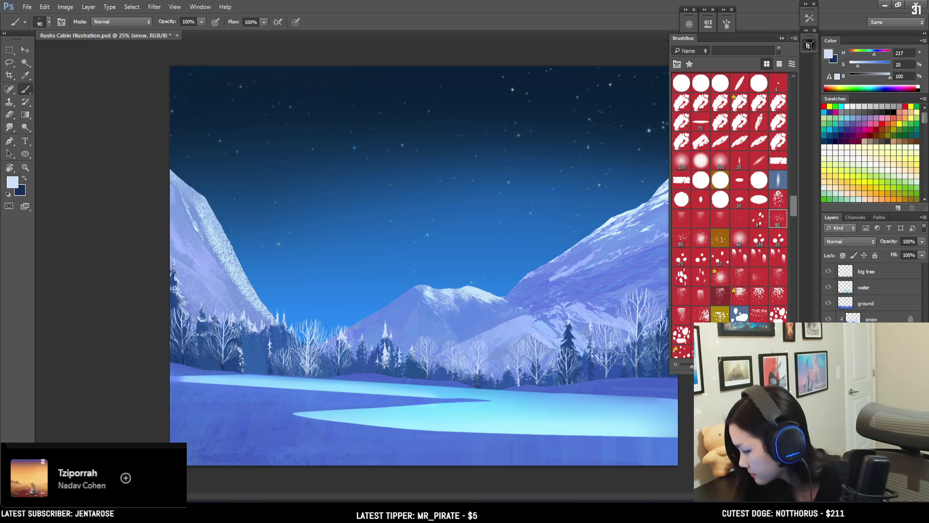
Add a new layer above the snow layer named 'tree mist'
{"action": "left_click", "coordinate": [853, 318]}
{"action": "key", "text": "ctrl+shift+alt+n"}
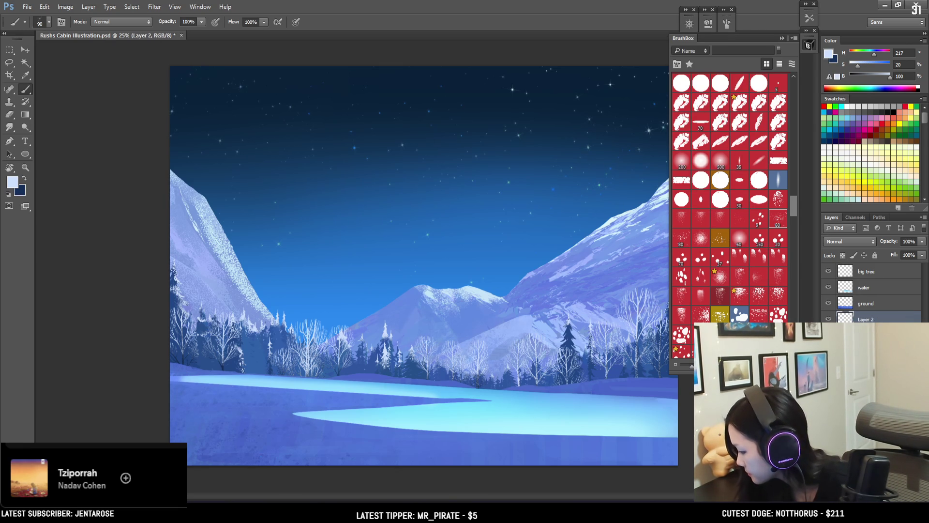
{"action": "double_click", "coordinate": [871, 319]}
{"action": "type", "text": "tree mist"}
{"action": "key", "text": "Return"}
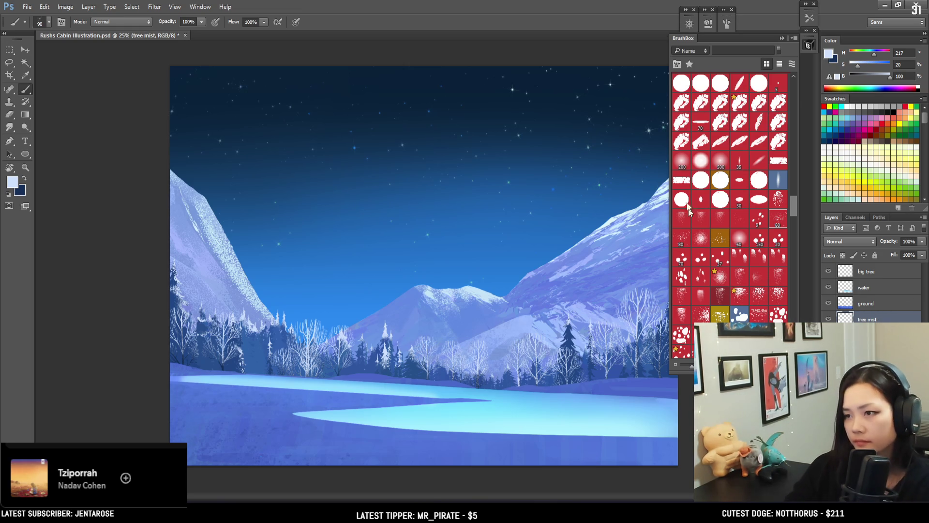
Load the large 1342 big grain brush and sample the sky blue (H 211, S 83, B 84)
{"action": "scroll", "coordinate": [736, 125], "scroll_direction": "down", "scroll_amount": 3}
{"action": "scroll", "coordinate": [737, 129], "scroll_direction": "down", "scroll_amount": 3}
{"action": "scroll", "coordinate": [736, 127], "scroll_direction": "down", "scroll_amount": 3}
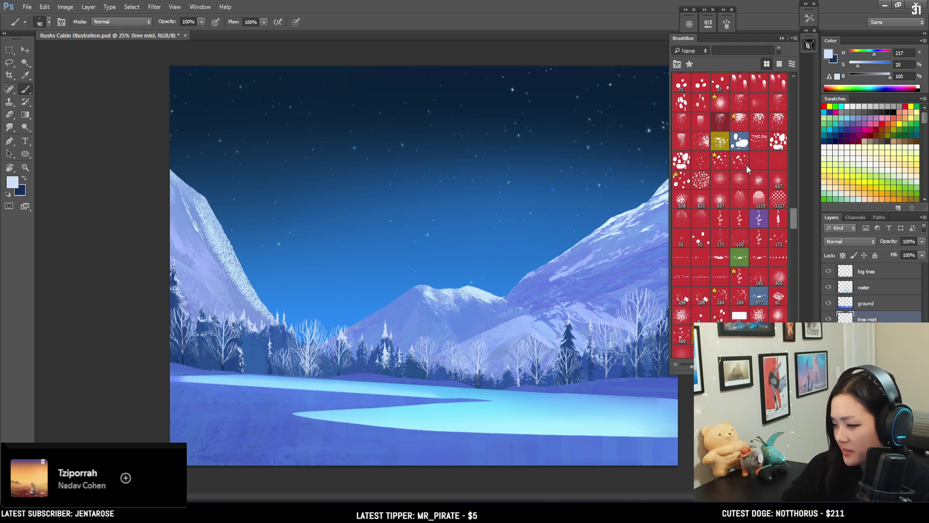
{"action": "scroll", "coordinate": [736, 175], "scroll_direction": "down", "scroll_amount": 5}
{"action": "scroll", "coordinate": [707, 193], "scroll_direction": "down", "scroll_amount": 5}
{"action": "scroll", "coordinate": [697, 165], "scroll_direction": "up", "scroll_amount": 6}
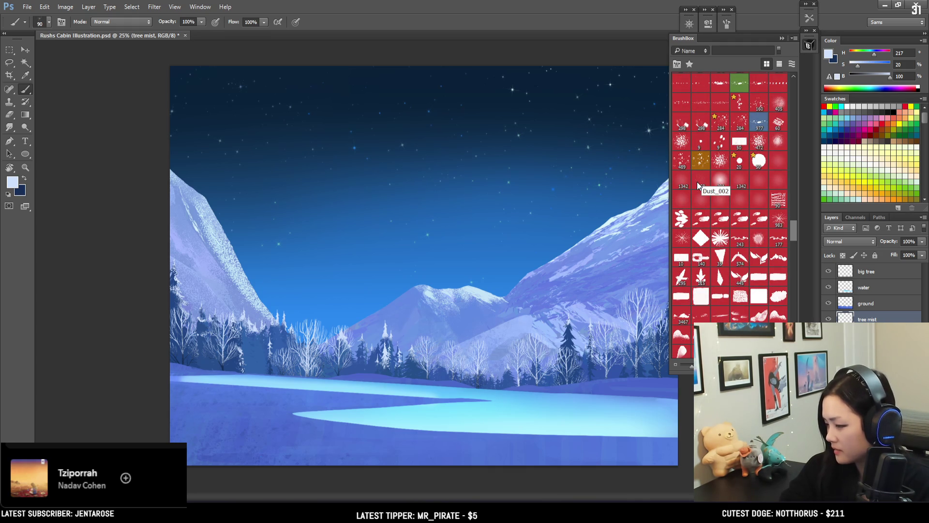
{"action": "left_click", "coordinate": [682, 182]}
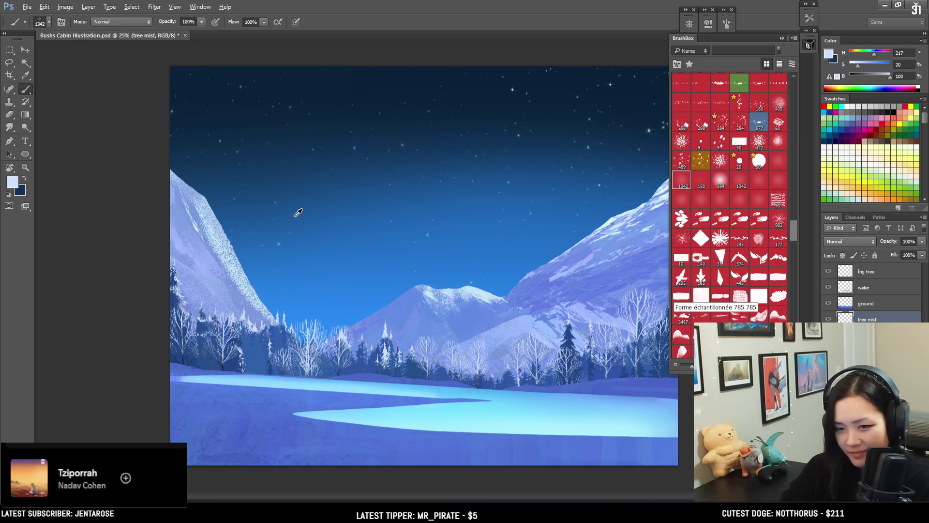
{"action": "left_click", "coordinate": [314, 275], "text": "alt"}
{"action": "left_click", "coordinate": [829, 54]}
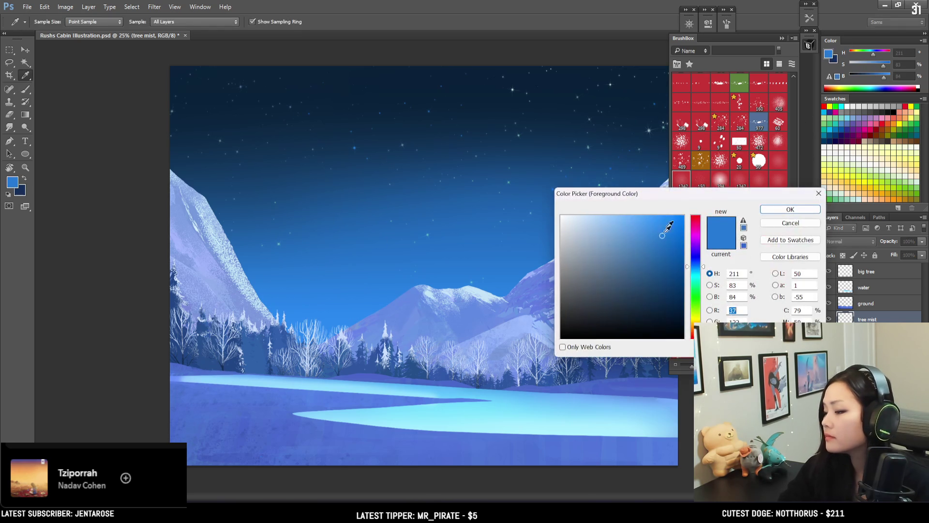
Brighten the blue and shift its hue slightly, then sample the glowing lake's light cyan
{"action": "left_click_drag", "start_coordinate": [658, 228], "coordinate": [663, 219]}
{"action": "left_click_drag", "start_coordinate": [695, 265], "coordinate": [700, 260]}
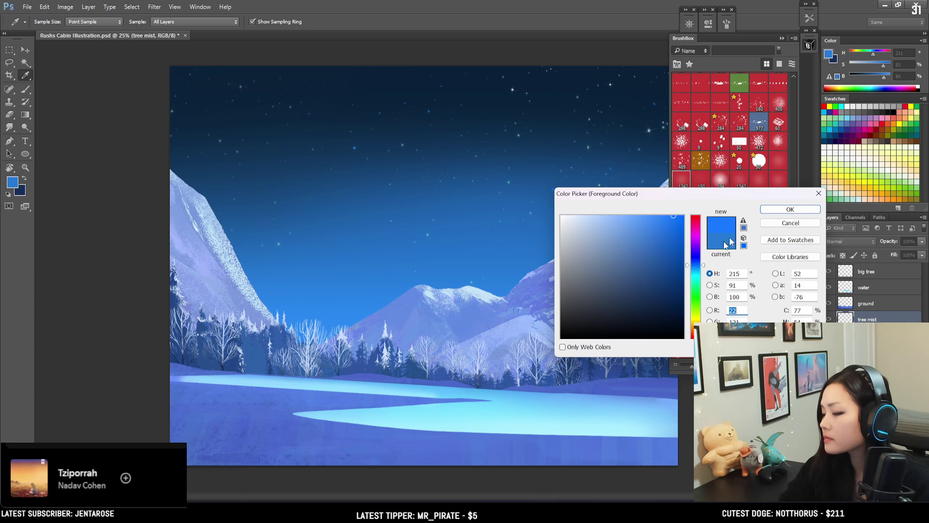
{"action": "left_click", "coordinate": [790, 209]}
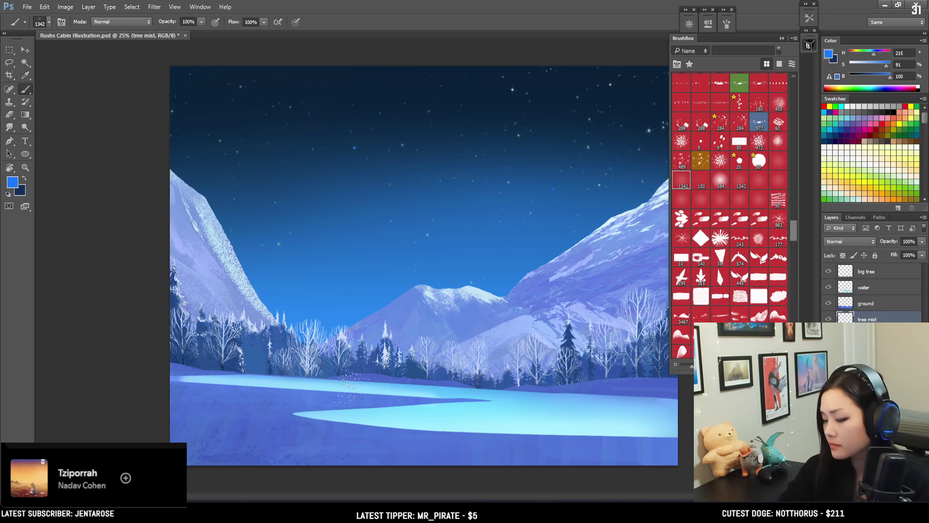
{"action": "key", "text": "bracketleft"}
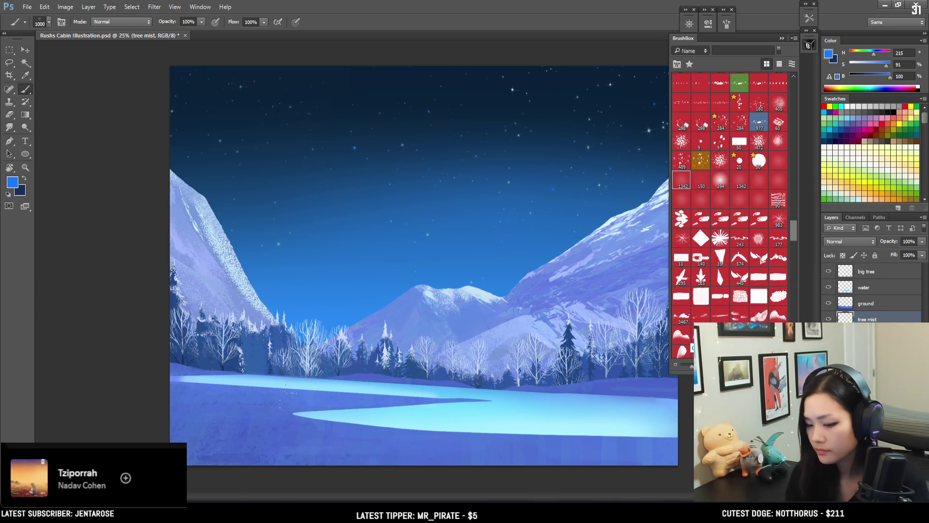
{"action": "left_click", "coordinate": [428, 410], "text": "alt"}
{"action": "key", "text": "bracketleft"}
Paint a soft cyan mist band along the left and right tree line above the lake
{"action": "key", "text": "ctrl+z"}
{"action": "key", "text": "bracketleft"}
{"action": "key", "text": "bracketleft"}
{"action": "mouse_move", "coordinate": [402, 374]}
{"action": "left_mouse_down"}
{"action": "mouse_move", "coordinate": [445, 378]}
{"action": "mouse_move", "coordinate": [135, 374]}
{"action": "left_mouse_up"}
{"action": "key", "text": "ctrl+z"}
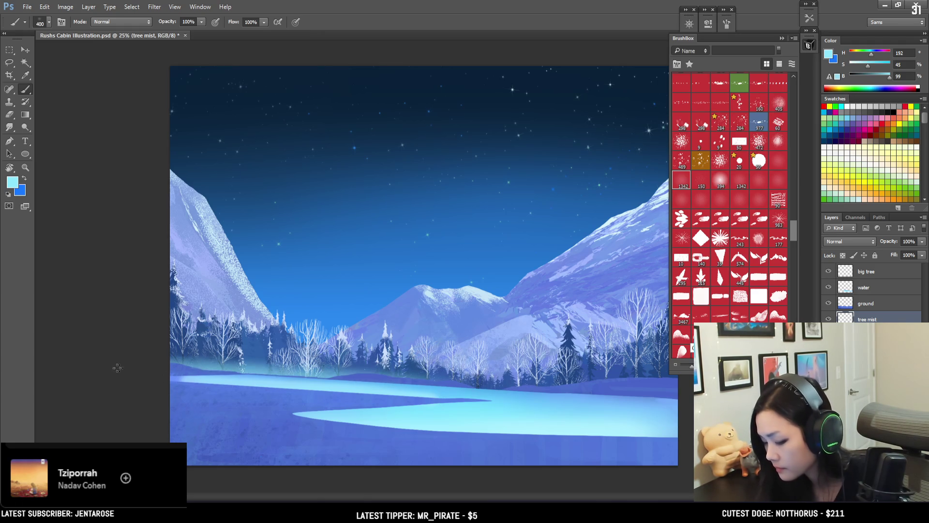
{"action": "mouse_move", "coordinate": [194, 370]}
{"action": "left_mouse_down"}
{"action": "mouse_move", "coordinate": [274, 388]}
{"action": "mouse_move", "coordinate": [608, 394]}
{"action": "mouse_move", "coordinate": [503, 385]}
{"action": "left_mouse_up"}
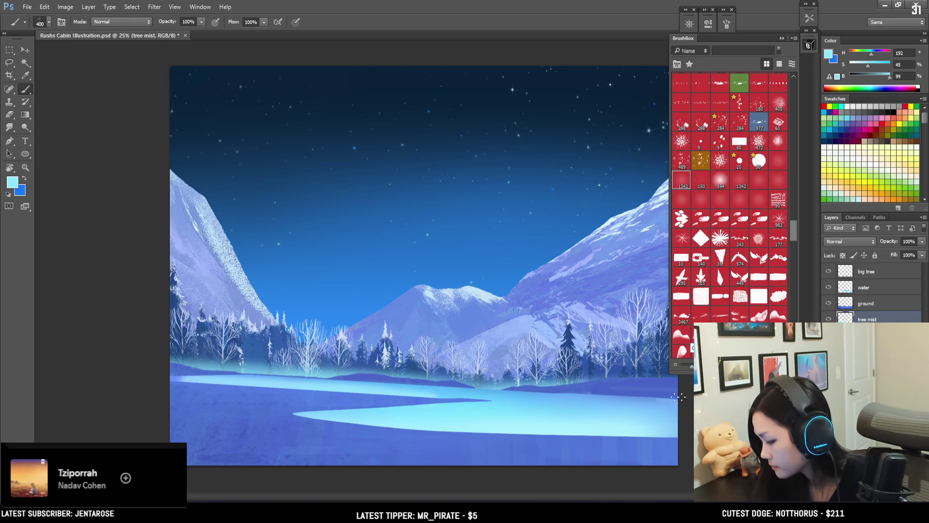
{"action": "left_click", "coordinate": [808, 45]}
{"action": "left_click_drag", "start_coordinate": [654, 372], "coordinate": [510, 380]}
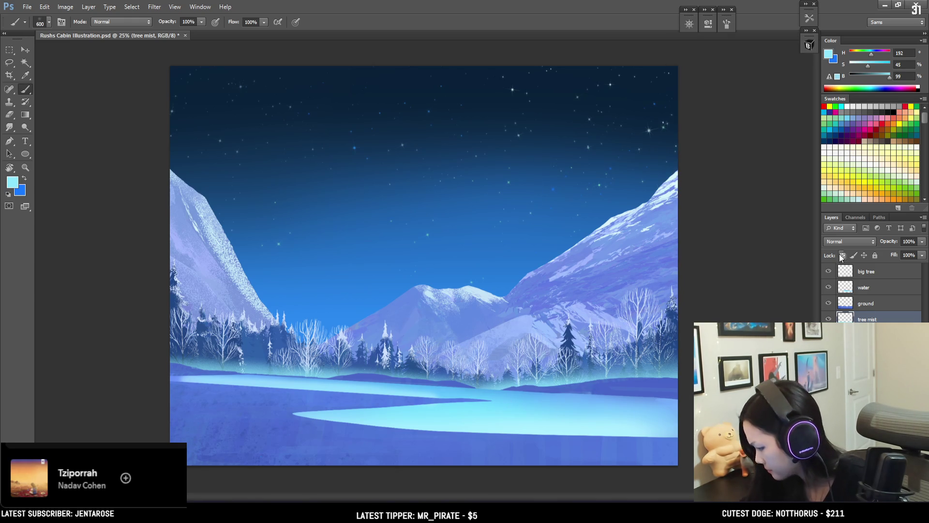
Select the first EyvindEarle brush from the brush presets list
{"action": "left_click", "coordinate": [809, 45]}
{"action": "left_click_drag", "start_coordinate": [794, 219], "coordinate": [790, 179]}
{"action": "left_click_drag", "start_coordinate": [791, 177], "coordinate": [784, 127]}
{"action": "scroll", "coordinate": [784, 127], "scroll_direction": "up", "scroll_amount": 3}
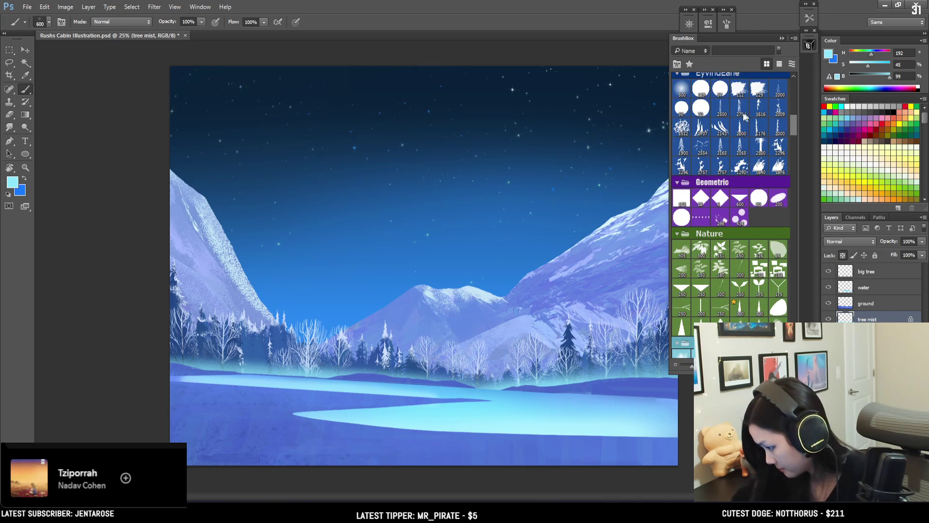
{"action": "scroll", "coordinate": [794, 127], "scroll_direction": "up", "scroll_amount": 3}
{"action": "scroll", "coordinate": [793, 112], "scroll_direction": "down", "scroll_amount": 5}
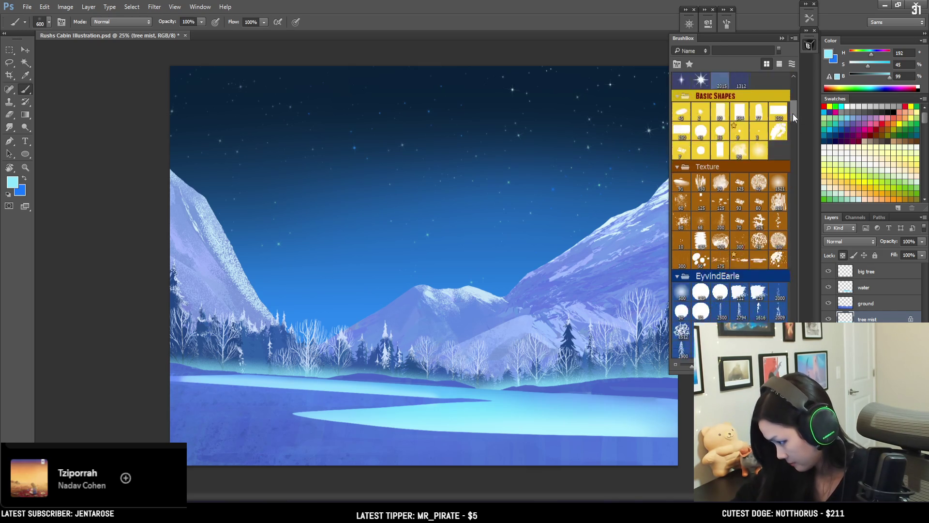
{"action": "left_click", "coordinate": [683, 259]}
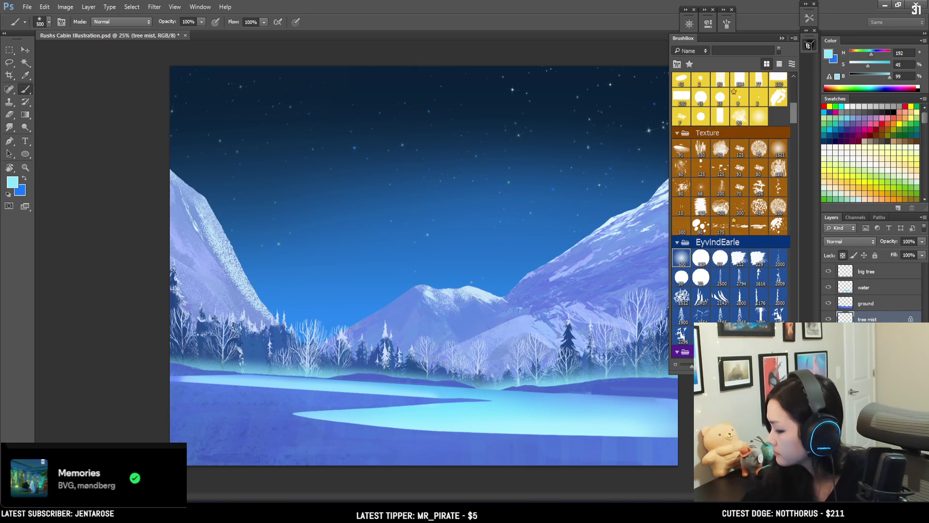
{"action": "left_click", "coordinate": [808, 45]}
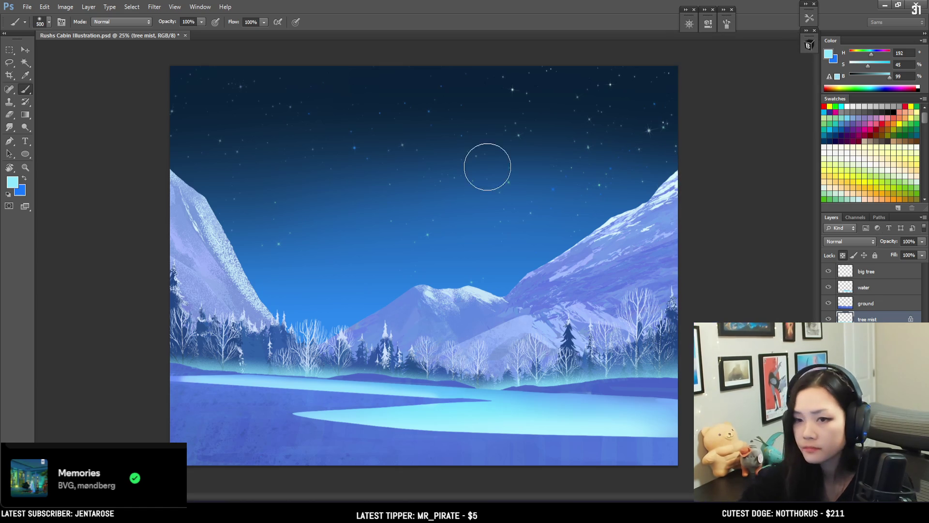
Switch to the blue and brighten the mist band at the tree base with a larger brush
{"action": "key", "text": "x"}
{"action": "key", "text": "bracketright"}
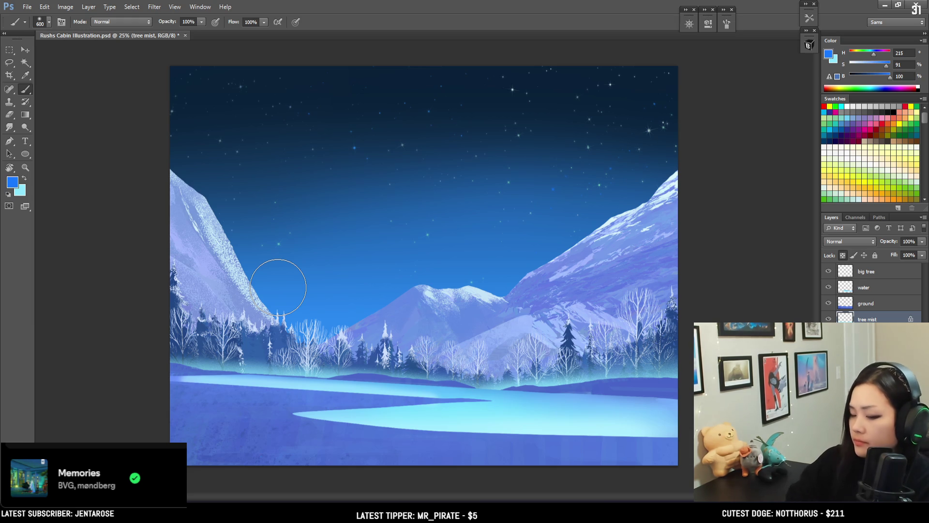
{"action": "left_click_drag", "start_coordinate": [244, 375], "coordinate": [446, 362]}
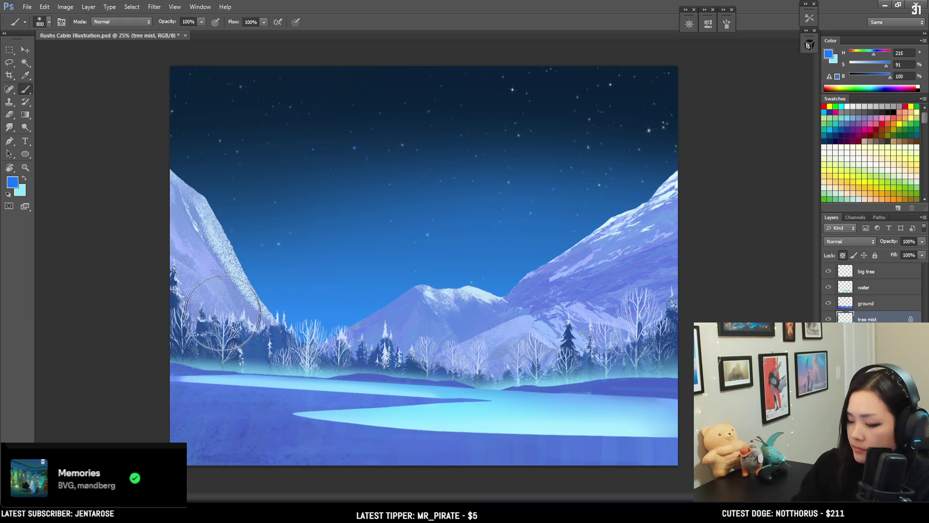
{"action": "key", "text": "bracketright"}
{"action": "key", "text": "bracketright"}
{"action": "key", "text": "bracketright"}
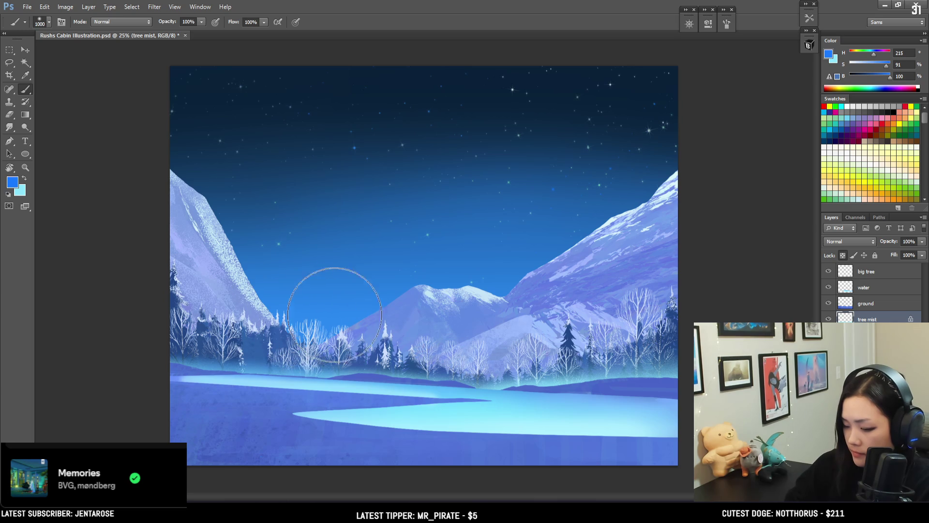
{"action": "key", "text": "ctrl+t"}
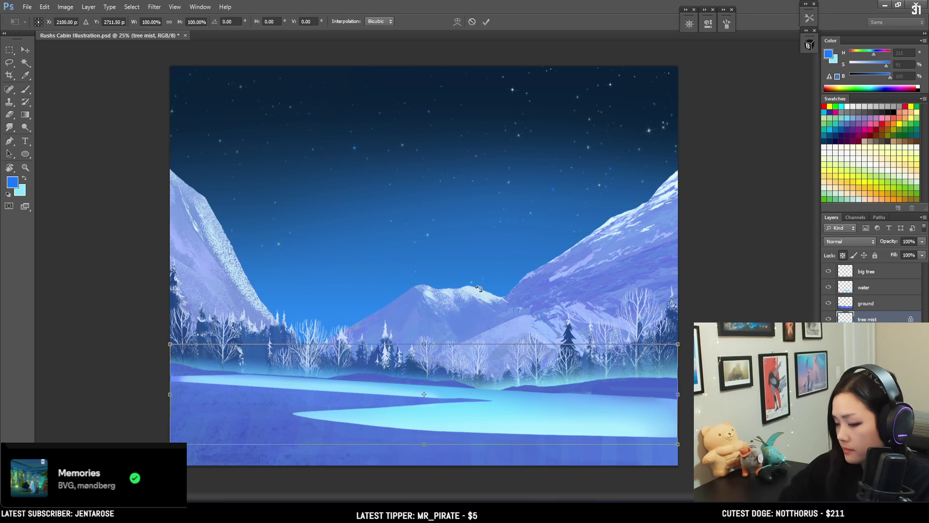
Stretch the tree-line mist taller so it rises further up into the trees
{"action": "mouse_move", "coordinate": [433, 343]}
{"action": "left_mouse_down"}
{"action": "mouse_move", "coordinate": [434, 329]}
{"action": "mouse_move", "coordinate": [453, 361]}
{"action": "left_mouse_up"}
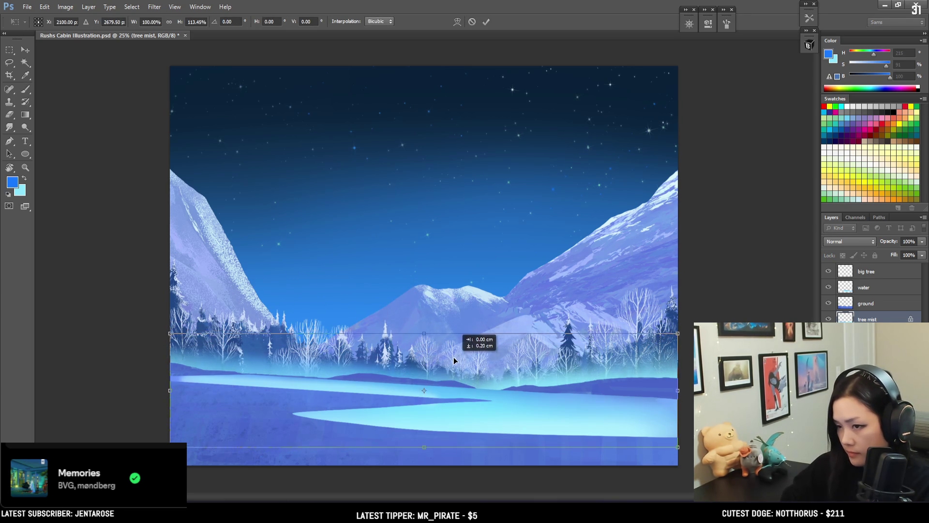
{"action": "key", "text": "Return"}
{"action": "key", "text": "b"}
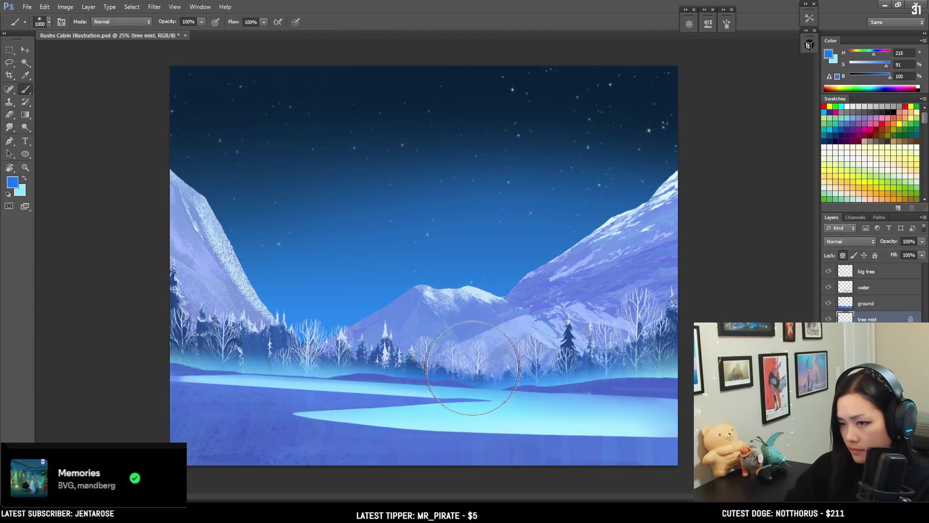
Enlarge the brush to 1400, swap back to light cyan, and reselect the snow layer
{"action": "key", "text": "bracketright"}
{"action": "key", "text": "bracketright"}
{"action": "key", "text": "bracketright"}
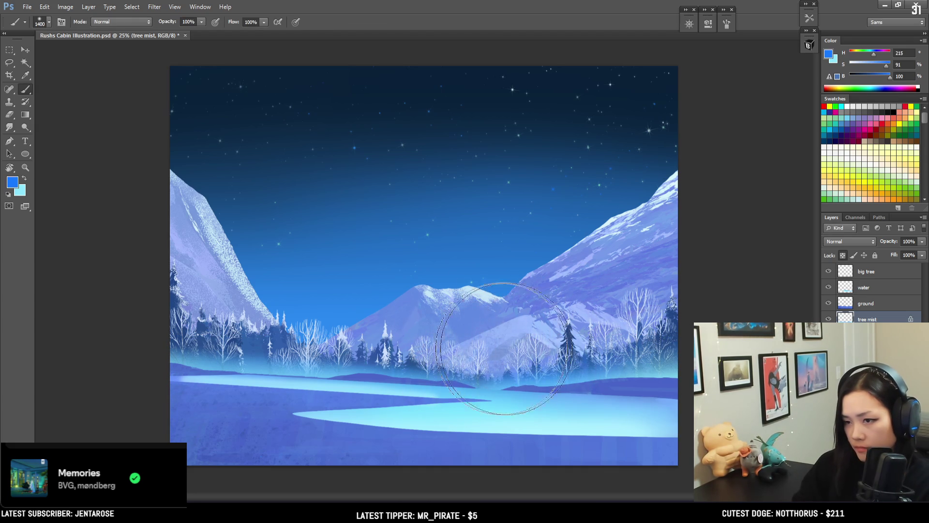
{"action": "key", "text": "bracketright"}
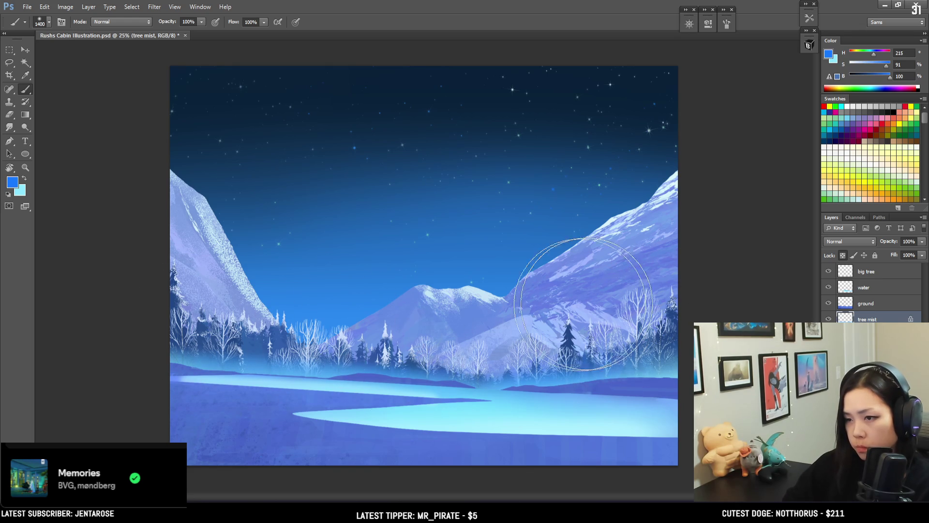
{"action": "key", "text": "x"}
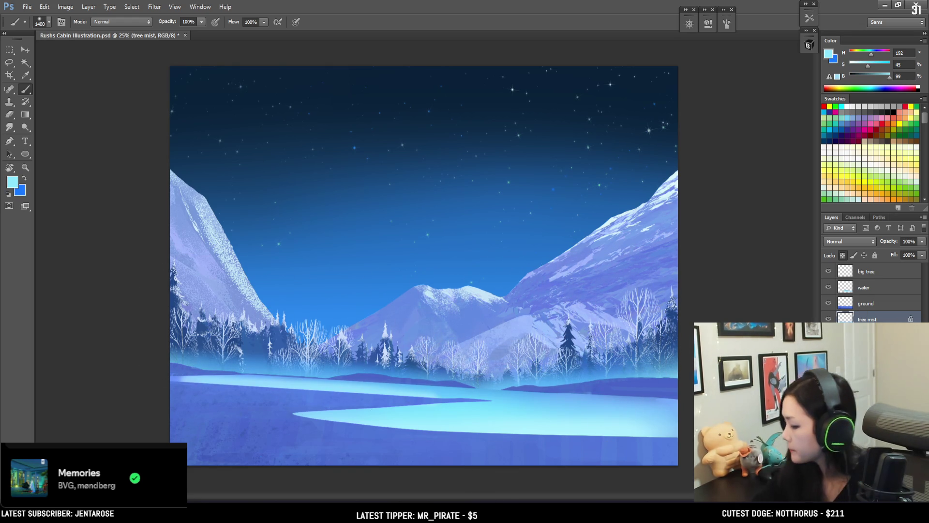
{"action": "left_click", "coordinate": [866, 335]}
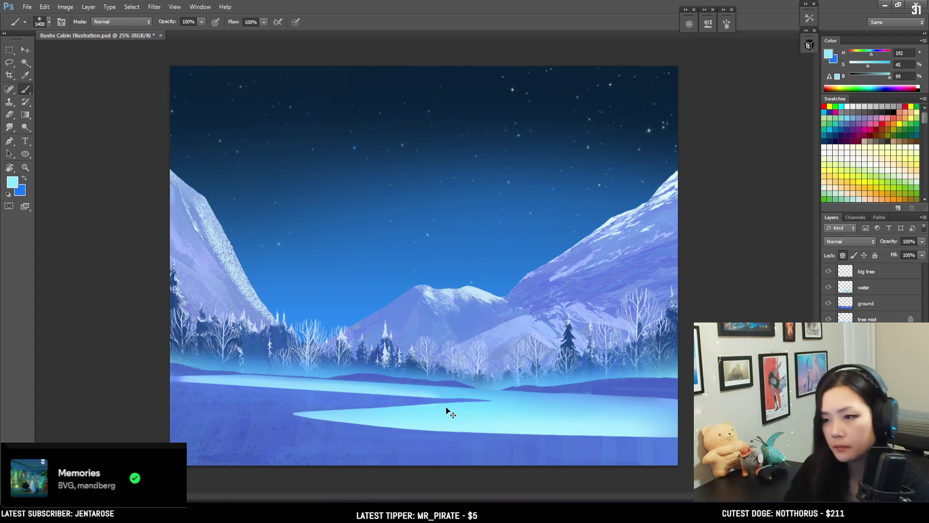
{"action": "key", "text": "ctrl+minus"}
{"action": "key", "text": "ctrl+t"}
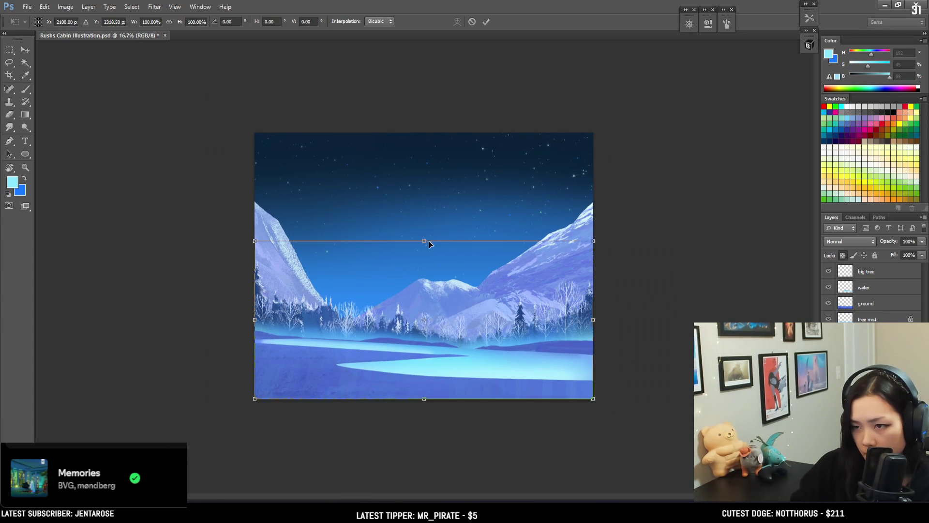
{"action": "left_click_drag", "start_coordinate": [426, 241], "coordinate": [426, 223]}
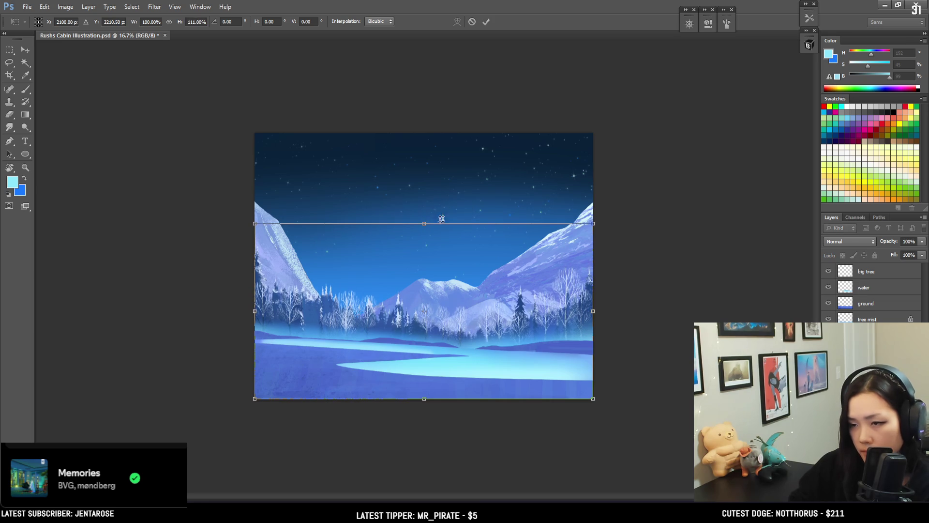
{"action": "left_click_drag", "start_coordinate": [596, 224], "coordinate": [624, 226]}
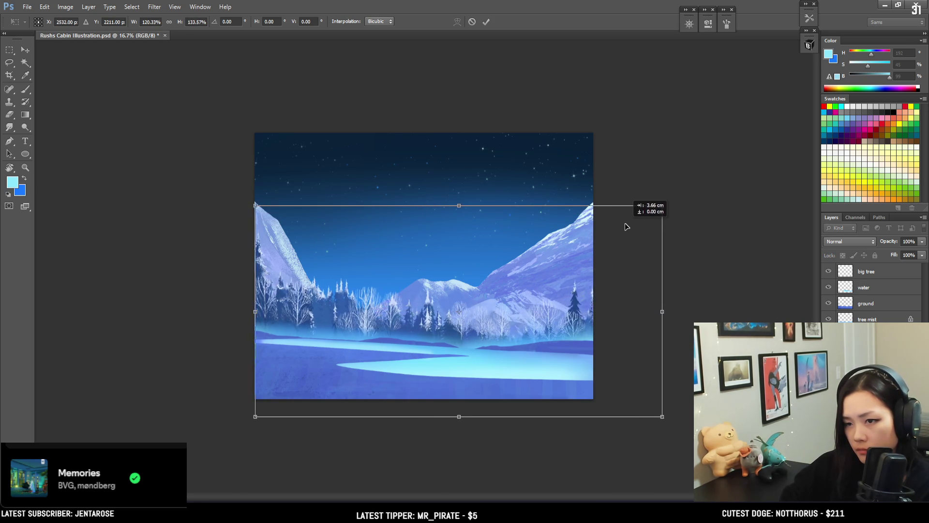
{"action": "left_click_drag", "start_coordinate": [623, 225], "coordinate": [622, 225]}
{"action": "key", "text": "Return"}
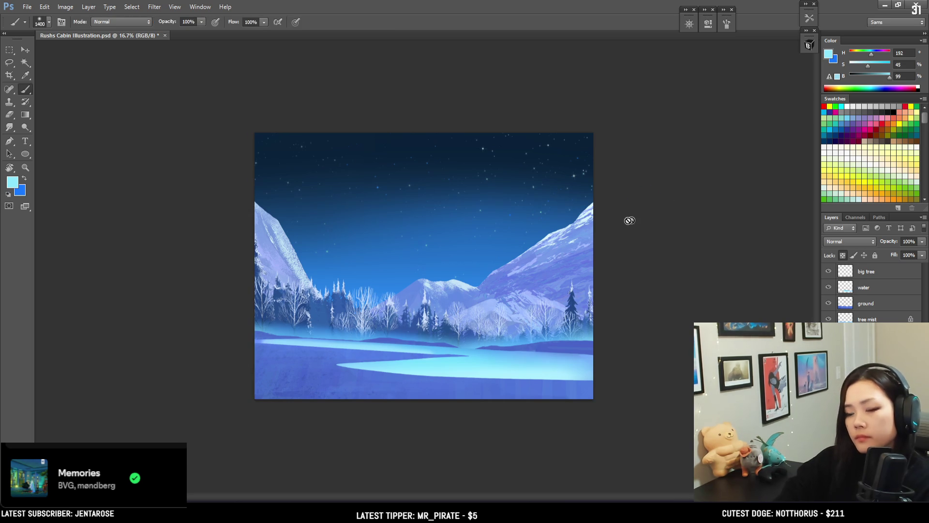
{"action": "key", "text": "ctrl+z"}
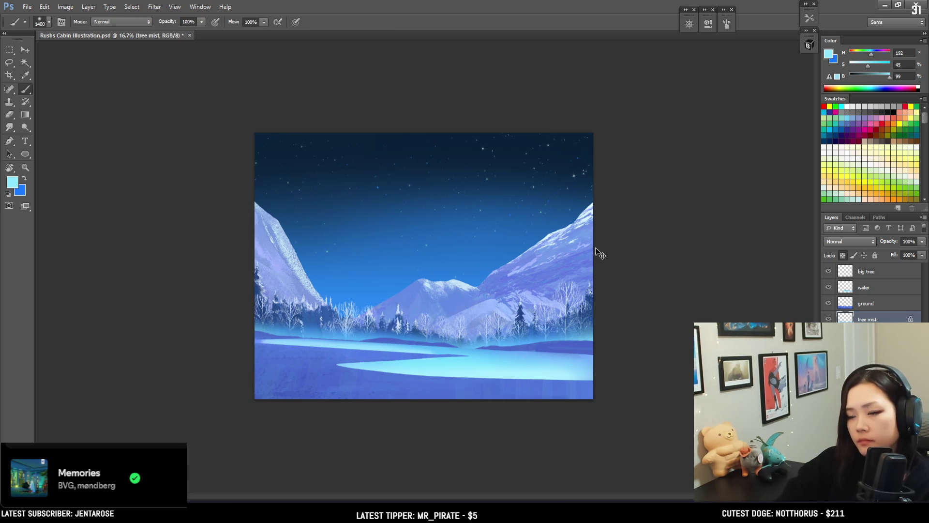
{"action": "key", "text": "ctrl+t"}
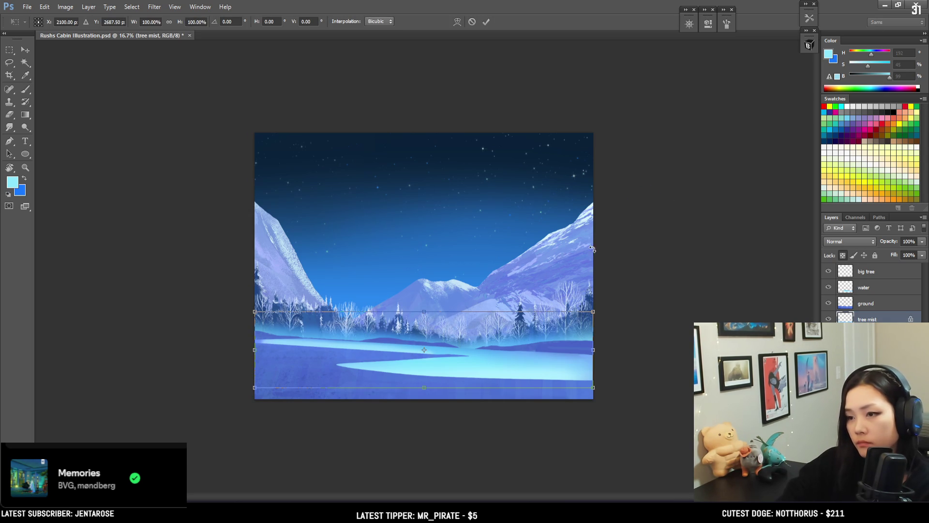
{"action": "key", "text": "Return"}
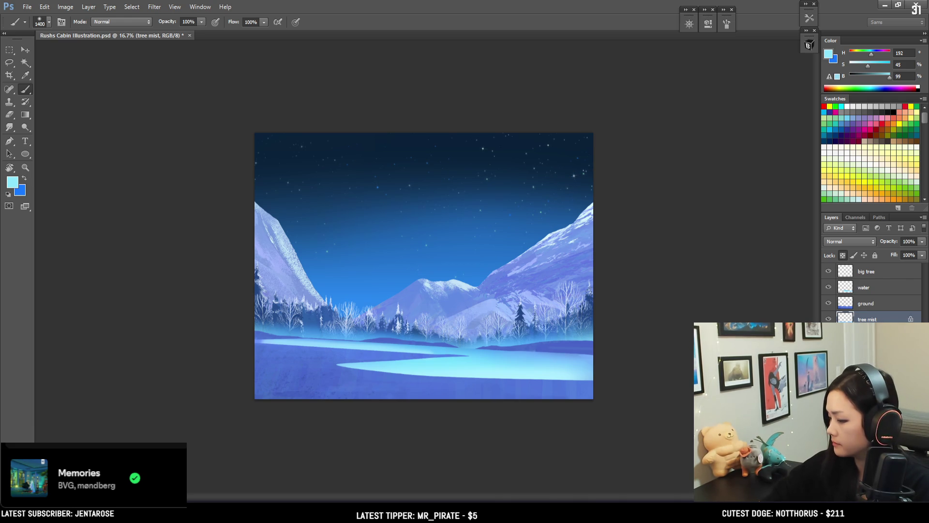
{"action": "left_click", "coordinate": [866, 335]}
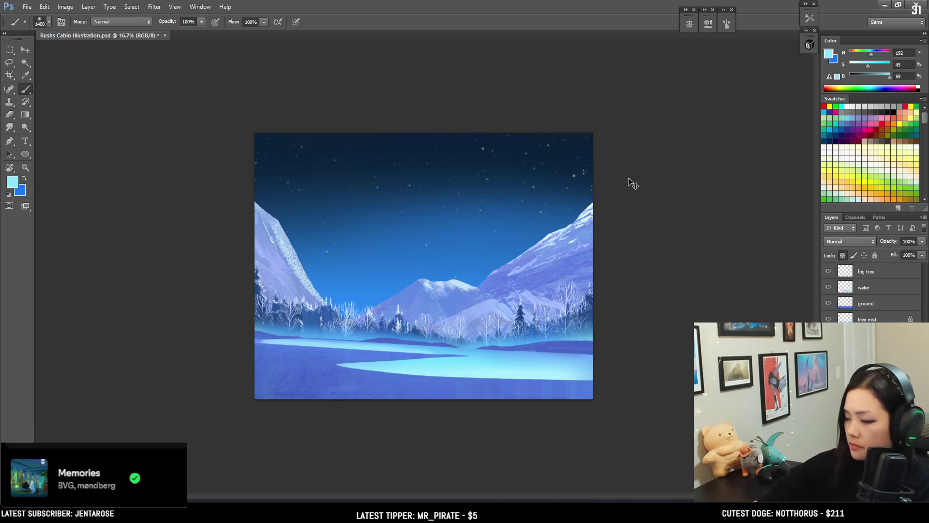
{"action": "key", "text": "ctrl+t"}
{"action": "left_click_drag", "start_coordinate": [596, 241], "coordinate": [596, 248]}
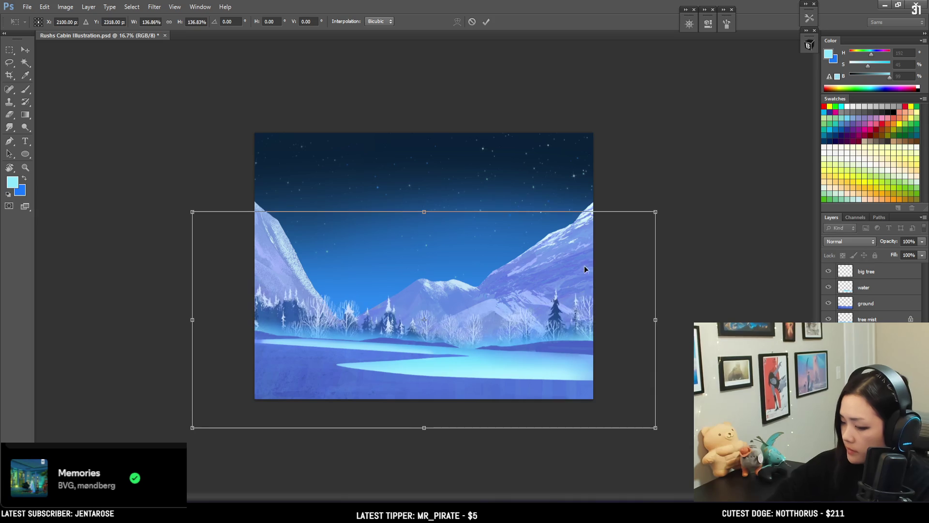
{"action": "mouse_move", "coordinate": [596, 248]}
{"action": "left_mouse_down"}
{"action": "mouse_move", "coordinate": [651, 250]}
{"action": "mouse_move", "coordinate": [643, 244]}
{"action": "left_mouse_up"}
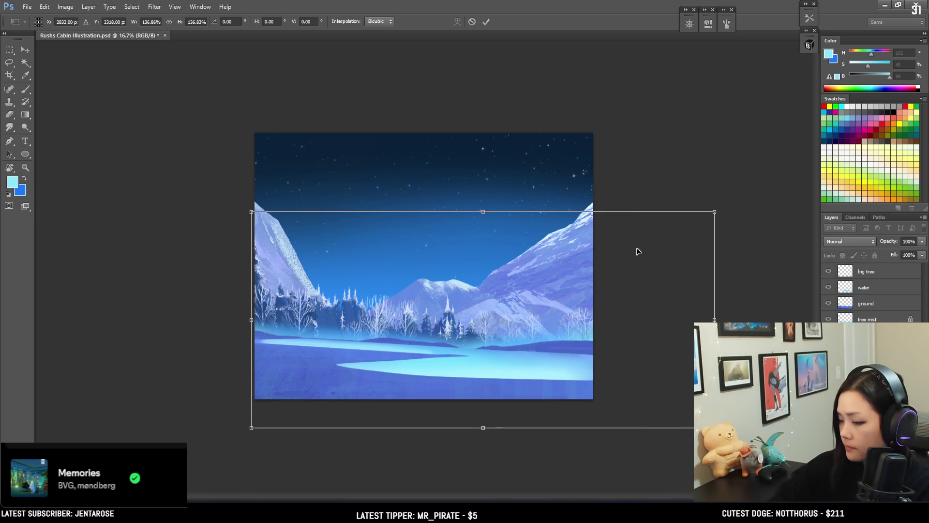
{"action": "key", "text": "b"}
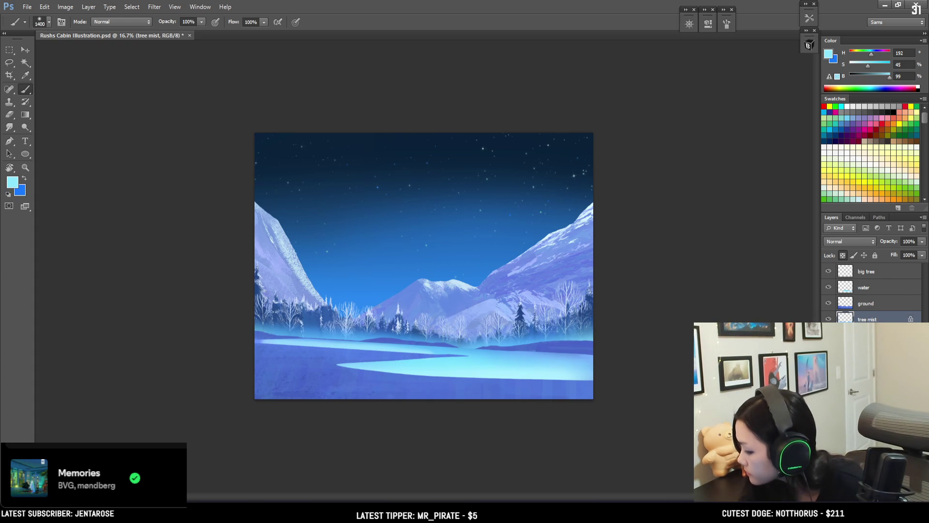
{"action": "left_click", "coordinate": [866, 335]}
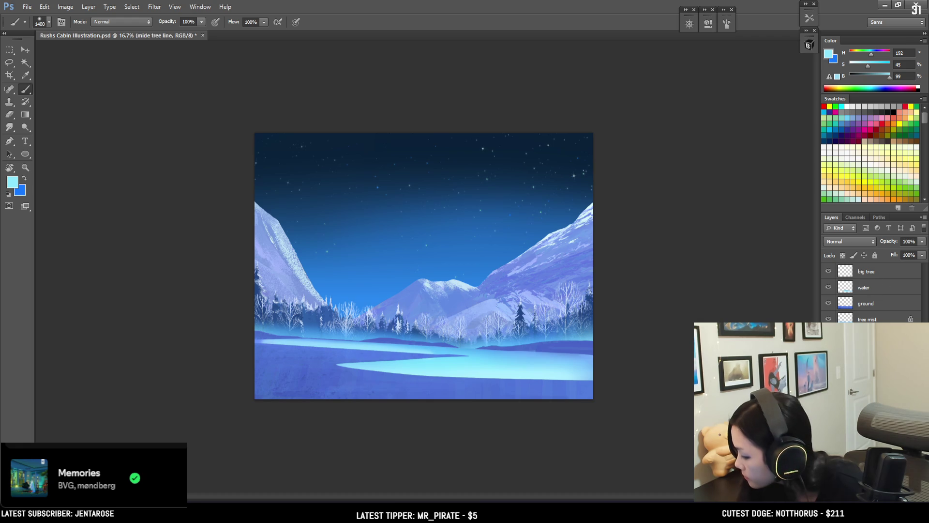
{"action": "key", "text": "ctrl+comma"}
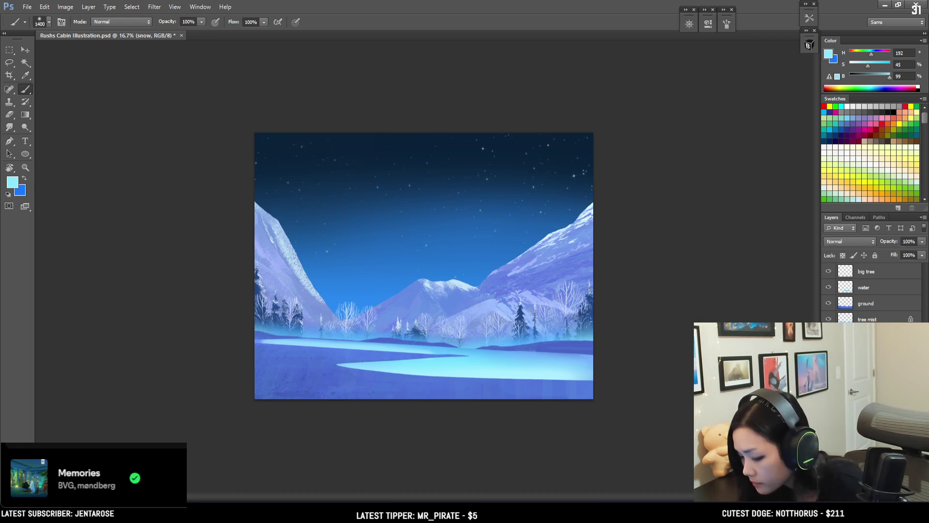
{"action": "key", "text": "ctrl+comma"}
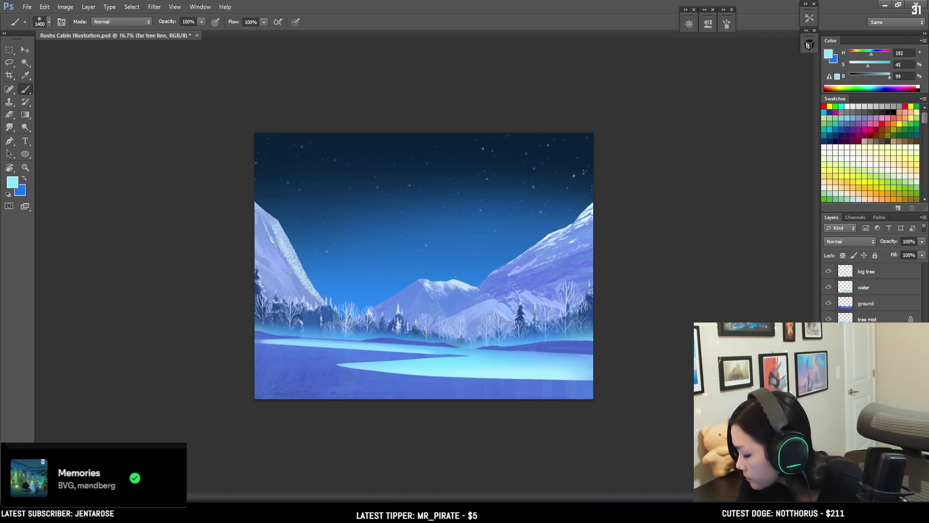
{"action": "left_click", "coordinate": [845, 335], "text": "ctrl"}
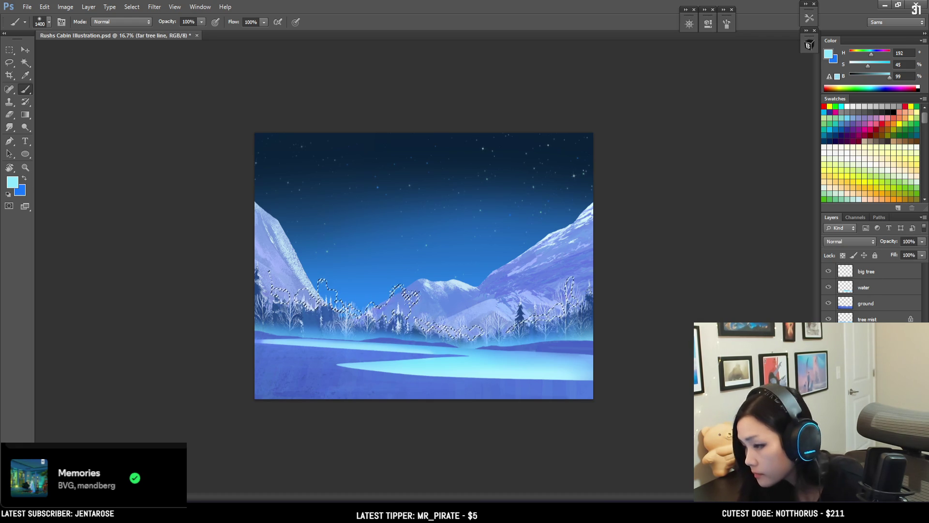
{"action": "key", "text": "Return"}
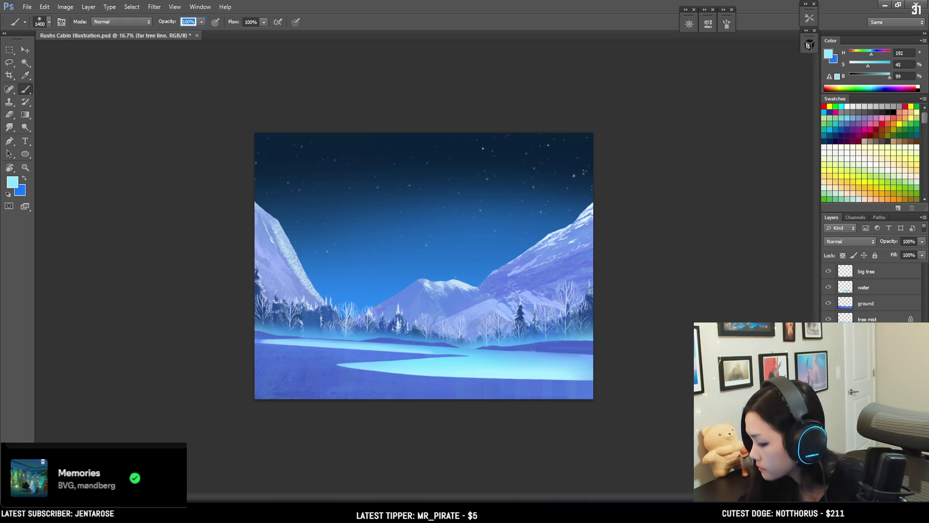
{"action": "key", "text": "ctrl+t"}
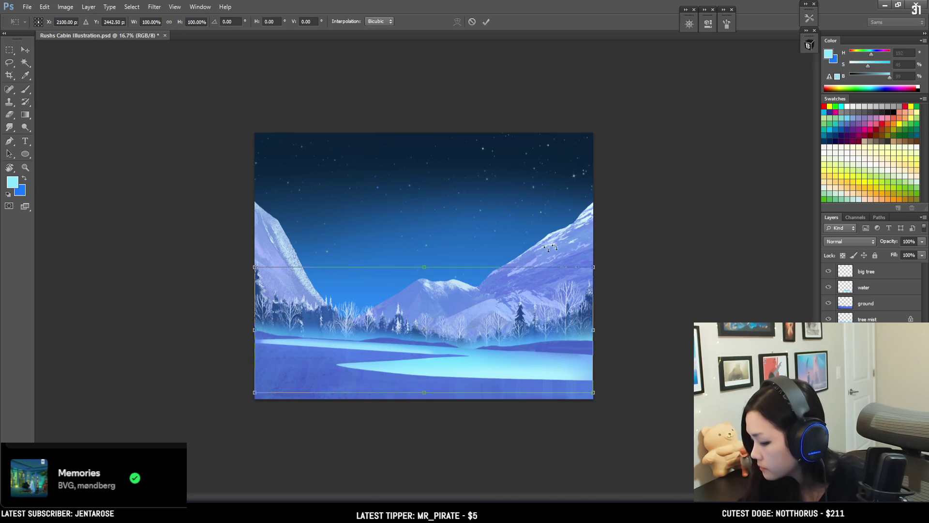
Scale the far pine tree line up to about 145% and reposition it slightly higher
{"action": "left_click_drag", "start_coordinate": [595, 267], "coordinate": [668, 236]}
{"action": "left_click_drag", "start_coordinate": [601, 311], "coordinate": [633, 298]}
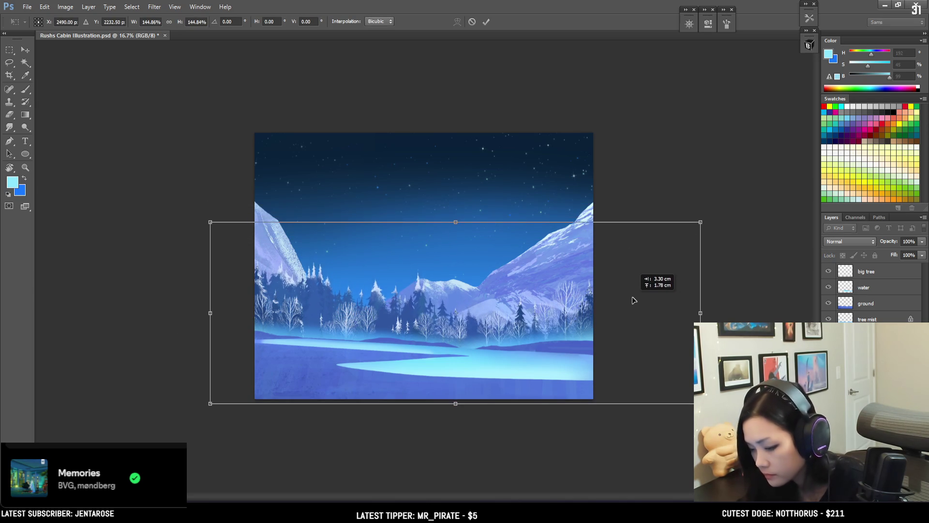
{"action": "left_click_drag", "start_coordinate": [632, 297], "coordinate": [632, 296]}
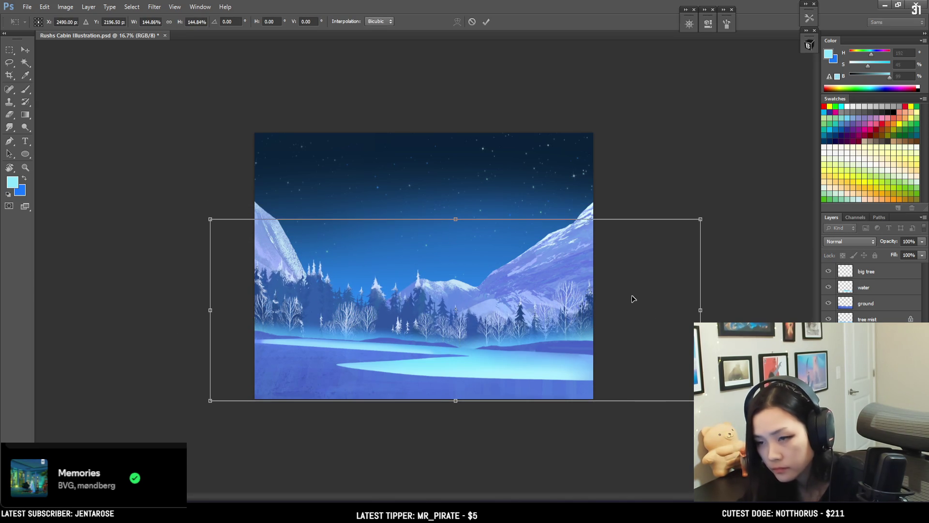
{"action": "key", "text": "b"}
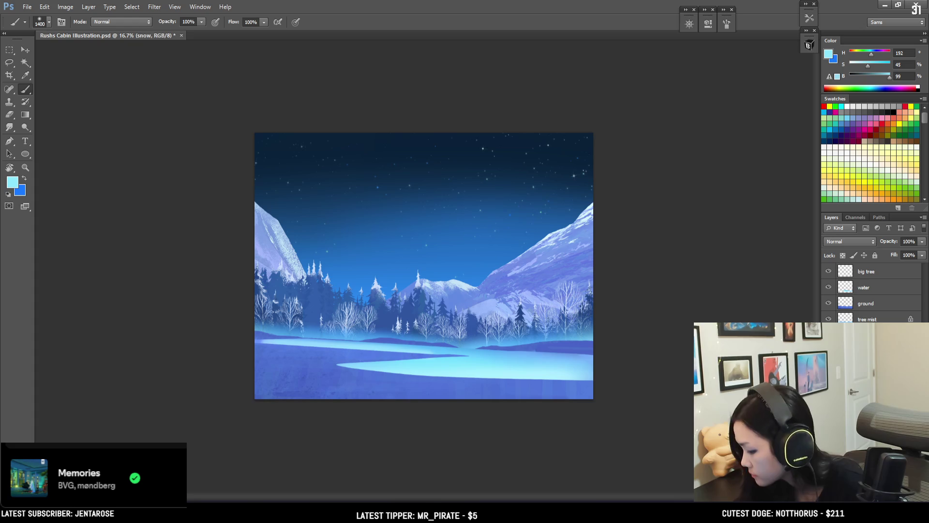
Shift the snow layer up to line up with the enlarged far trees
{"action": "key", "text": "v"}
{"action": "left_click_drag", "start_coordinate": [455, 264], "coordinate": [451, 254]}
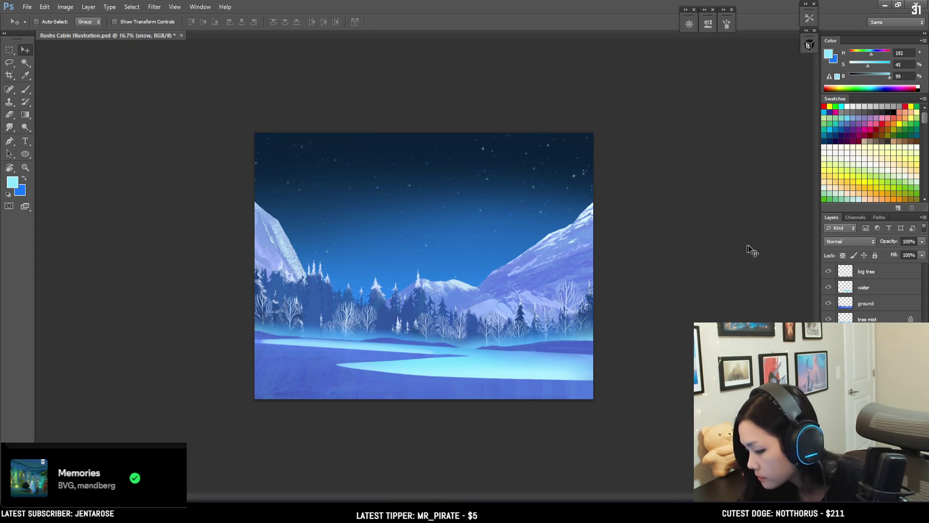
{"action": "key", "text": "ctrl+plus"}
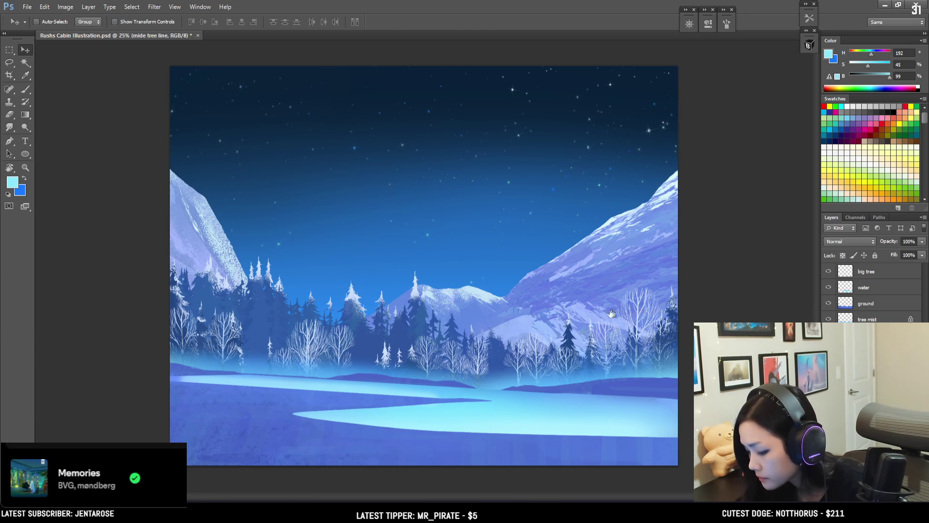
Move the middle tree line up and scale it to about 108%
{"action": "key", "text": "ctrl+t"}
{"action": "mouse_move", "coordinate": [614, 332]}
{"action": "left_mouse_down"}
{"action": "mouse_move", "coordinate": [623, 306]}
{"action": "mouse_move", "coordinate": [617, 291]}
{"action": "mouse_move", "coordinate": [617, 299]}
{"action": "left_mouse_up"}
{"action": "left_click_drag", "start_coordinate": [679, 225], "coordinate": [688, 265]}
{"action": "key", "text": "Return"}
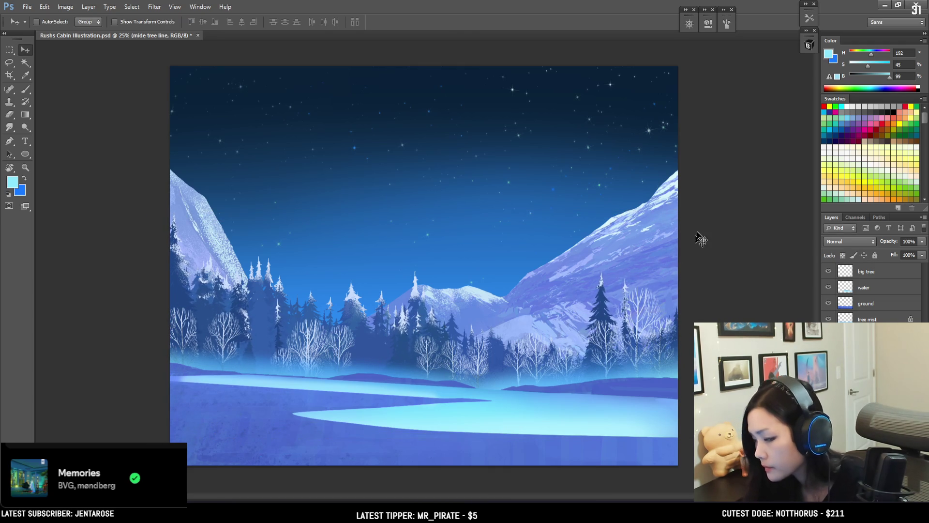
Choose the second EyvindEarle brush and zoom in closer on the trees
{"action": "key", "text": "b"}
{"action": "left_click", "coordinate": [701, 259]}
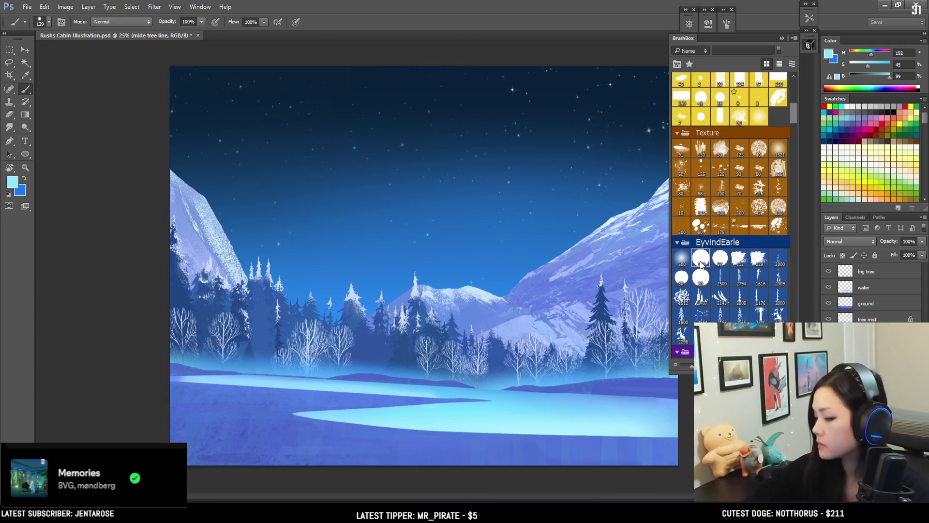
{"action": "key", "text": "ctrl+plus"}
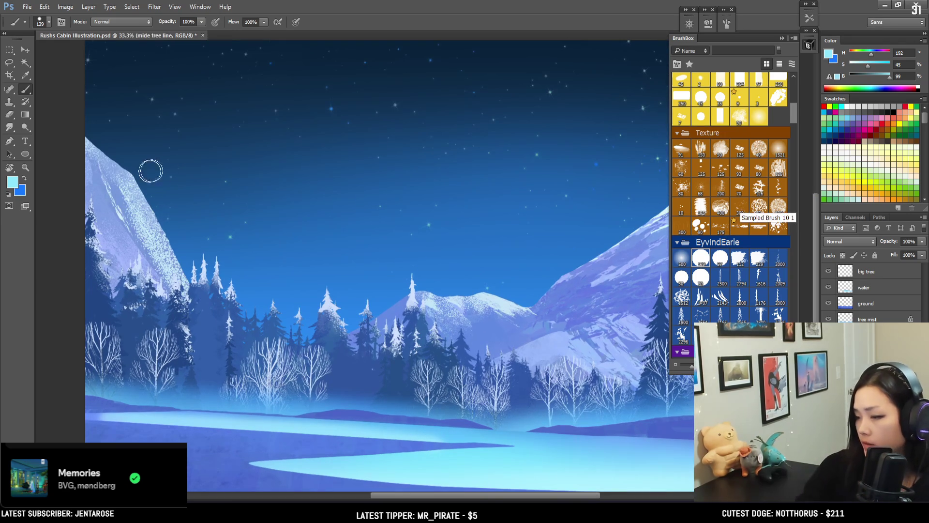
{"action": "mouse_move", "coordinate": [239, 280]}
{"action": "left_mouse_down"}
{"action": "mouse_move", "coordinate": [279, 241]}
{"action": "mouse_move", "coordinate": [272, 258]}
{"action": "left_mouse_up"}
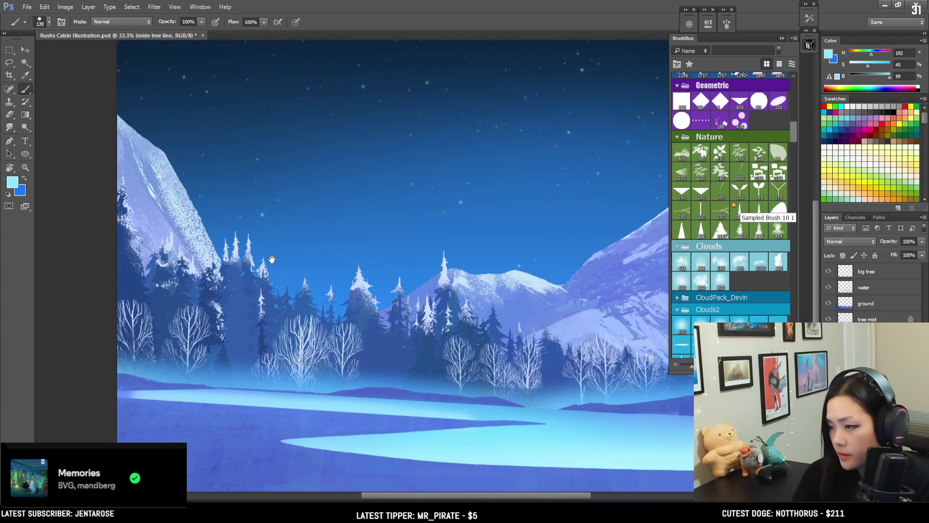
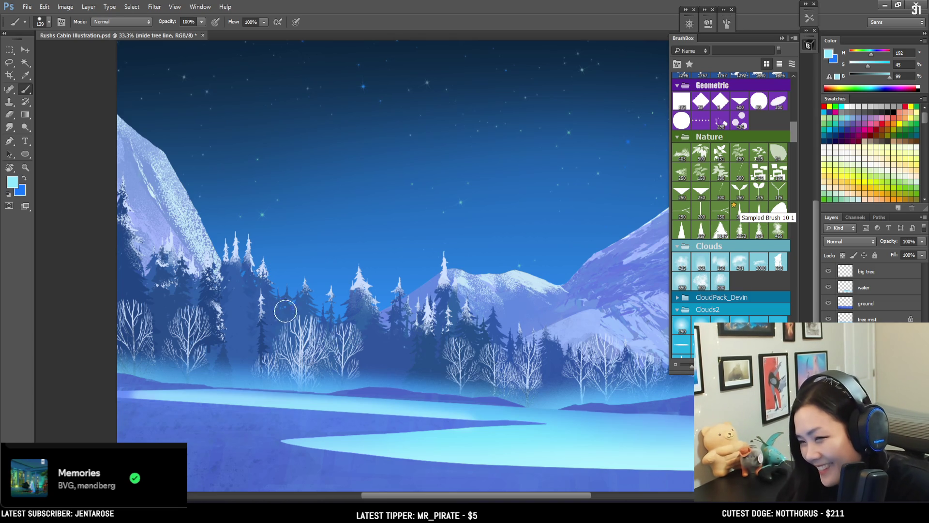
Sample a darker blue from the painting and zoom in on the middle tree line
{"action": "left_click", "coordinate": [265, 337], "text": "alt"}
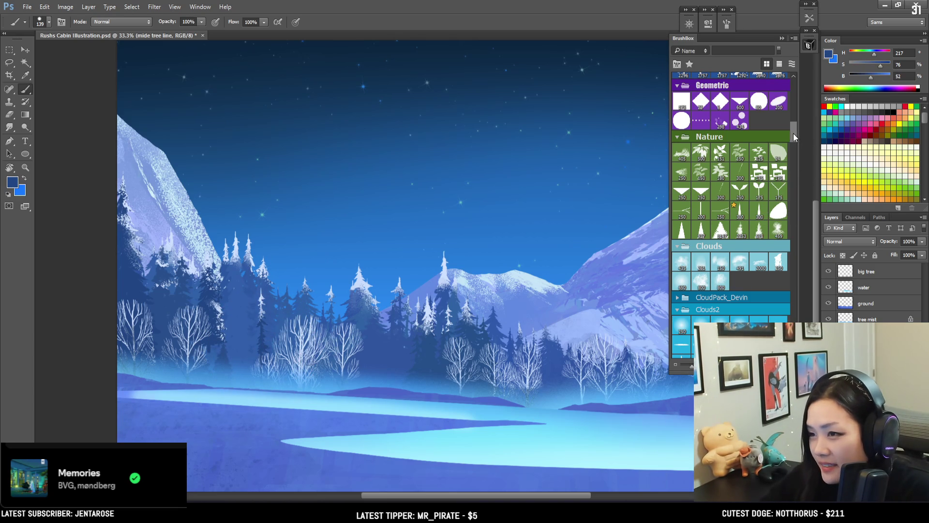
{"action": "left_click_drag", "start_coordinate": [793, 133], "coordinate": [795, 123]}
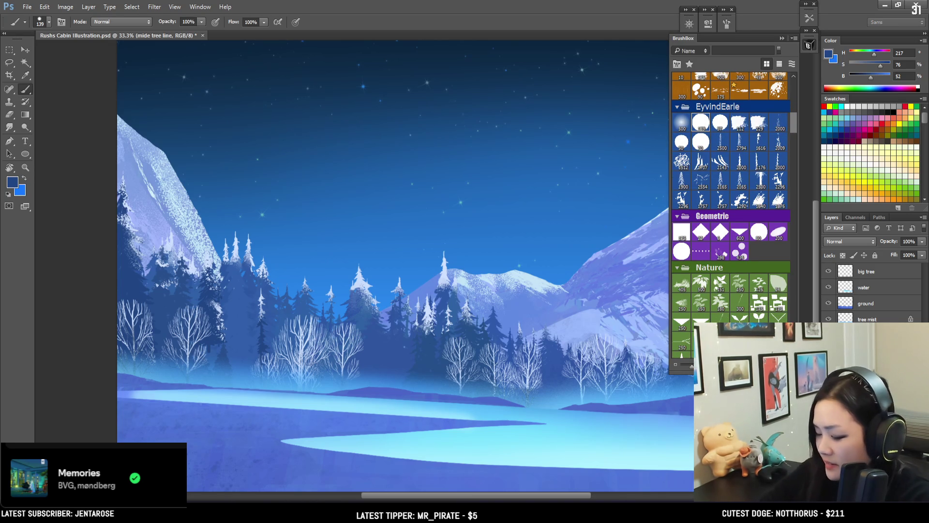
{"action": "key", "text": "ctrl+plus"}
{"action": "key", "text": "ctrl+plus"}
{"action": "scroll", "coordinate": [159, 348], "scroll_direction": "down", "scroll_amount": 5}
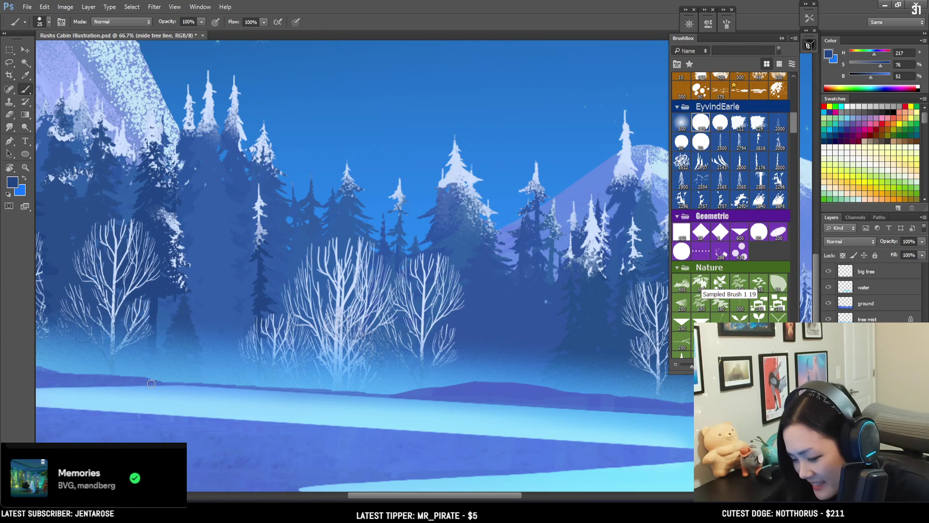
Paint dark trunks into the tree line and select the pine-tree brush from the Nature group
{"action": "left_click_drag", "start_coordinate": [154, 309], "coordinate": [158, 334]}
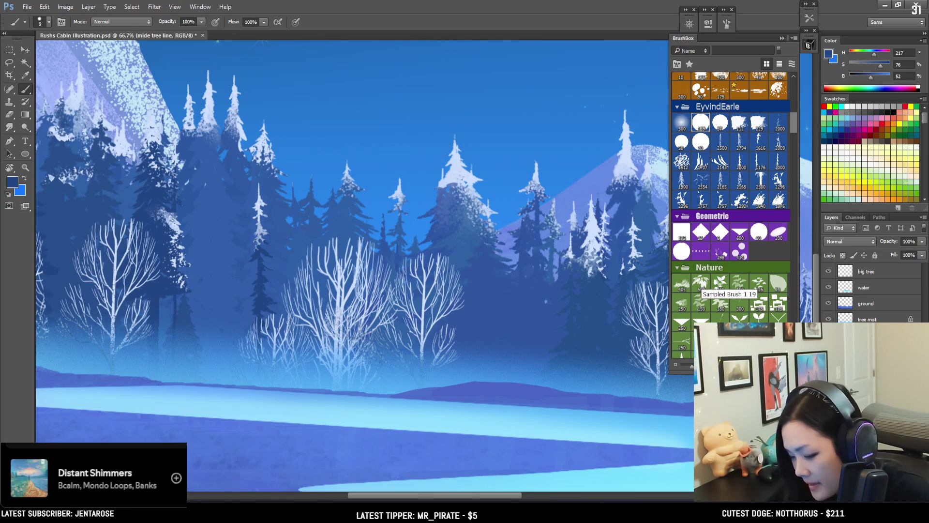
{"action": "mouse_move", "coordinate": [272, 341]}
{"action": "left_mouse_down"}
{"action": "mouse_move", "coordinate": [553, 309]}
{"action": "mouse_move", "coordinate": [189, 287]}
{"action": "left_mouse_up"}
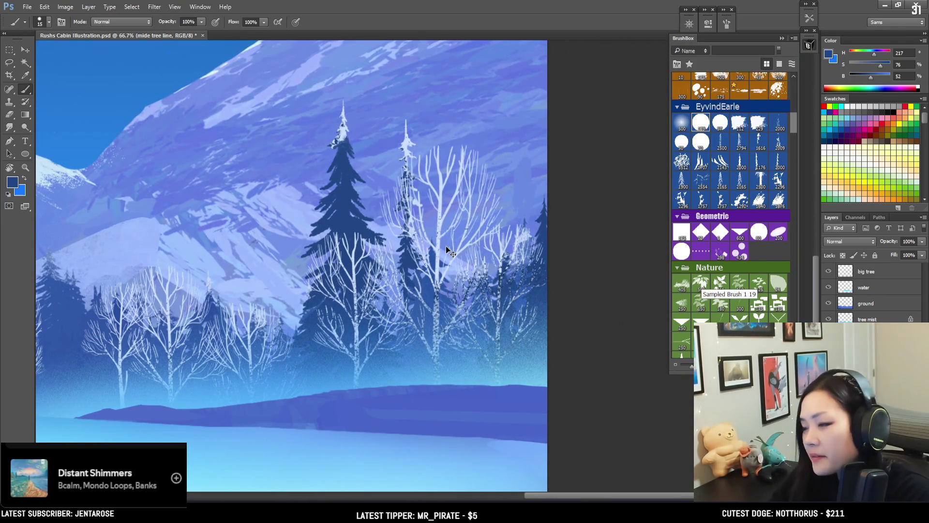
{"action": "scroll", "coordinate": [453, 238], "scroll_direction": "down", "scroll_amount": 2}
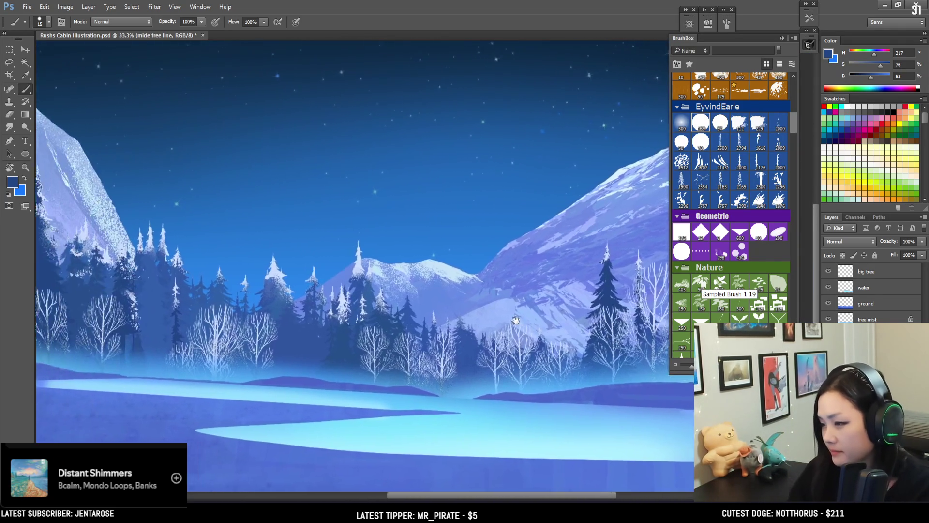
{"action": "left_click_drag", "start_coordinate": [477, 303], "coordinate": [535, 326]}
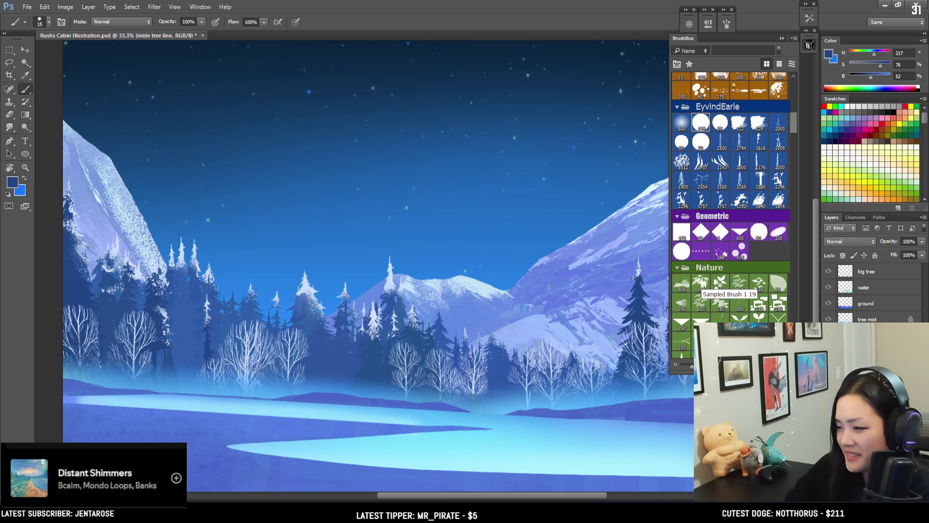
{"action": "left_click_drag", "start_coordinate": [799, 122], "coordinate": [797, 183]}
{"action": "left_click", "coordinate": [720, 218]}
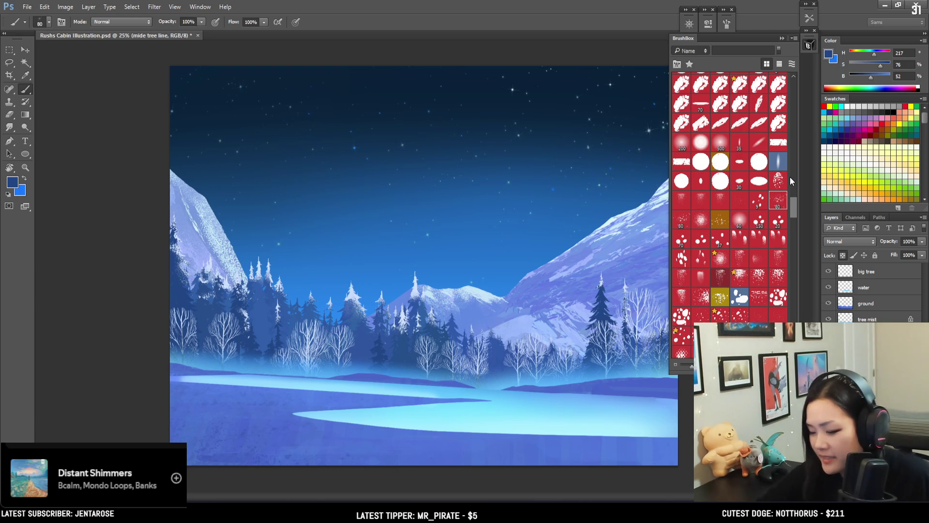
Zoom to 50%, sample a light snowy blue and speckle snow onto the dark pines
{"action": "key", "text": "ctrl+plus"}
{"action": "key", "text": "ctrl+plus"}
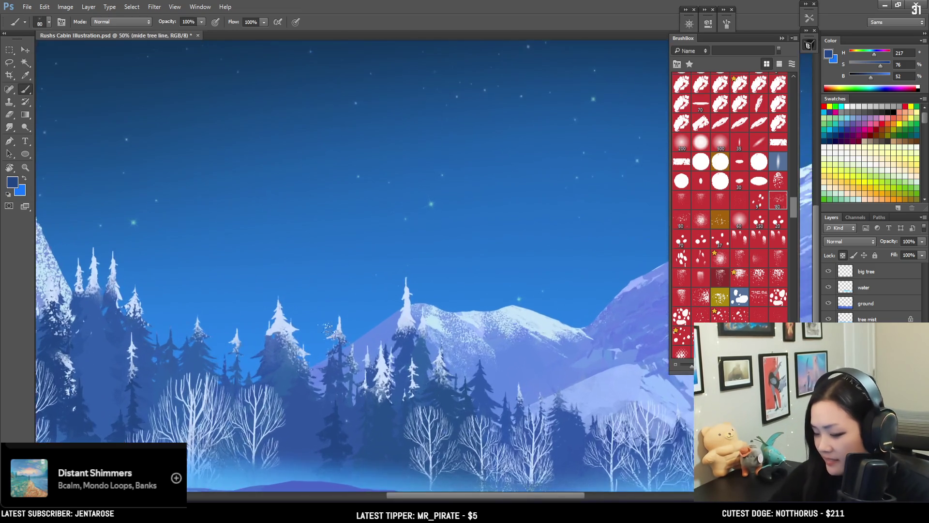
{"action": "key", "text": "bracketright"}
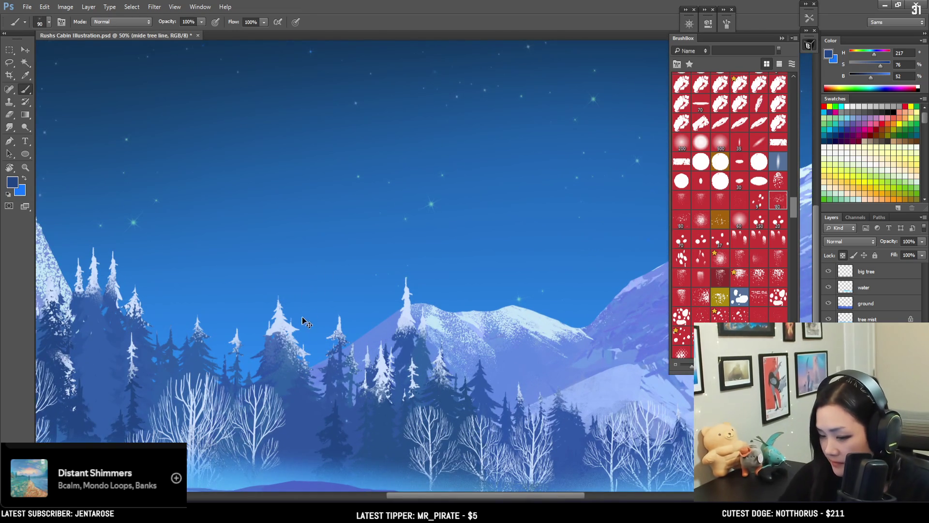
{"action": "left_click", "coordinate": [284, 317], "text": "alt"}
{"action": "key", "text": "bracketright"}
{"action": "mouse_move", "coordinate": [321, 371]}
{"action": "left_mouse_down"}
{"action": "mouse_move", "coordinate": [334, 397]}
{"action": "mouse_move", "coordinate": [342, 363]}
{"action": "left_mouse_up"}
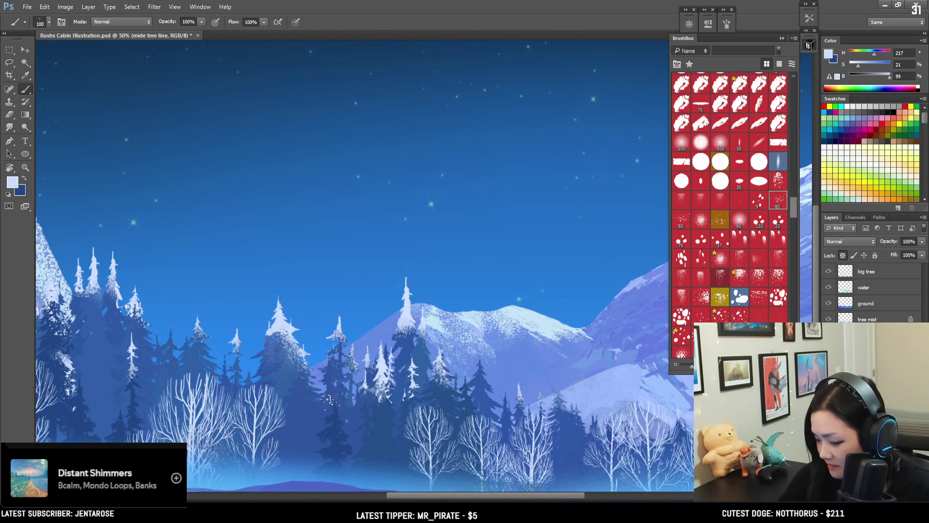
{"action": "left_click_drag", "start_coordinate": [328, 410], "coordinate": [343, 409]}
Resize the brush to 90 with the light blue as the active colour
{"action": "key", "text": "bracketleft"}
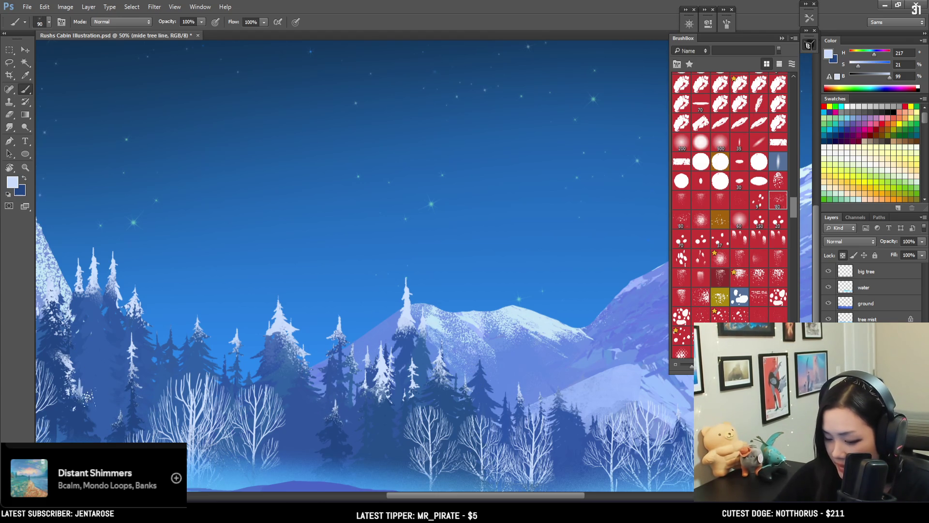
{"action": "scroll", "coordinate": [189, 283], "scroll_direction": "up", "scroll_amount": 2}
{"action": "scroll", "coordinate": [188, 283], "scroll_direction": "up", "scroll_amount": 2}
{"action": "key", "text": "bracketright"}
{"action": "key", "text": "bracketright"}
{"action": "key", "text": "bracketright"}
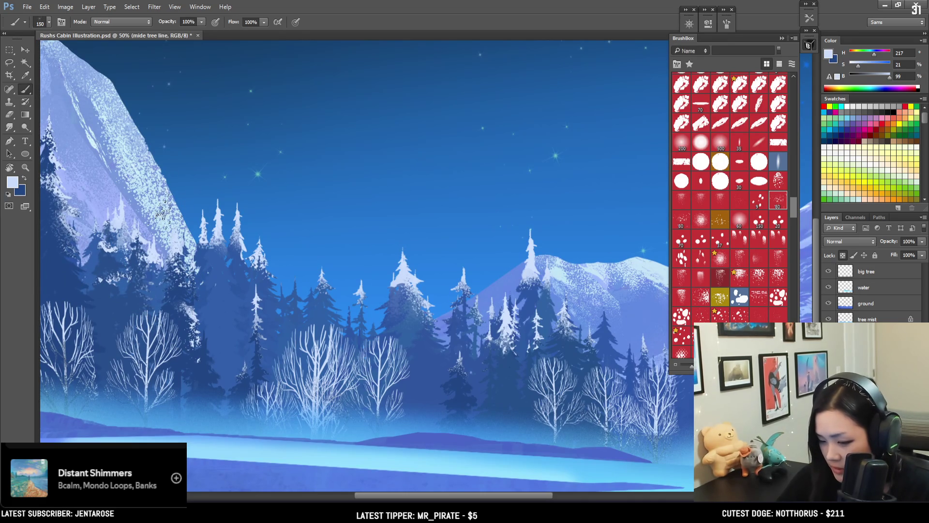
{"action": "key", "text": "x"}
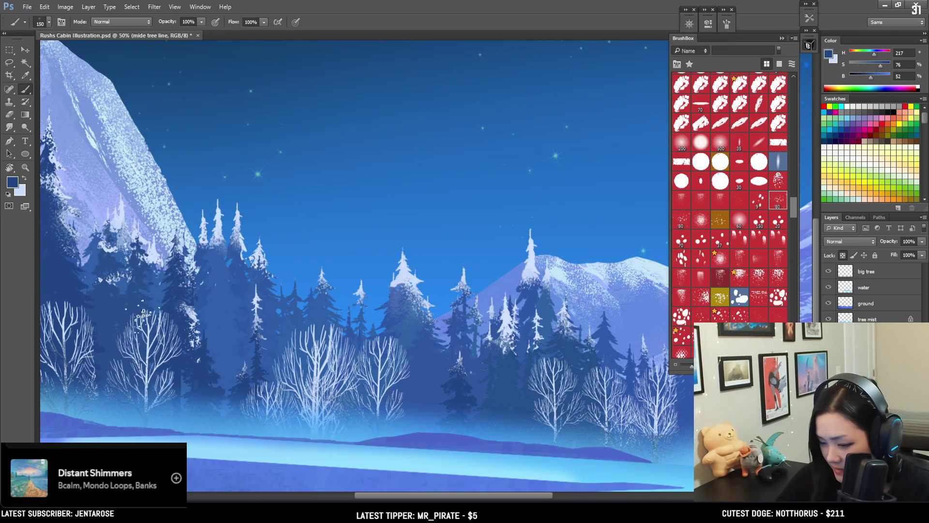
{"action": "key", "text": "x"}
{"action": "key", "text": "bracketleft"}
{"action": "key", "text": "bracketleft"}
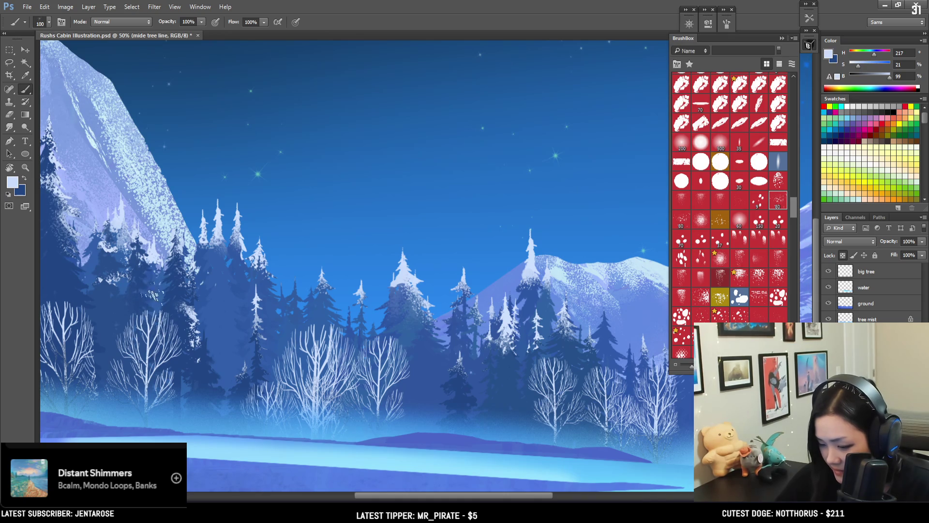
{"action": "key", "text": "bracketleft"}
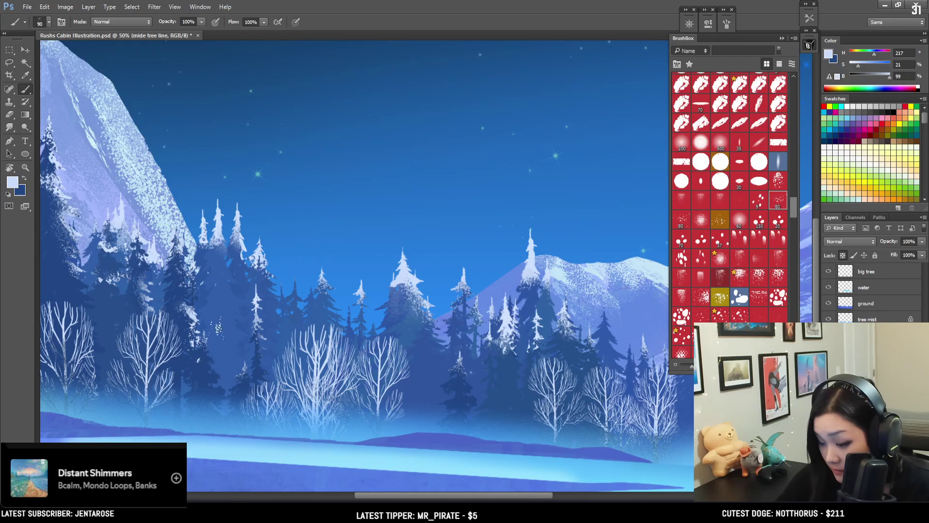
Frost the pines with light speckles, redo one stroke further left, then save the illustration
{"action": "left_click_drag", "start_coordinate": [229, 387], "coordinate": [178, 357]}
{"action": "key", "text": "ctrl+z"}
{"action": "left_click_drag", "start_coordinate": [186, 389], "coordinate": [189, 368]}
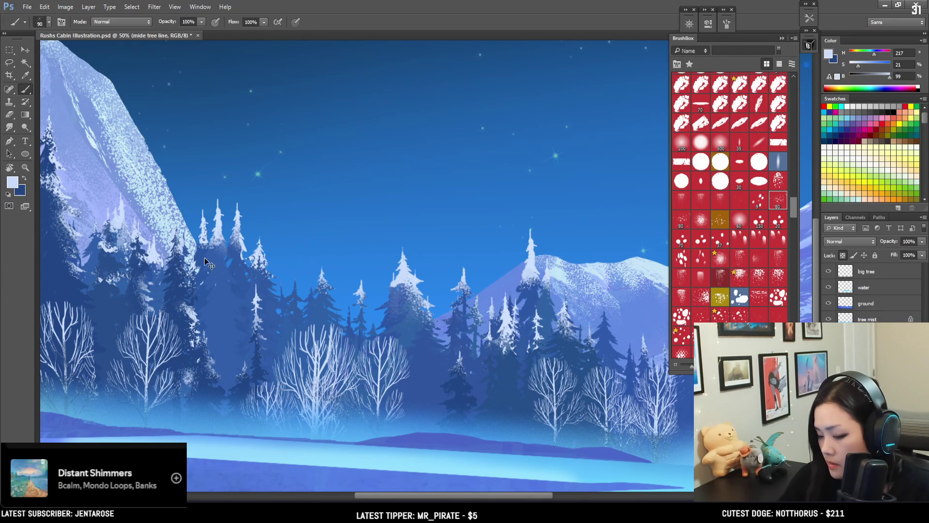
{"action": "left_click_drag", "start_coordinate": [554, 379], "coordinate": [344, 408]}
{"action": "key", "text": "ctrl+minus"}
{"action": "key", "text": "ctrl+minus"}
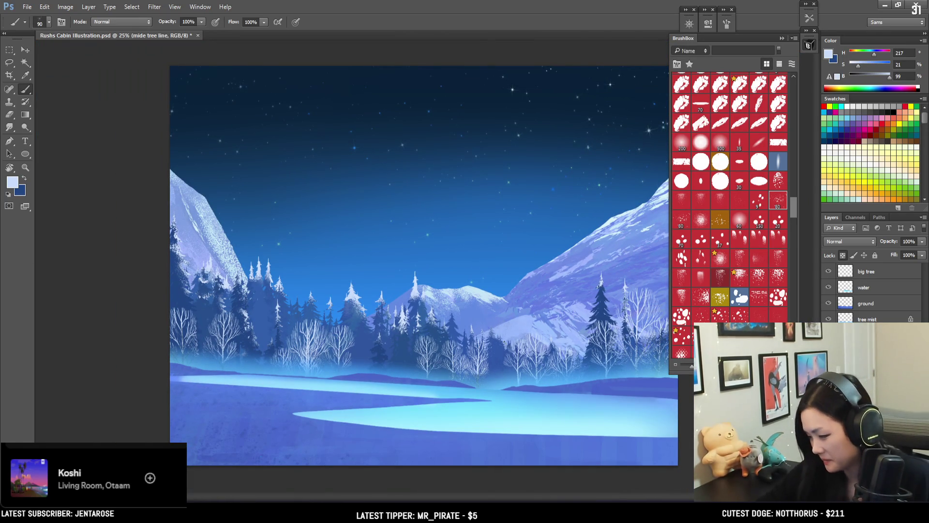
{"action": "key", "text": "ctrl+s"}
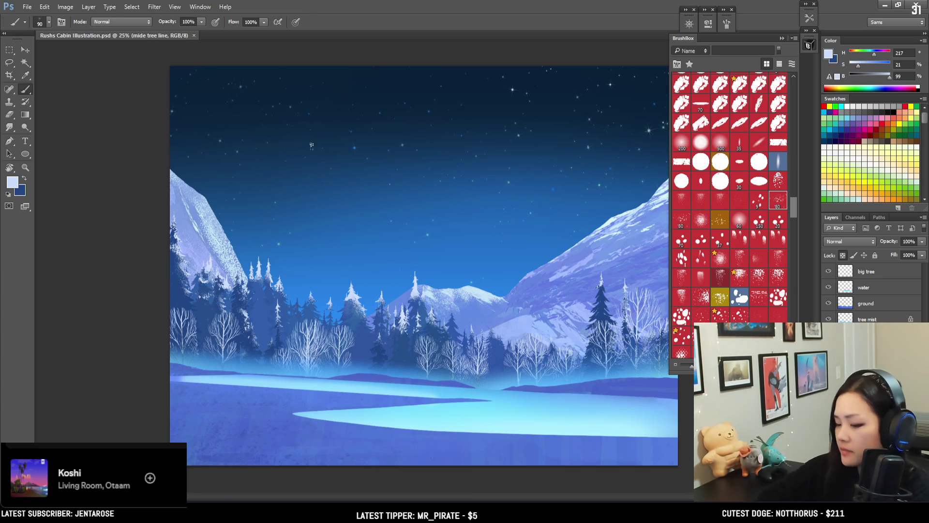
On the mt layer, erase along the left mountain's edge with a sampled eraser brush
{"action": "left_click", "coordinate": [204, 190], "text": "ctrl"}
{"action": "key", "text": "e"}
{"action": "left_click", "coordinate": [776, 142]}
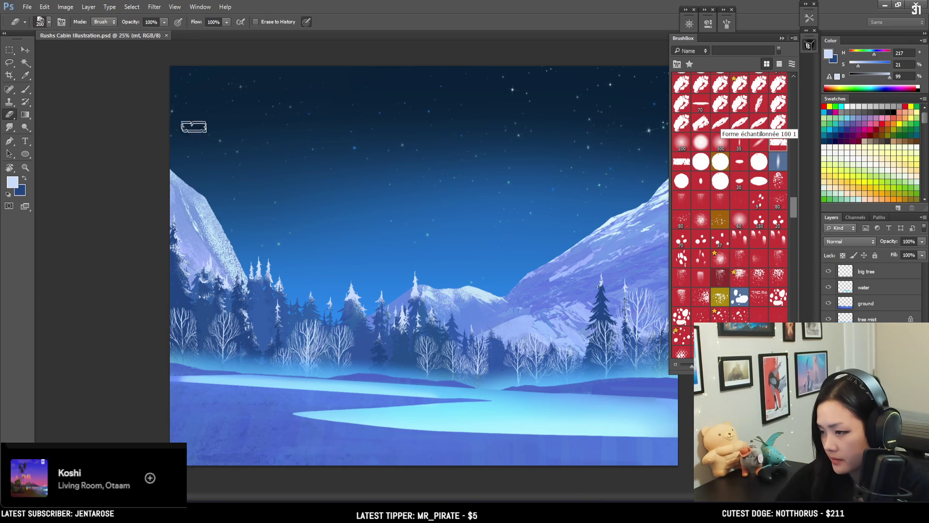
{"action": "left_click_drag", "start_coordinate": [210, 191], "coordinate": [221, 204]}
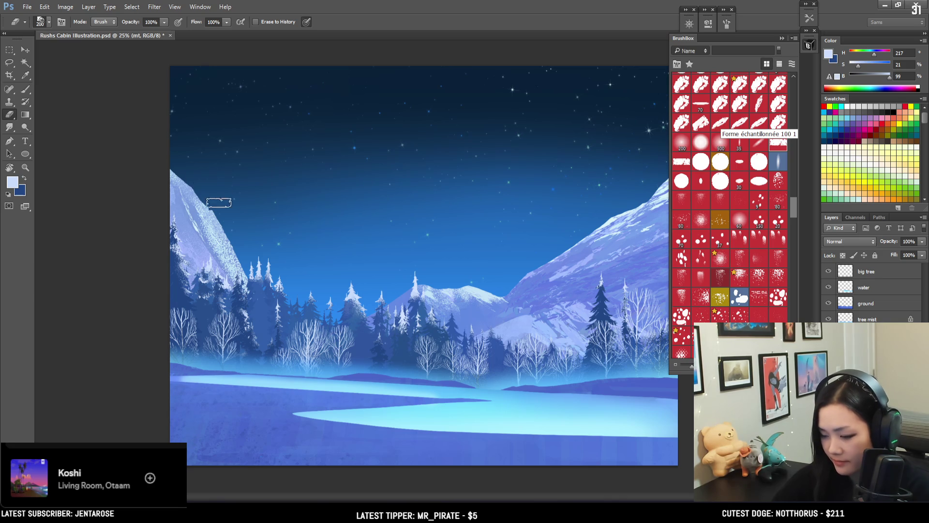
{"action": "key", "text": "bracketleft"}
{"action": "key", "text": "bracketleft"}
{"action": "key", "text": "bracketleft"}
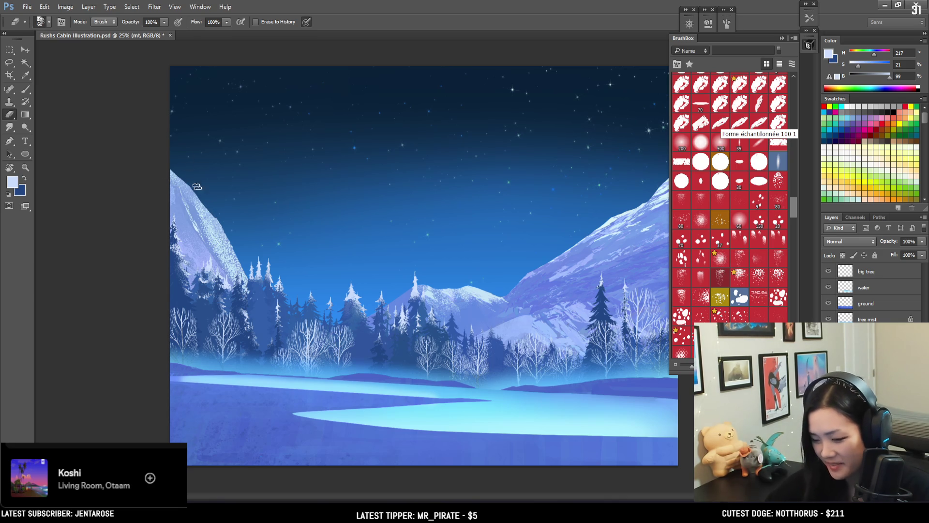
{"action": "key", "text": "bracketright"}
{"action": "key", "text": "bracketright"}
{"action": "key", "text": "bracketright"}
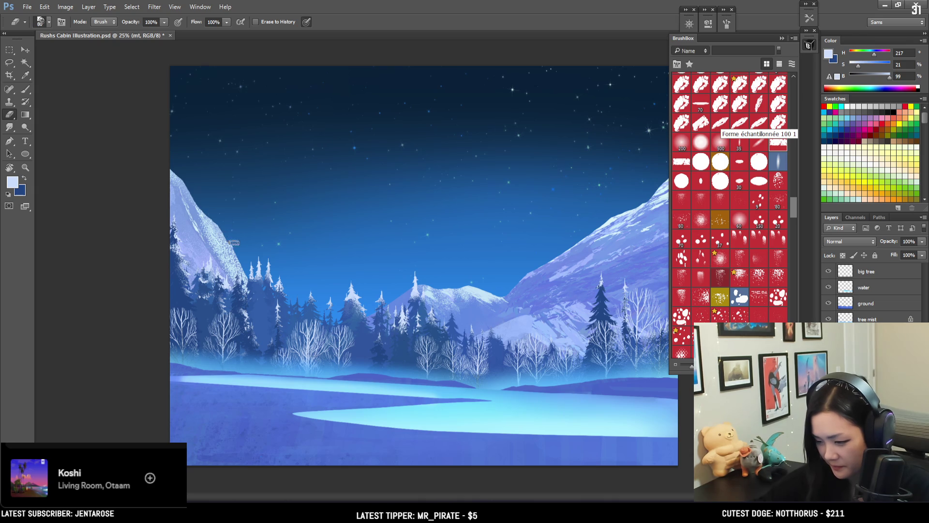
Switch back to the Brush, return to the fitted view and save the illustration
{"action": "key", "text": "ctrl+minus"}
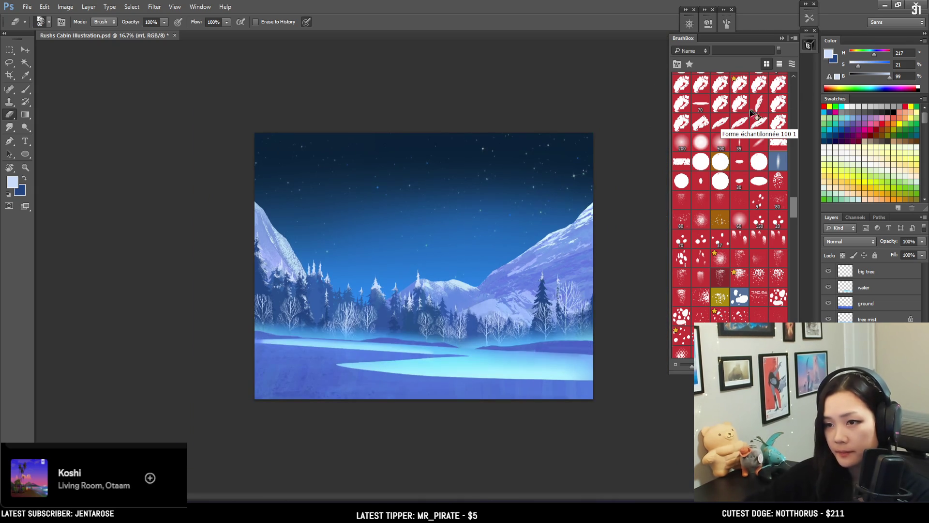
{"action": "key", "text": "ctrl+plus"}
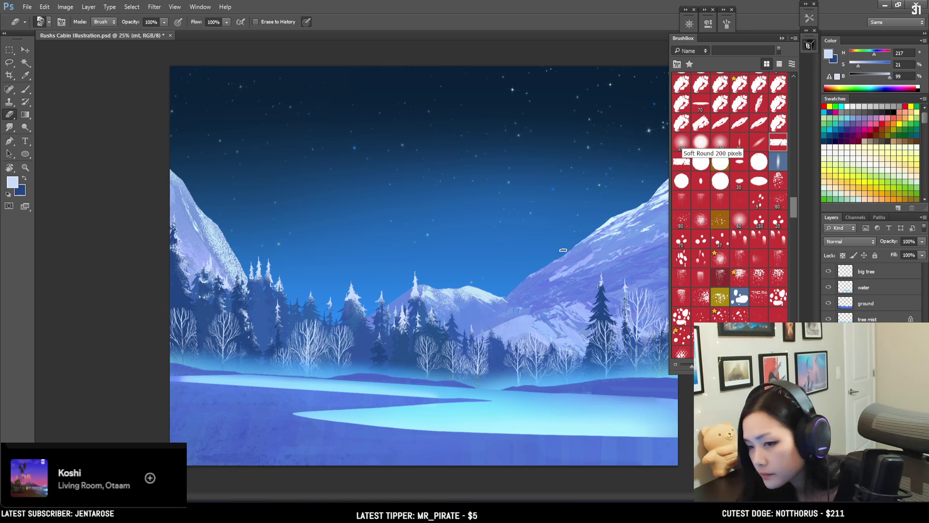
{"action": "key", "text": "b"}
{"action": "key", "text": "ctrl+minus"}
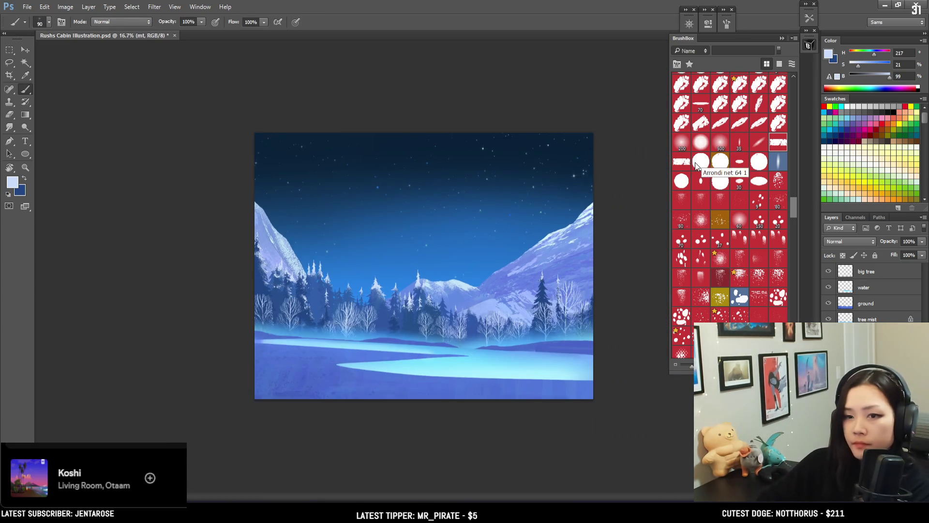
{"action": "key", "text": "ctrl+0"}
{"action": "key", "text": "ctrl+s"}
{"action": "mouse_move", "coordinate": [793, 209]}
{"action": "left_mouse_down"}
{"action": "mouse_move", "coordinate": [799, 92]}
{"action": "mouse_move", "coordinate": [799, 143]}
{"action": "left_mouse_up"}
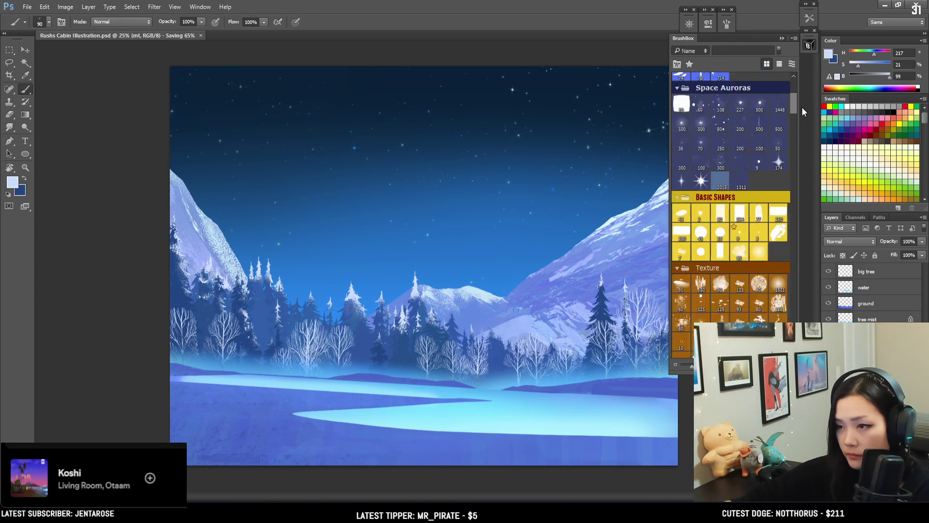
Choose the 112 Eyvind Earle brush and select the big tree layer
{"action": "left_click", "coordinate": [740, 276]}
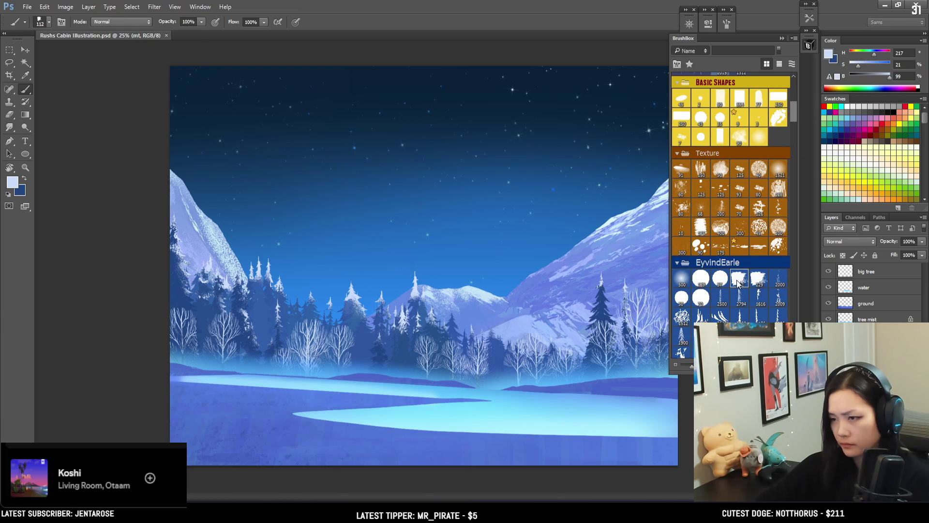
{"action": "left_click", "coordinate": [874, 278]}
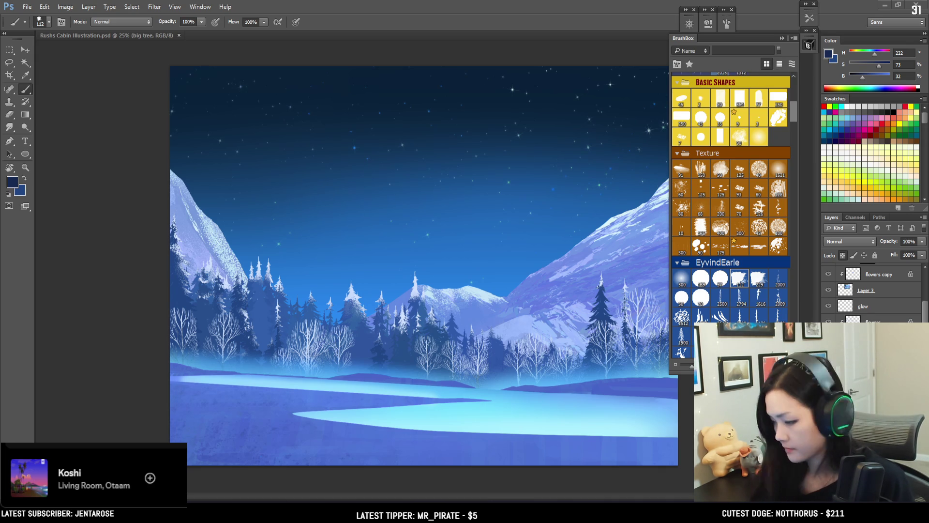
Paste the bare tree at the left edge, scaled to about 266% and rotated -3.42°
{"action": "left_click", "coordinate": [533, 241]}
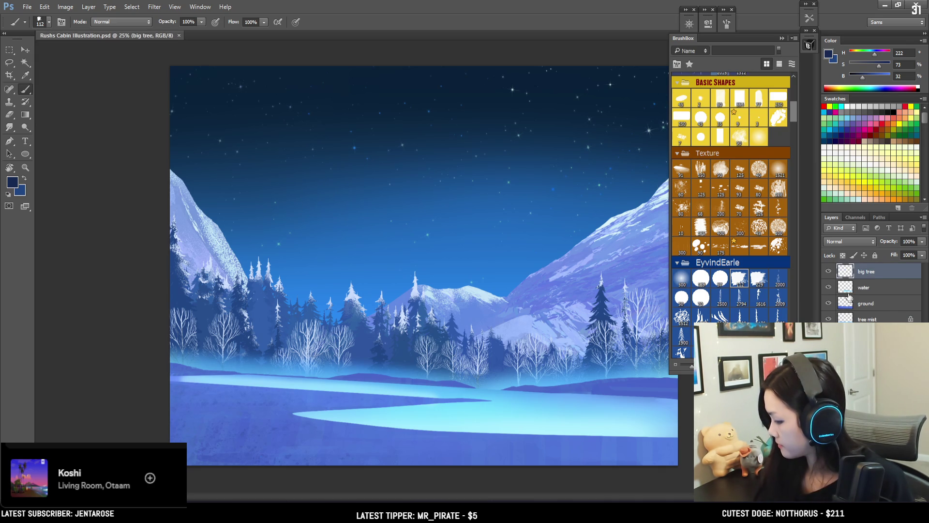
{"action": "key", "text": "ctrl+v"}
{"action": "key", "text": "ctrl+t"}
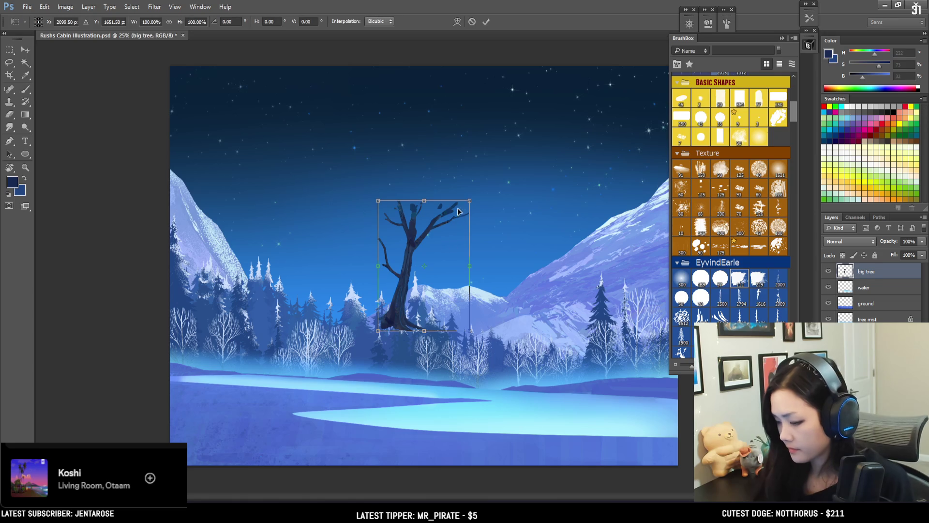
{"action": "left_click_drag", "start_coordinate": [469, 200], "coordinate": [590, 148]}
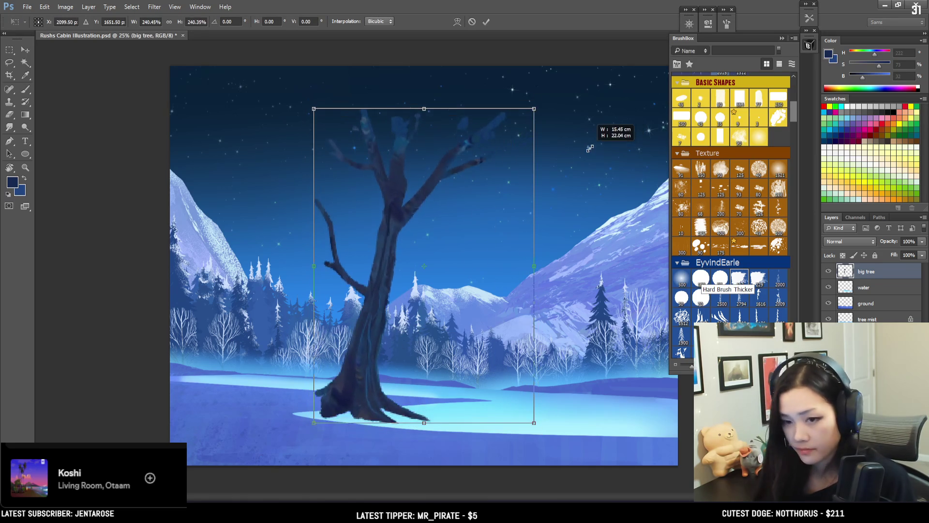
{"action": "left_click_drag", "start_coordinate": [438, 188], "coordinate": [303, 181]}
{"action": "left_click_drag", "start_coordinate": [472, 173], "coordinate": [467, 162]}
{"action": "left_click_drag", "start_coordinate": [344, 173], "coordinate": [342, 160]}
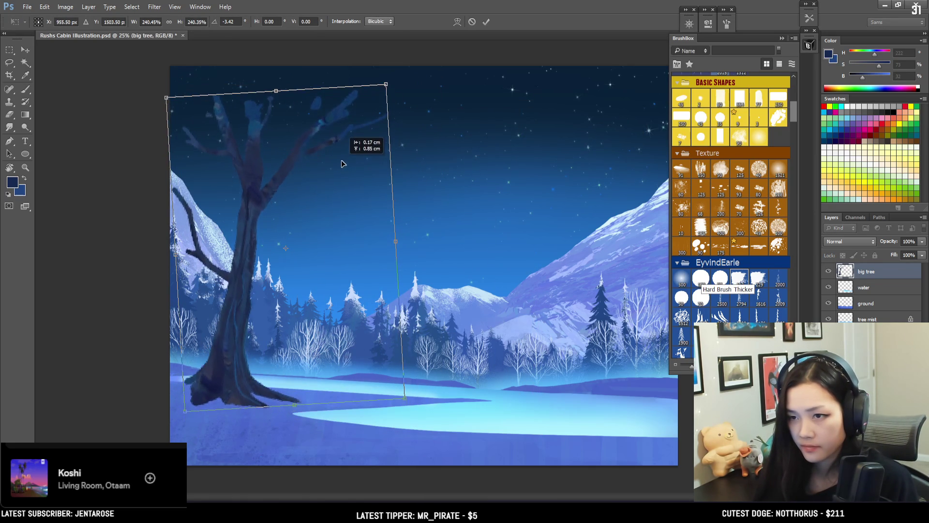
{"action": "left_click_drag", "start_coordinate": [386, 87], "coordinate": [397, 67]}
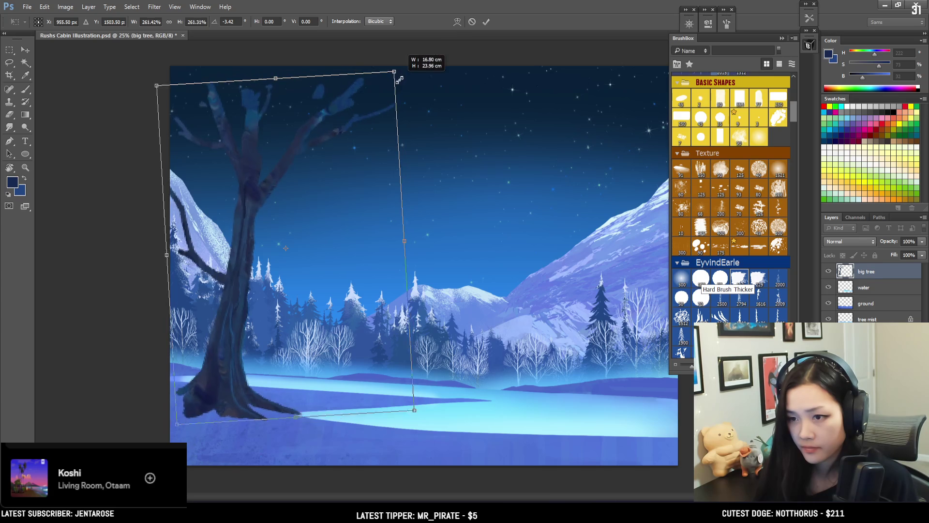
{"action": "left_click_drag", "start_coordinate": [367, 103], "coordinate": [363, 115]}
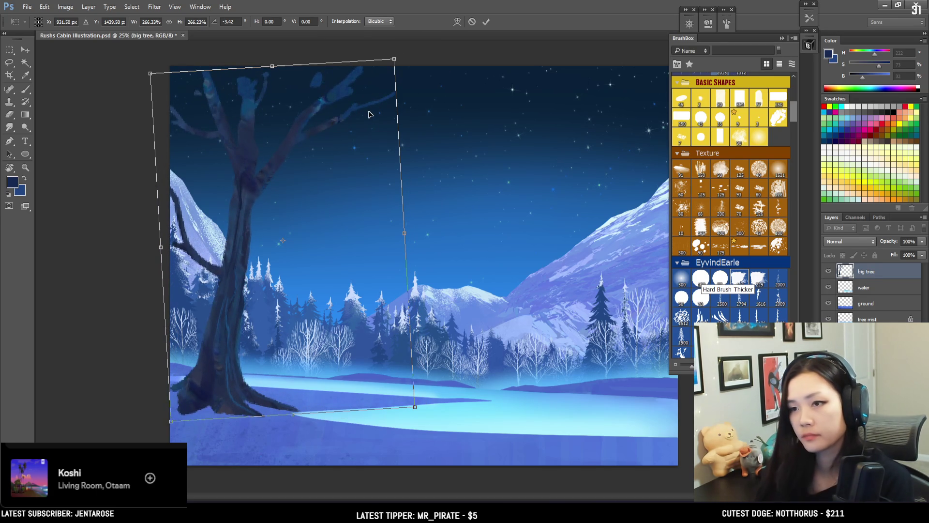
{"action": "key", "text": "Return"}
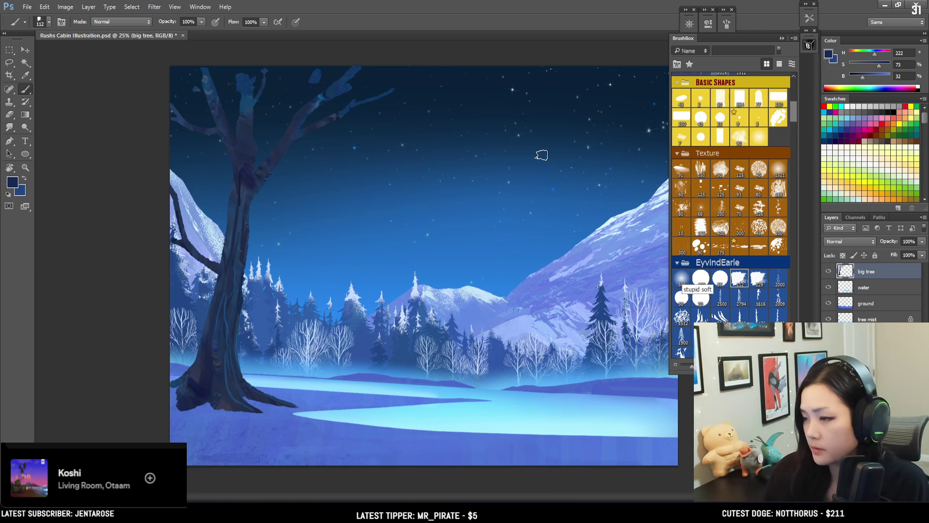
Sample the trunk and branch blues and shrink the brush for detail work
{"action": "left_click", "coordinate": [246, 173], "text": "alt"}
{"action": "left_click_drag", "start_coordinate": [246, 174], "coordinate": [231, 175]}
{"action": "key", "text": "bracketleft"}
{"action": "key", "text": "bracketleft"}
{"action": "key", "text": "bracketleft"}
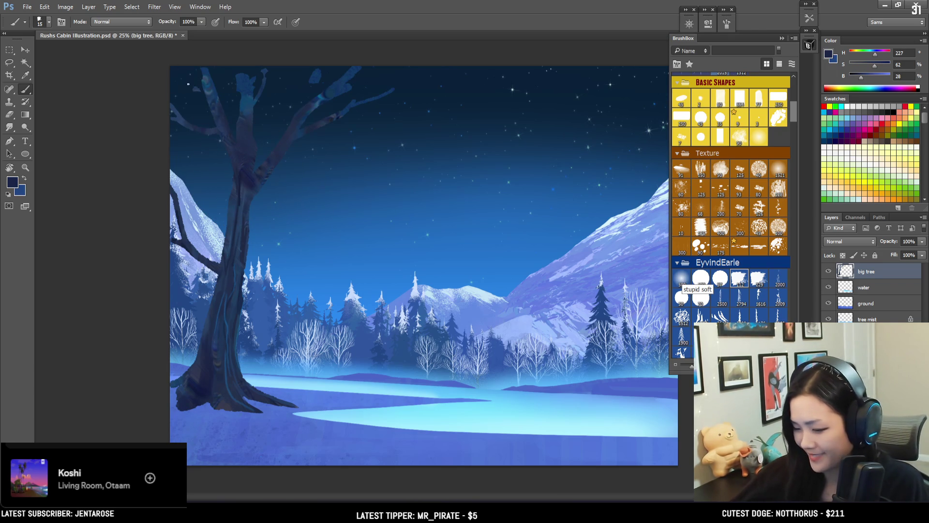
{"action": "left_click", "coordinate": [208, 92], "text": "alt"}
{"action": "key", "text": "bracketright"}
{"action": "key", "text": "bracketright"}
{"action": "key", "text": "bracketright"}
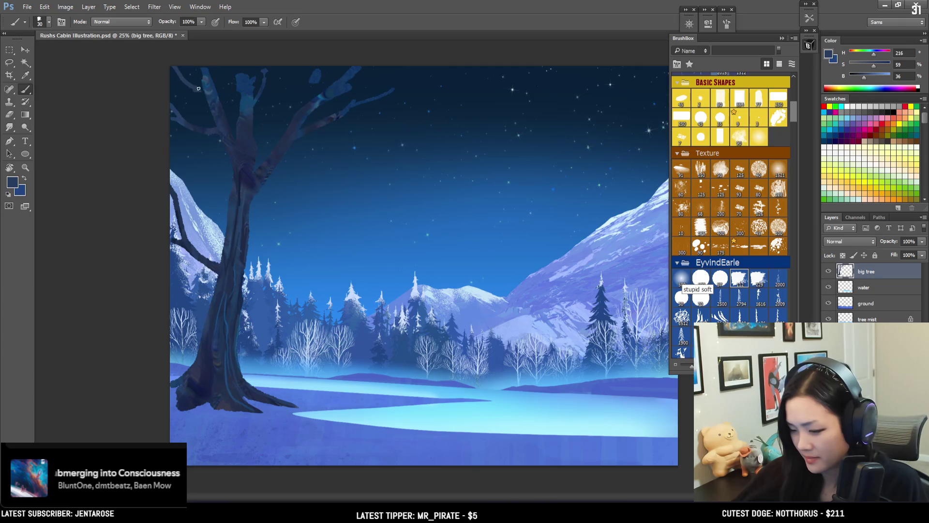
{"action": "left_click", "coordinate": [207, 75], "text": "alt"}
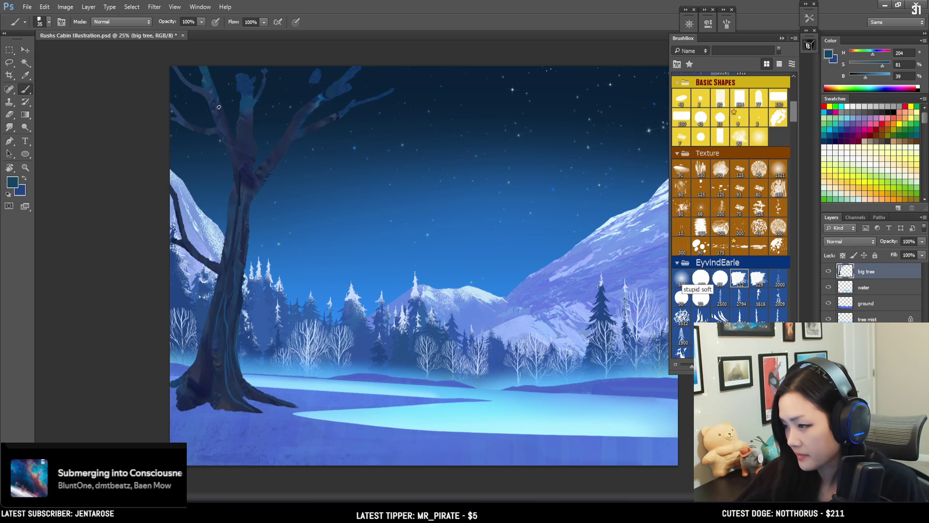
Touch up the branches with eraser and brush, then zoom in on the upper branches
{"action": "left_click", "coordinate": [312, 68], "text": "alt"}
{"action": "key", "text": "e"}
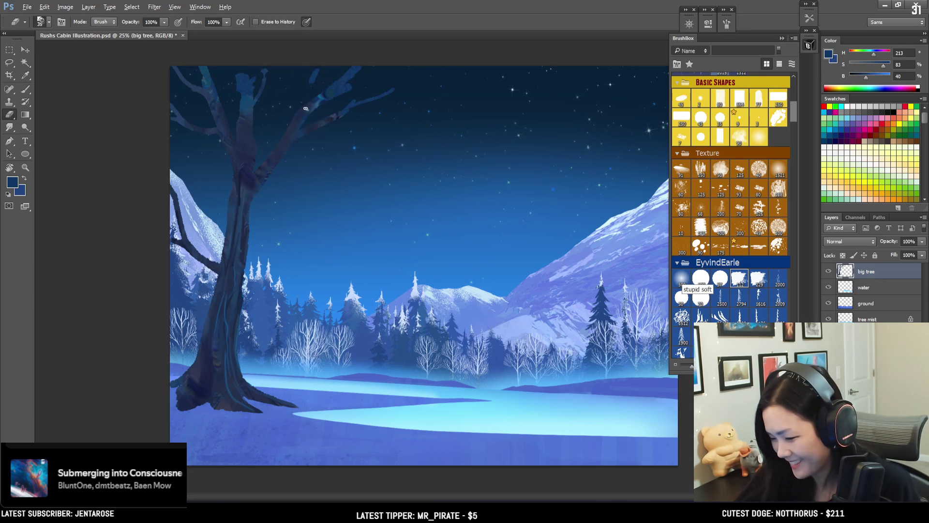
{"action": "key", "text": "b"}
{"action": "left_click", "coordinate": [315, 86], "text": "alt"}
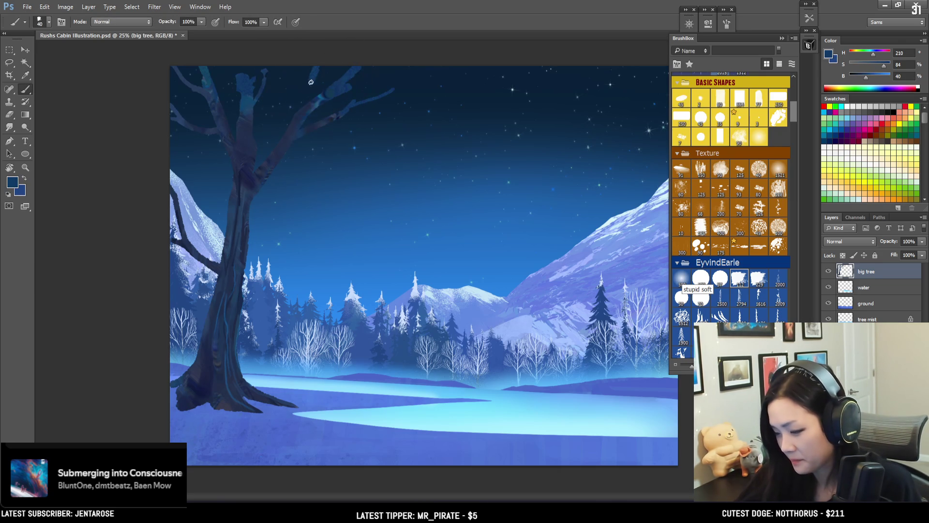
{"action": "left_click", "coordinate": [288, 131], "text": "alt"}
{"action": "key", "text": "bracketright"}
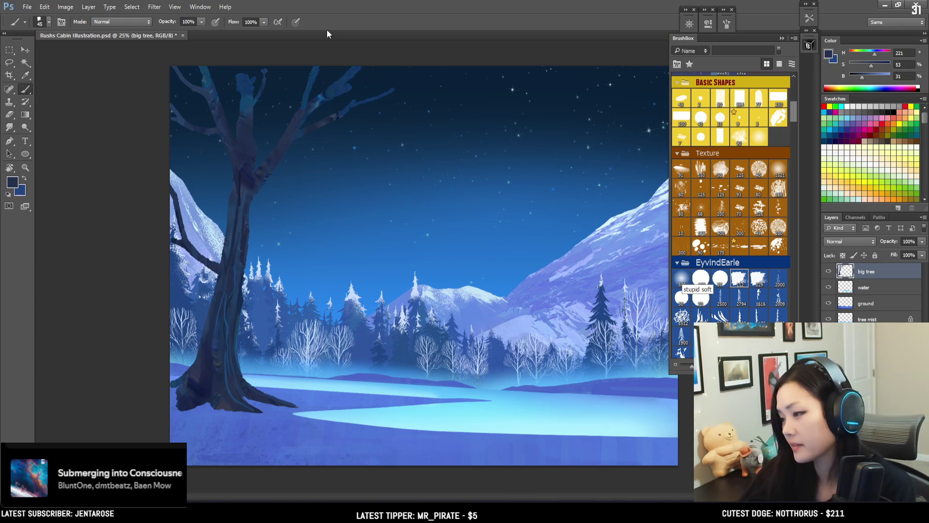
{"action": "key", "text": "ctrl+plus"}
{"action": "left_click_drag", "start_coordinate": [331, 194], "coordinate": [413, 255]}
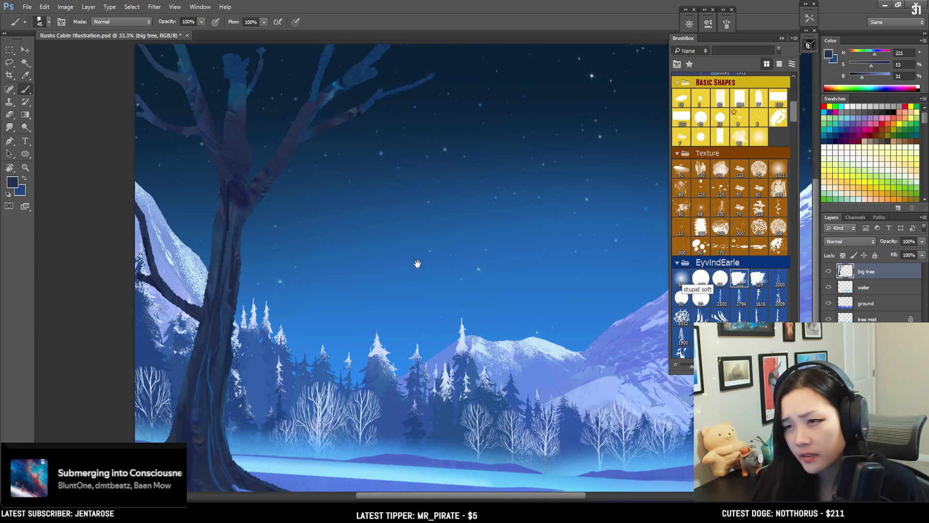
Refine the upper branches with darker sampled branch colours and a smaller brush
{"action": "left_click", "coordinate": [235, 62], "text": "alt"}
{"action": "key", "text": "e"}
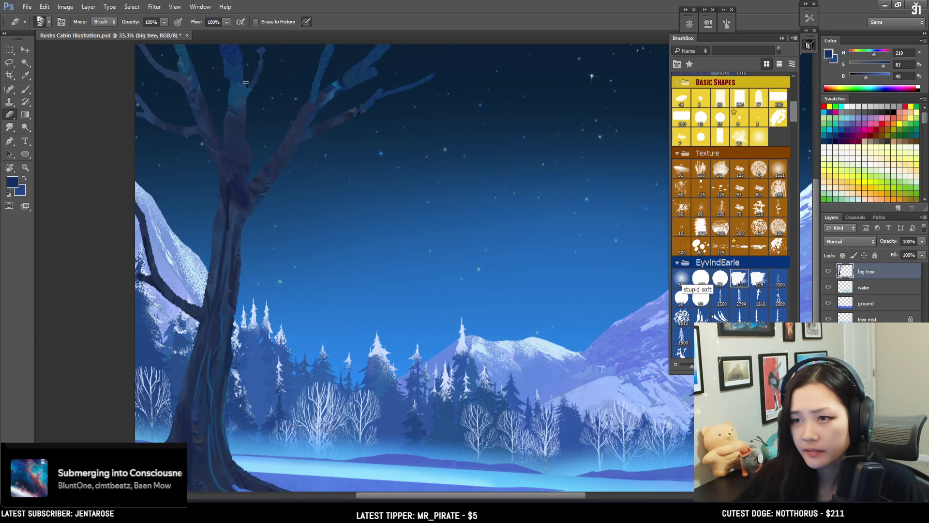
{"action": "key", "text": "b"}
{"action": "left_click", "coordinate": [239, 86], "text": "alt"}
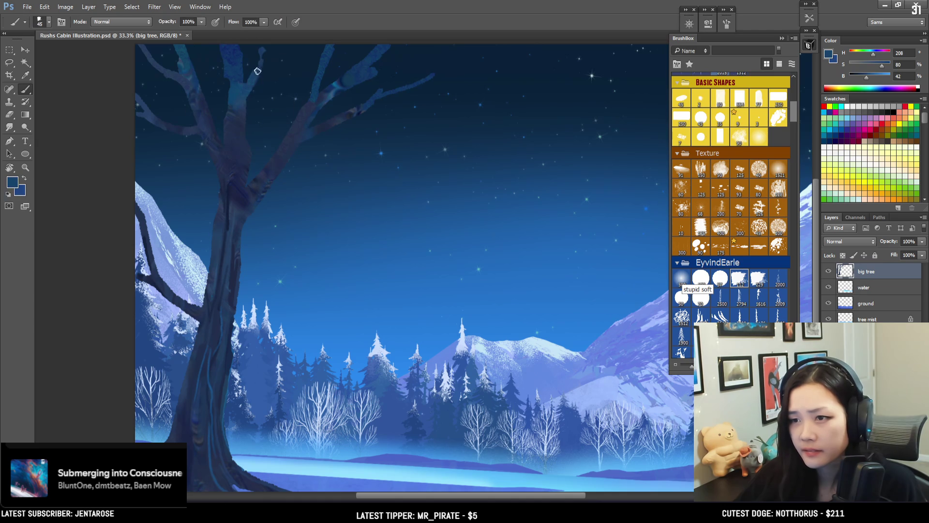
{"action": "key", "text": "bracketleft"}
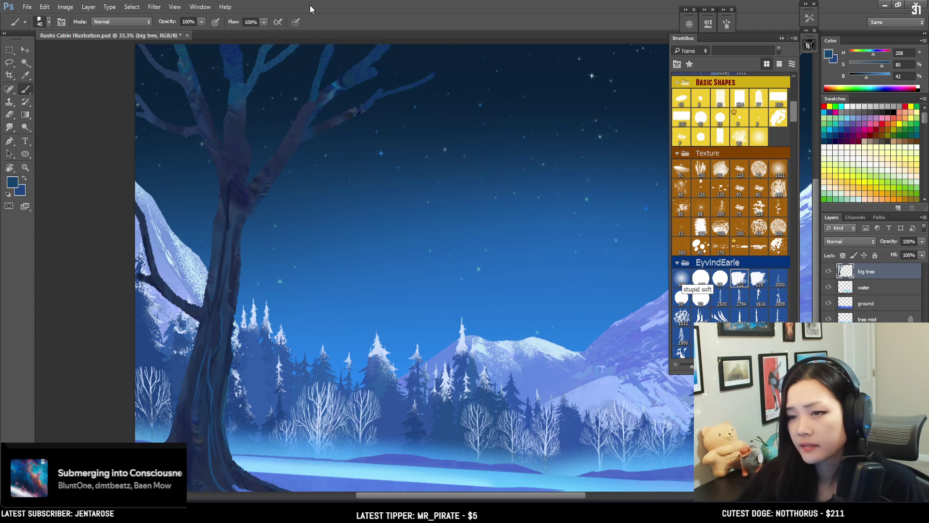
{"action": "left_click", "coordinate": [364, 97], "text": "alt"}
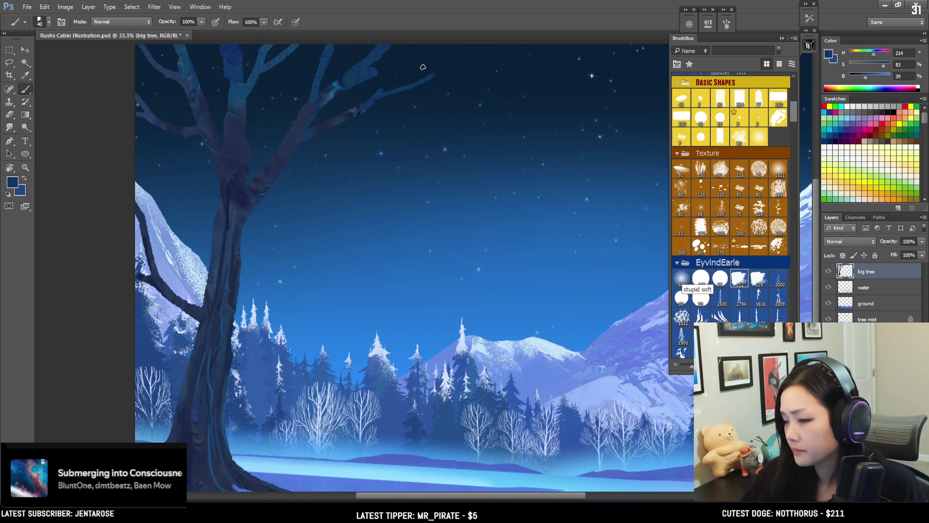
{"action": "key", "text": "bracketleft"}
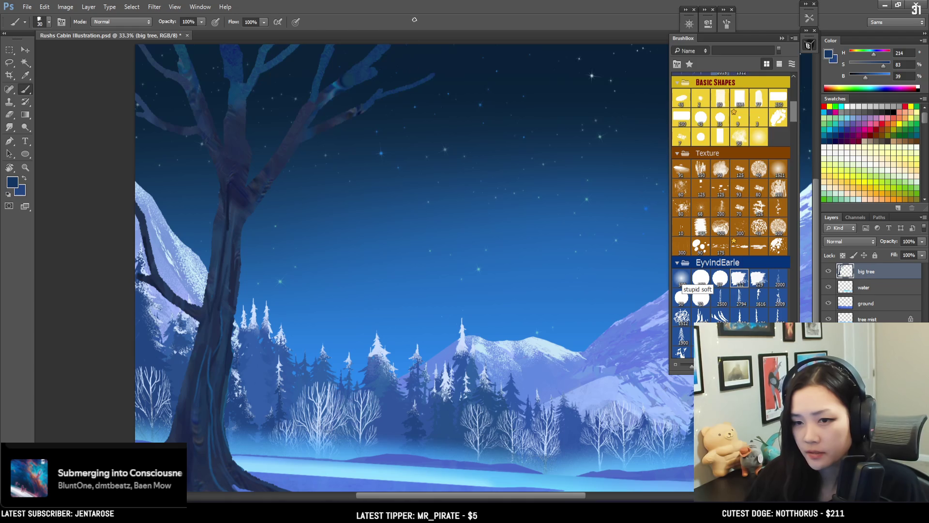
{"action": "key", "text": "bracketleft"}
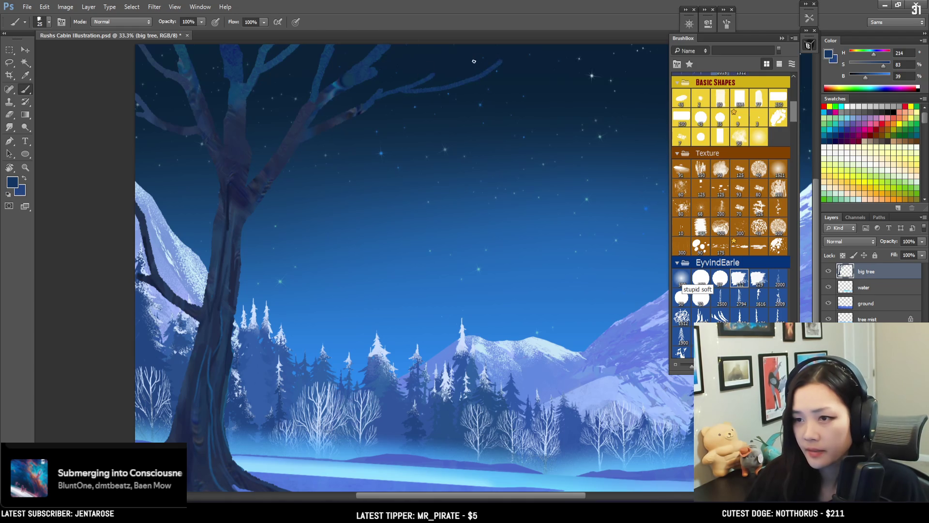
Sample darker trunk tones and darken the upper right branch
{"action": "left_click", "coordinate": [245, 196], "text": "alt"}
{"action": "key", "text": "bracketright"}
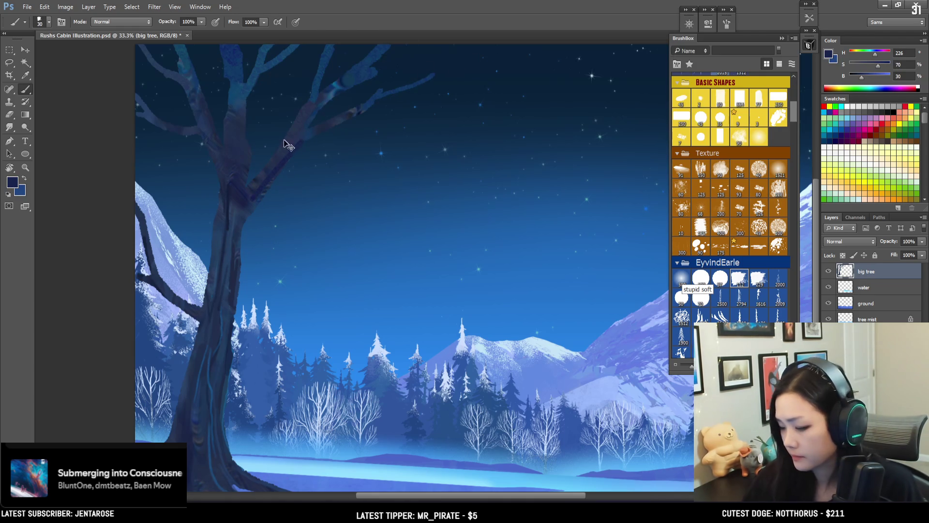
{"action": "left_click", "coordinate": [267, 189], "text": "alt"}
{"action": "left_click", "coordinate": [264, 190], "text": "alt"}
{"action": "left_click_drag", "start_coordinate": [329, 130], "coordinate": [358, 118]}
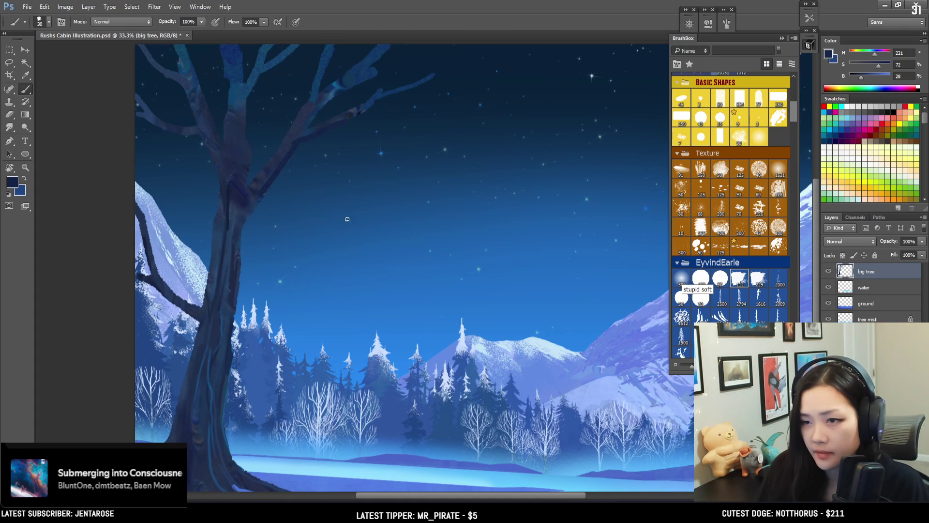
{"action": "left_click_drag", "start_coordinate": [340, 225], "coordinate": [390, 179]}
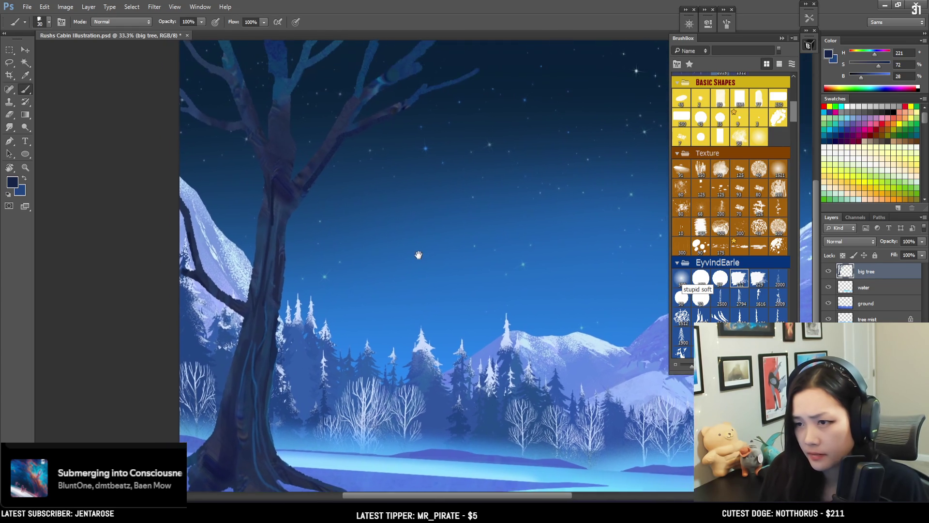
Erase the tree base's lower-left edge, then darken and extend the lower-left root
{"action": "left_click_drag", "start_coordinate": [420, 205], "coordinate": [406, 225]}
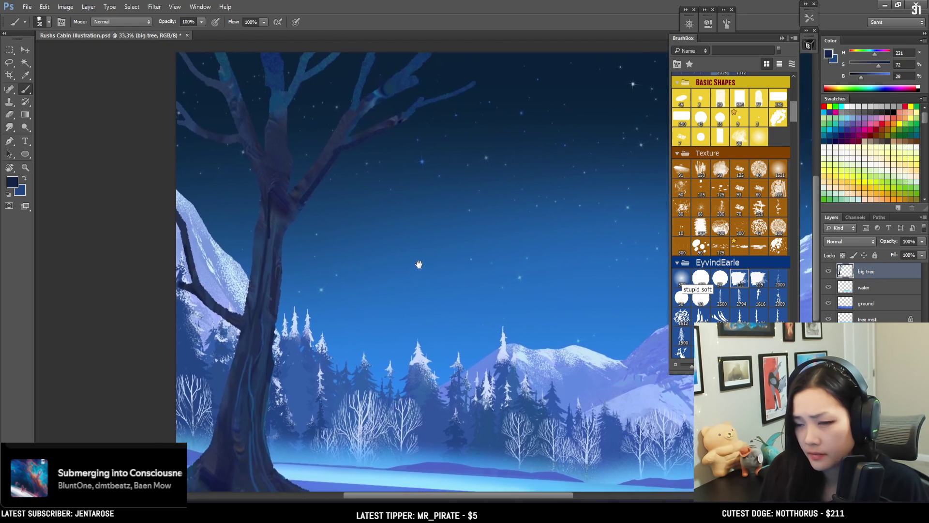
{"action": "left_click", "coordinate": [226, 429], "text": "alt"}
{"action": "key", "text": "e"}
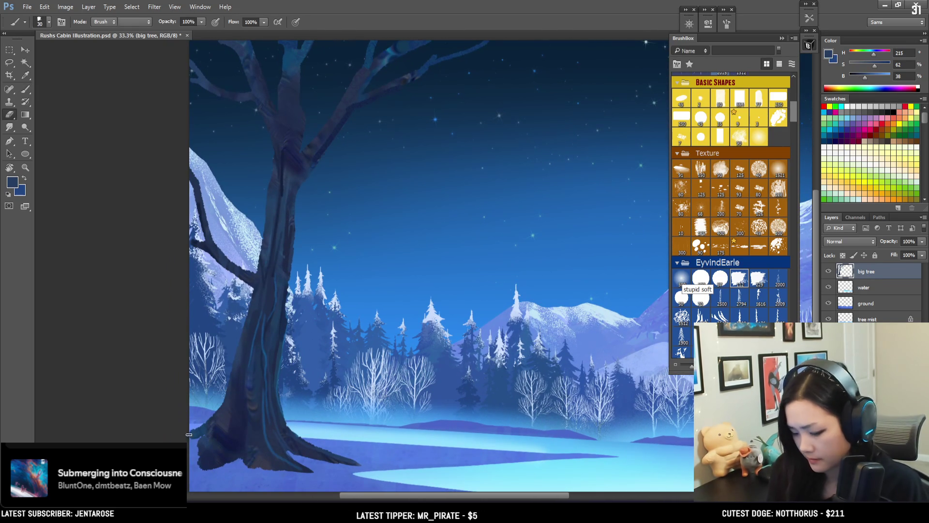
{"action": "left_click_drag", "start_coordinate": [198, 440], "coordinate": [192, 448]}
{"action": "key", "text": "b"}
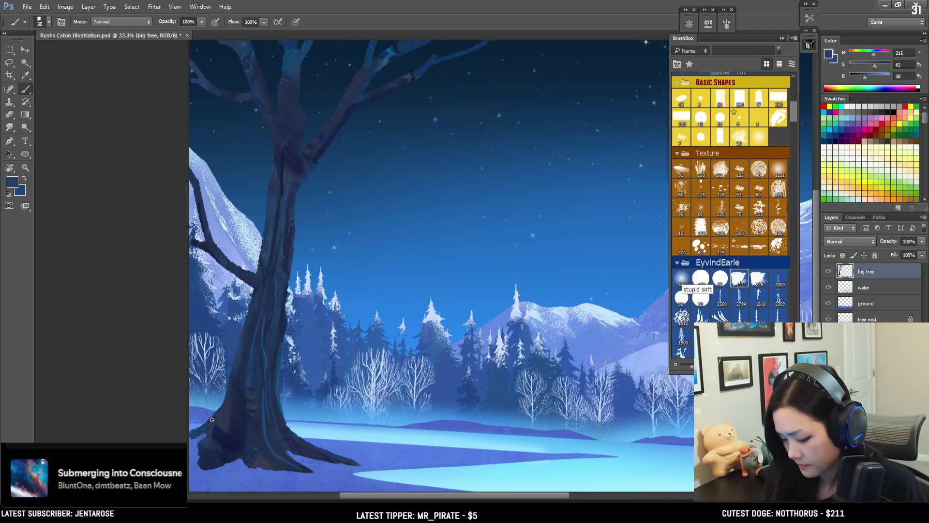
{"action": "left_click", "coordinate": [215, 418], "text": "alt"}
{"action": "left_click", "coordinate": [209, 438], "text": "alt"}
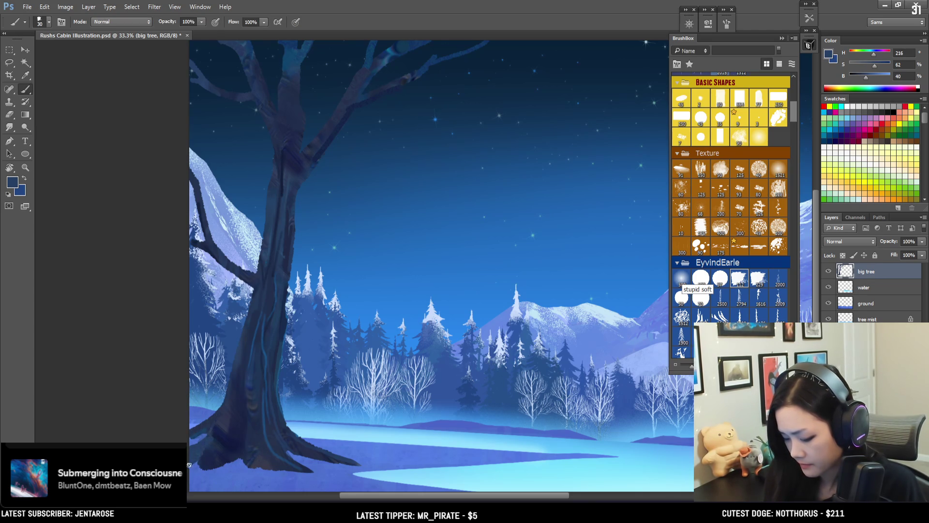
{"action": "left_click_drag", "start_coordinate": [195, 459], "coordinate": [221, 441]}
Sample darker root tones and add small dark strokes to the roots
{"action": "left_click", "coordinate": [212, 443], "text": "alt"}
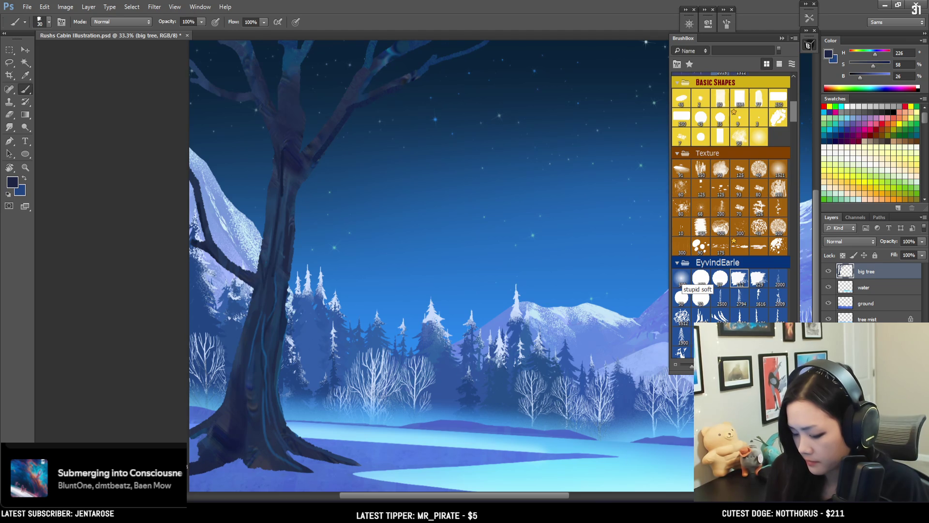
{"action": "left_click", "coordinate": [210, 448], "text": "alt"}
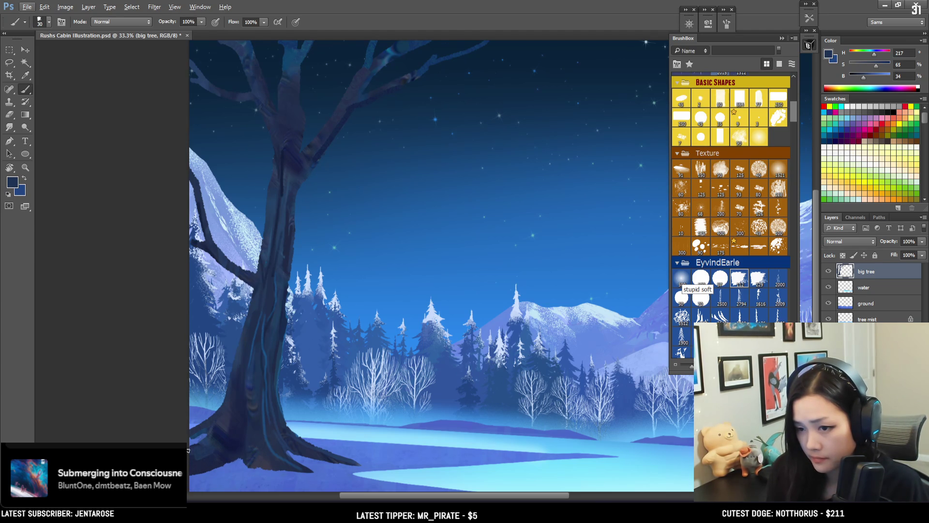
{"action": "left_click", "coordinate": [206, 438], "text": "alt"}
{"action": "key", "text": "e"}
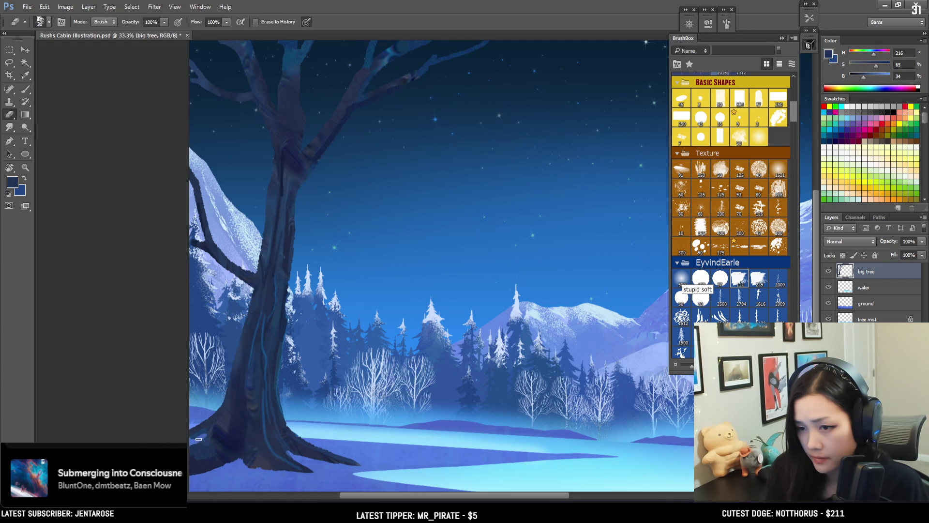
{"action": "key", "text": "b"}
{"action": "left_click", "coordinate": [216, 430], "text": "alt"}
{"action": "left_click_drag", "start_coordinate": [204, 442], "coordinate": [214, 430]}
Resample dark root and trunk tones and fine-tune the brush size
{"action": "left_click", "coordinate": [207, 442], "text": "alt"}
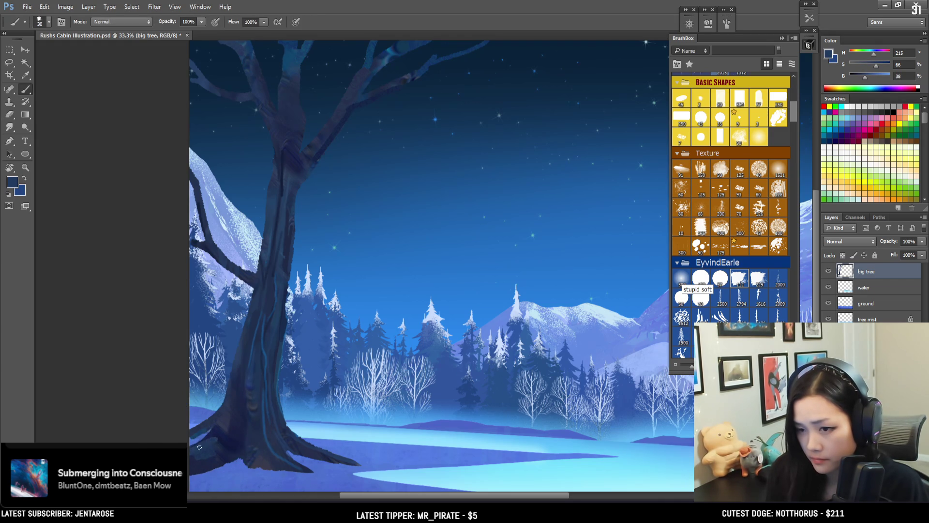
{"action": "left_click", "coordinate": [224, 455], "text": "alt"}
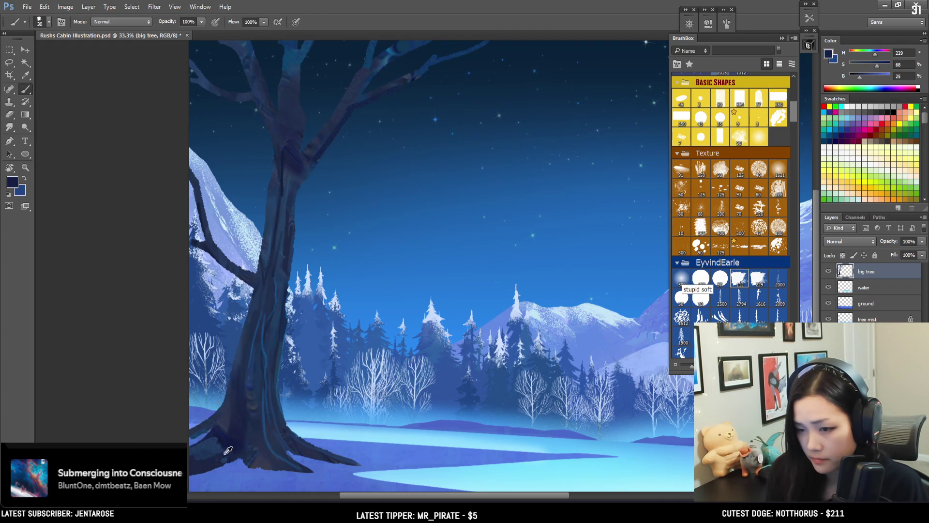
{"action": "left_click", "coordinate": [230, 443], "text": "alt"}
{"action": "key", "text": "bracketright"}
{"action": "key", "text": "bracketleft"}
{"action": "left_click", "coordinate": [290, 229], "text": "alt"}
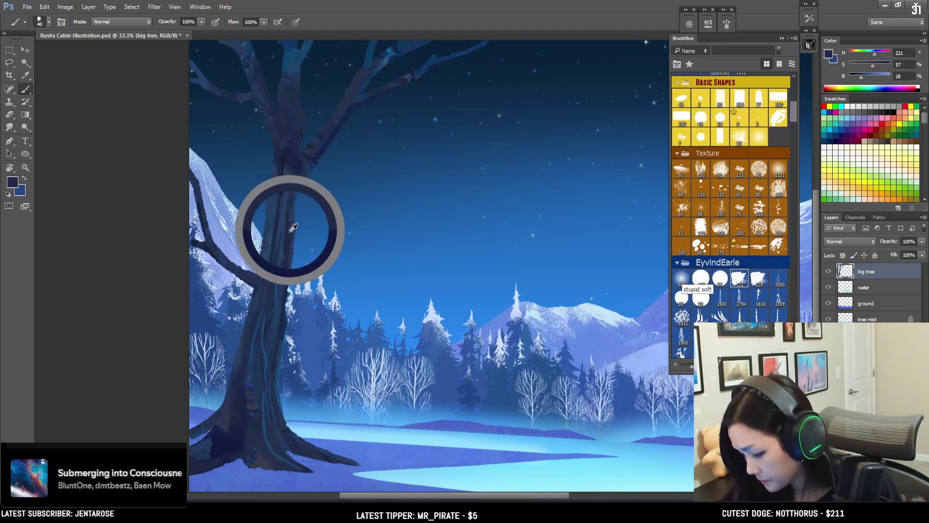
Sample dark blue at the trunk's edge and switch to a smaller eraser
{"action": "key", "text": "bracketleft"}
{"action": "key", "text": "bracketleft"}
{"action": "key", "text": "bracketleft"}
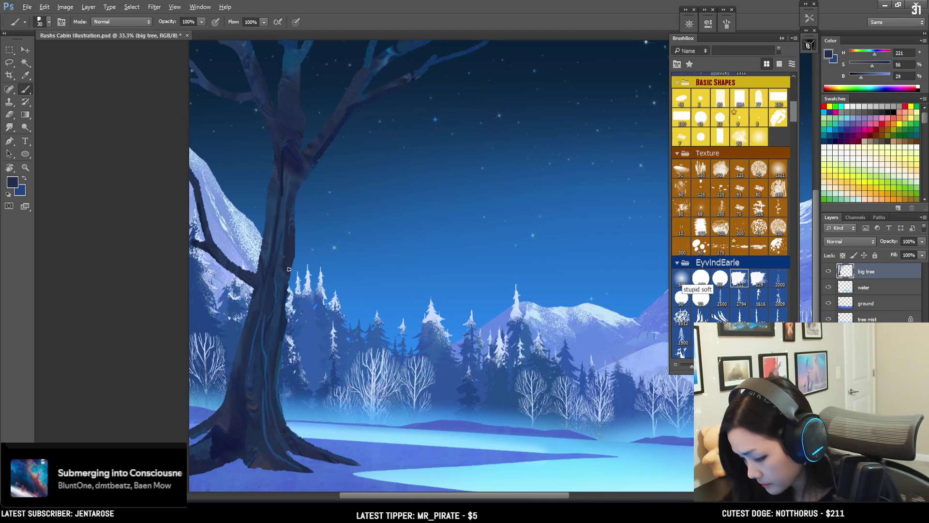
{"action": "left_click", "coordinate": [287, 286], "text": "alt"}
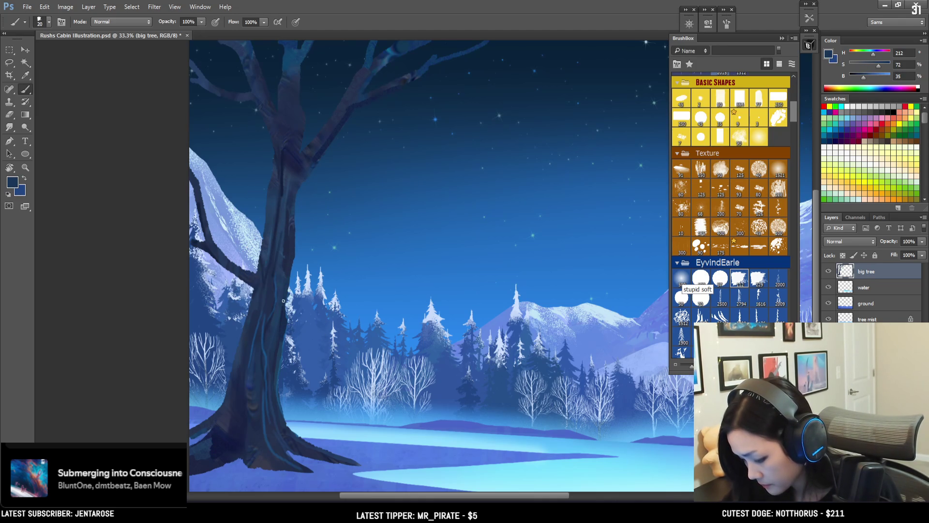
{"action": "left_click", "coordinate": [262, 256], "text": "alt"}
{"action": "key", "text": "e"}
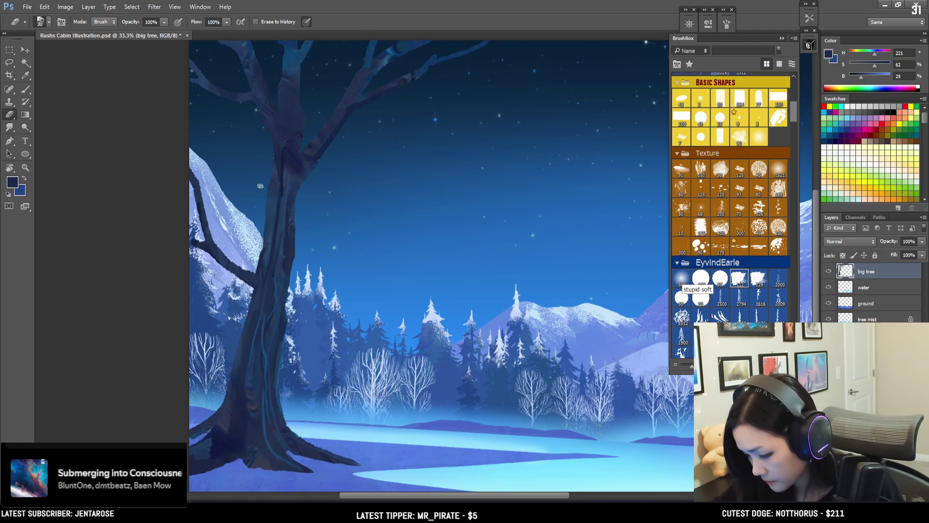
{"action": "key", "text": "bracketleft"}
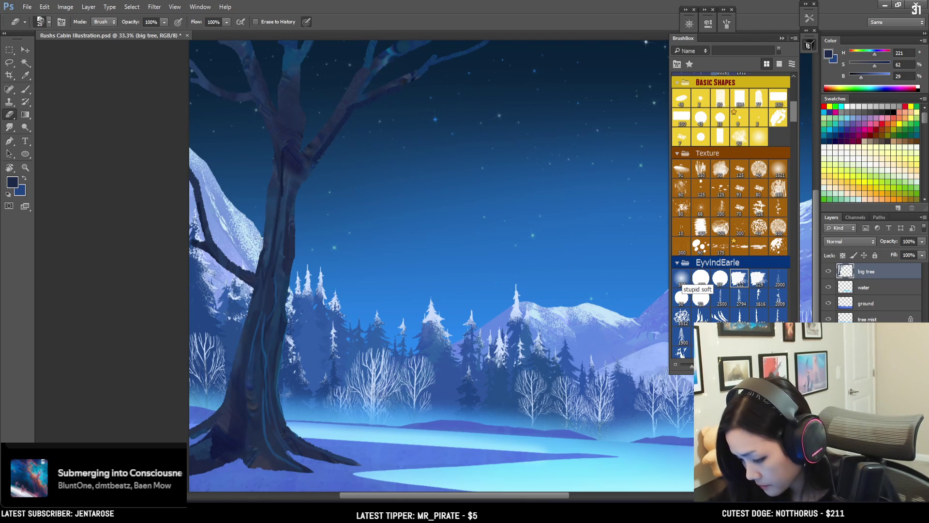
With the Hard Brush Thicker tip, touch up the trunk outline in navy H 217, S 58, B 30
{"action": "left_click", "coordinate": [703, 280]}
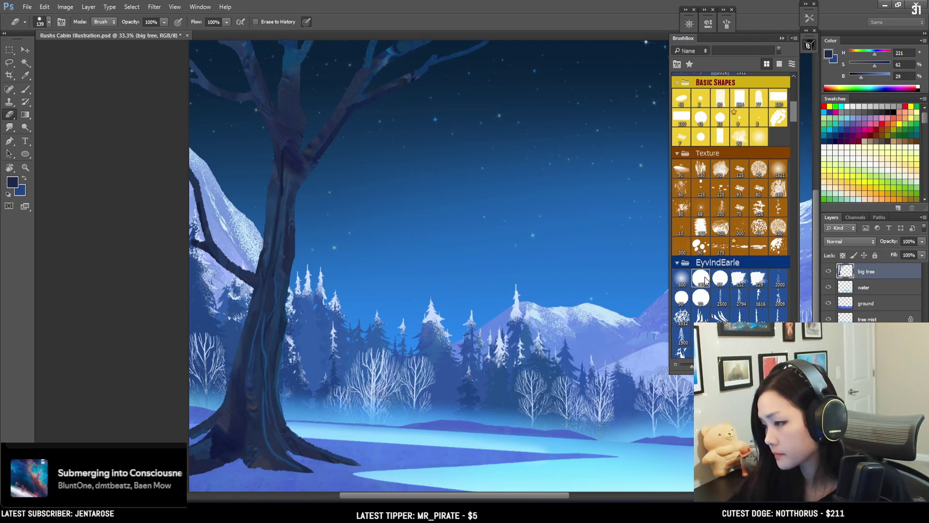
{"action": "key", "text": "bracketleft"}
{"action": "key", "text": "bracketleft"}
{"action": "key", "text": "bracketleft"}
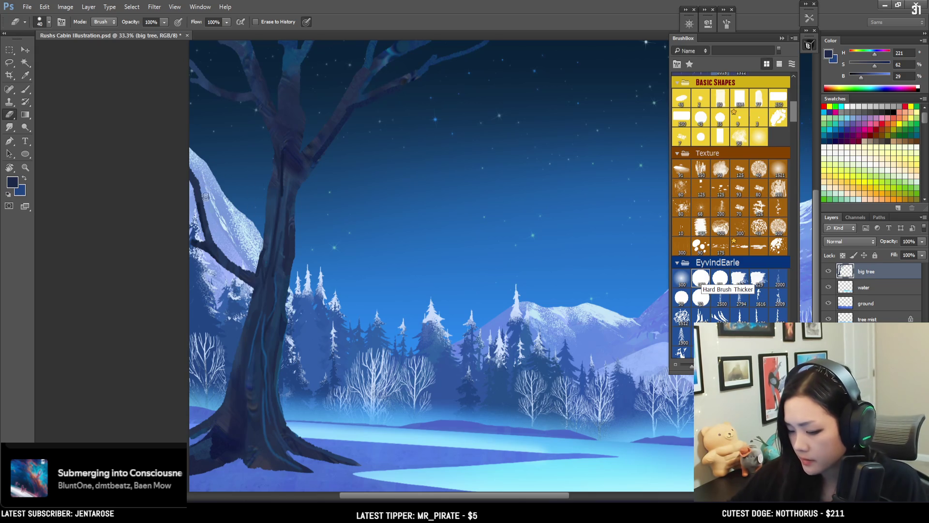
{"action": "key", "text": "b"}
{"action": "left_click", "coordinate": [193, 175], "text": "alt"}
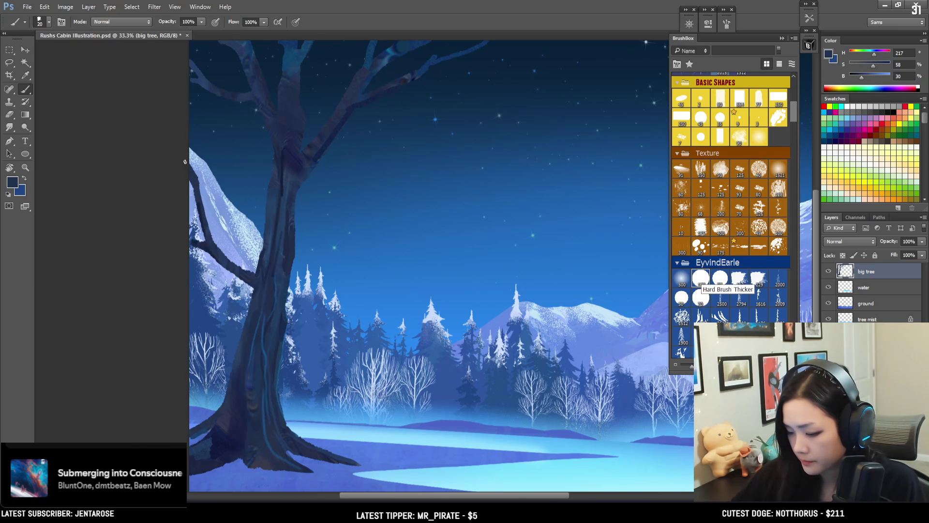
{"action": "key", "text": "e"}
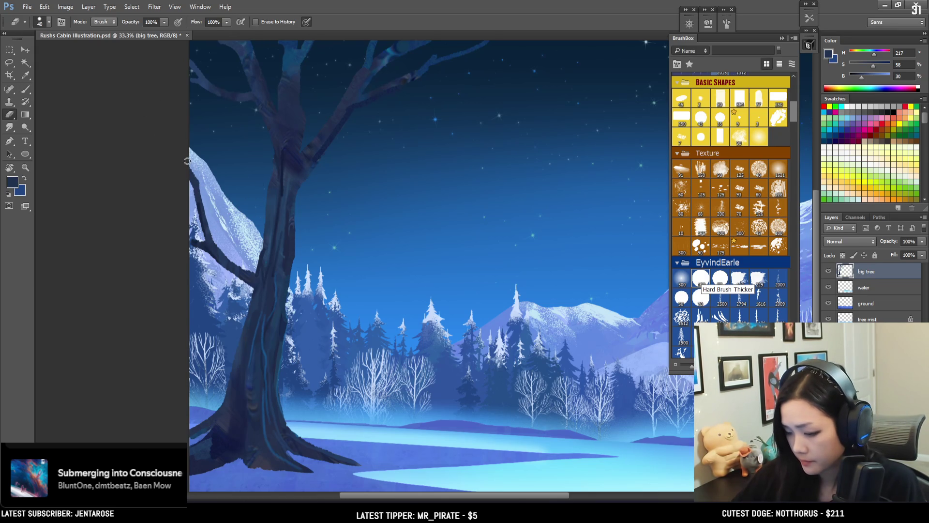
{"action": "key", "text": "b"}
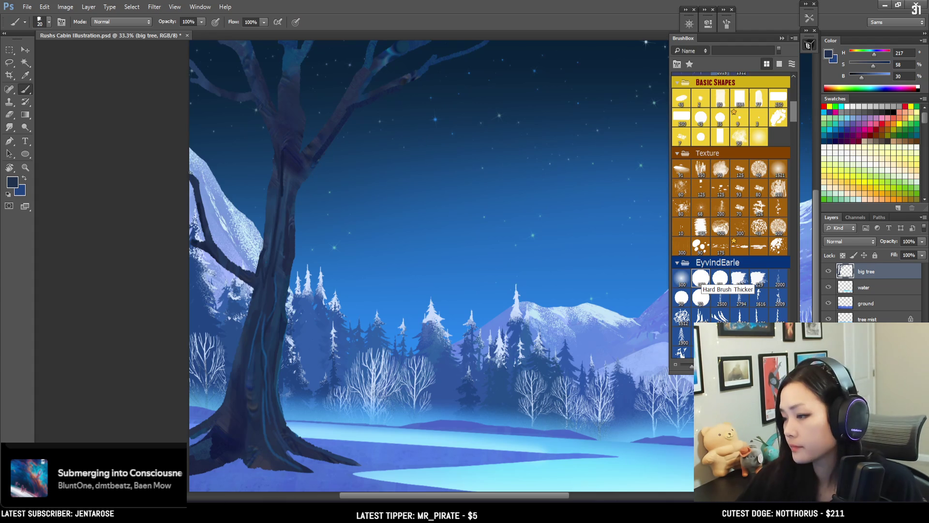
{"action": "left_click_drag", "start_coordinate": [233, 193], "coordinate": [201, 161]}
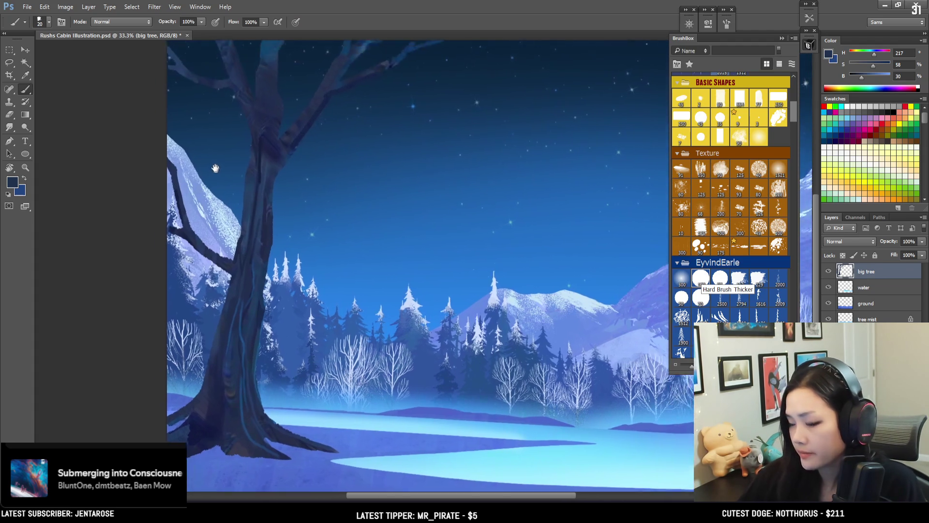
Retouch the trunk with a smaller brush using resampled bark navy H 217, S 58, B 35
{"action": "left_click", "coordinate": [167, 217], "text": "alt"}
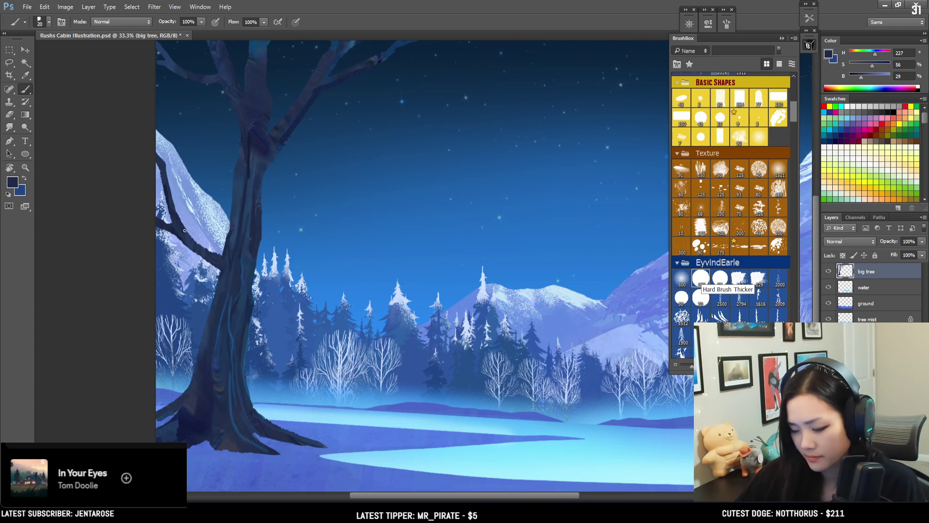
{"action": "key", "text": "bracketleft"}
{"action": "left_click", "coordinate": [185, 237], "text": "alt"}
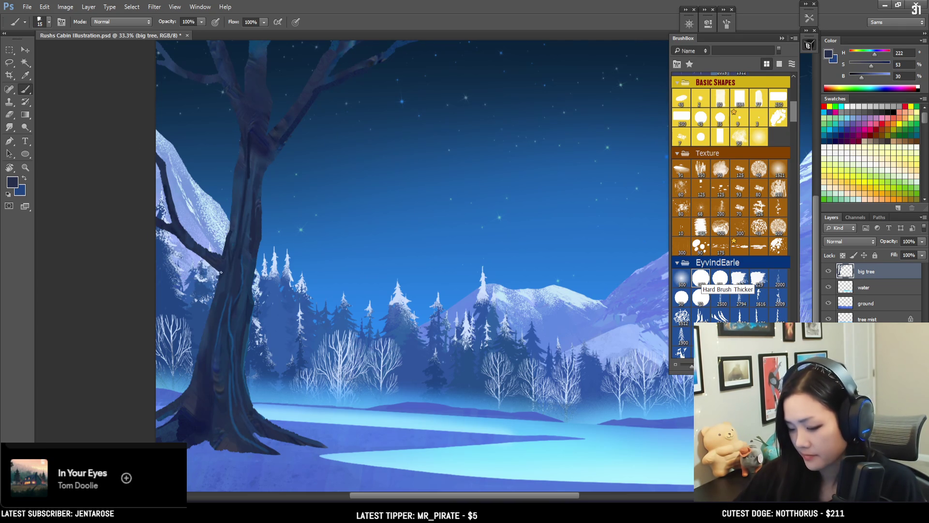
{"action": "left_click", "coordinate": [186, 234], "text": "alt"}
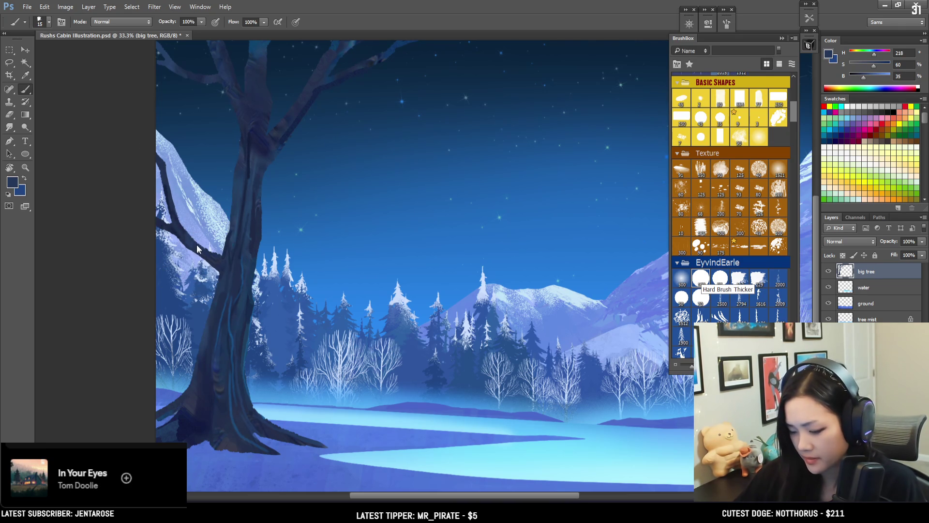
{"action": "left_click", "coordinate": [215, 255], "text": "alt"}
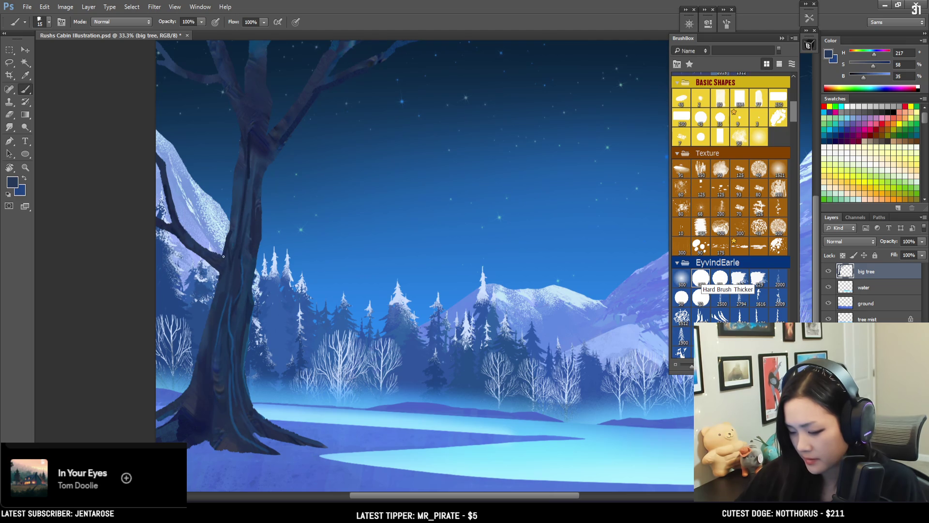
{"action": "key", "text": "e"}
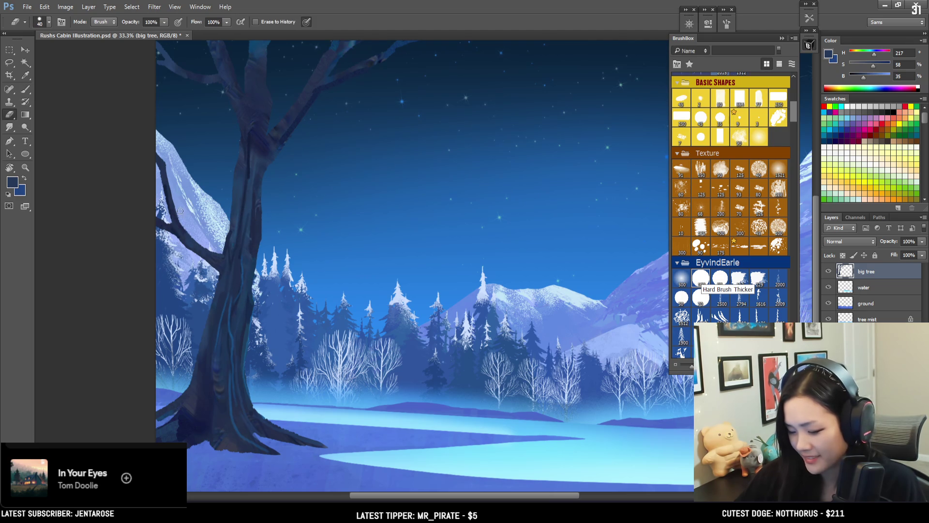
{"action": "scroll", "coordinate": [191, 233], "scroll_direction": "up", "scroll_amount": 3}
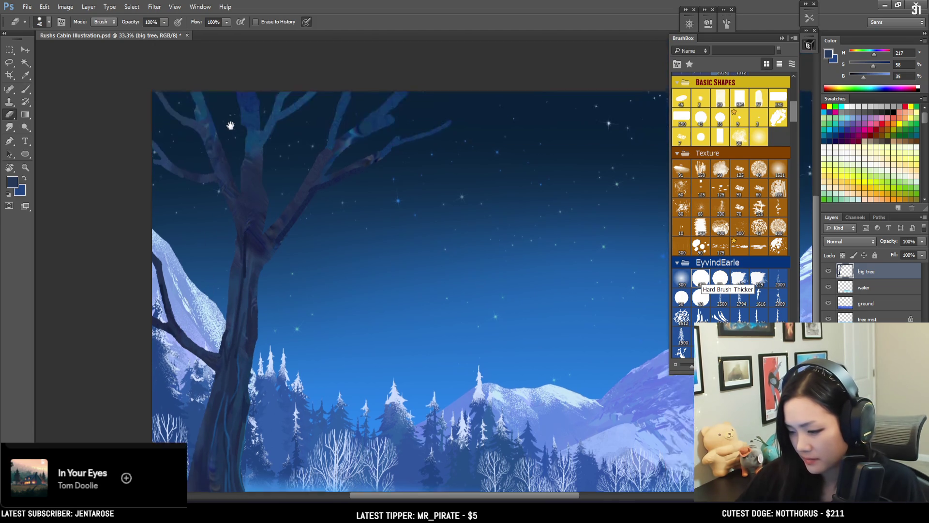
Sample a deeper navy (H 217, S 81, B 38) from the tree and erase along the branches
{"action": "scroll", "coordinate": [112, 179], "scroll_direction": "up", "scroll_amount": 2}
{"action": "key", "text": "b"}
{"action": "key", "text": "e"}
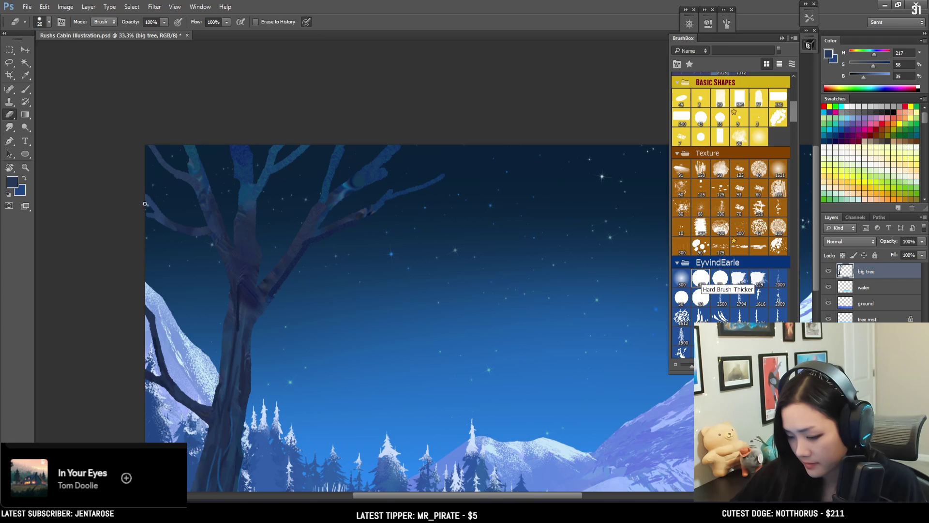
{"action": "key", "text": "b"}
{"action": "left_click", "coordinate": [157, 219], "text": "alt"}
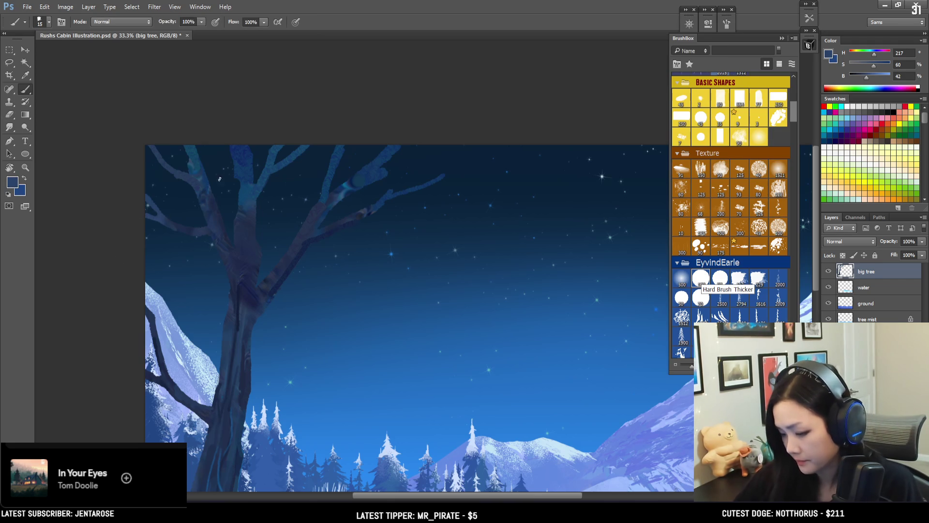
{"action": "left_click", "coordinate": [243, 187], "text": "alt"}
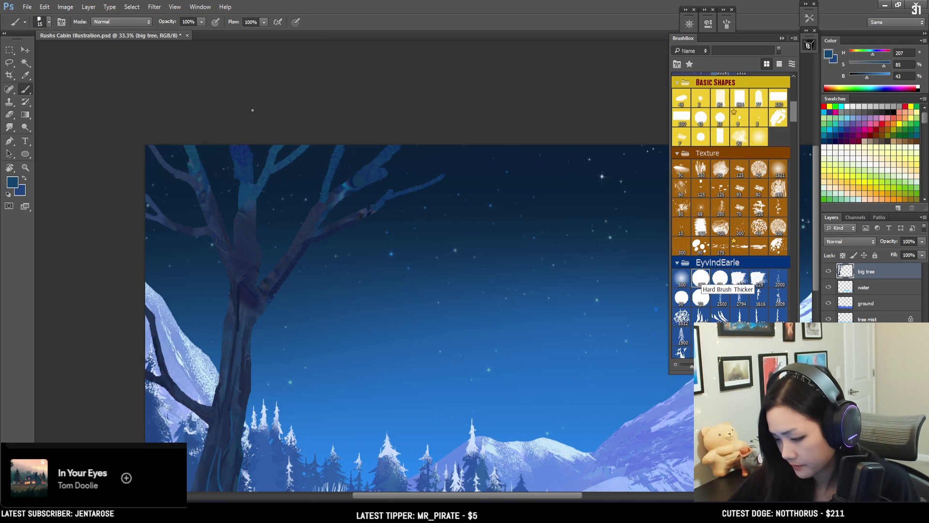
{"action": "key", "text": "e"}
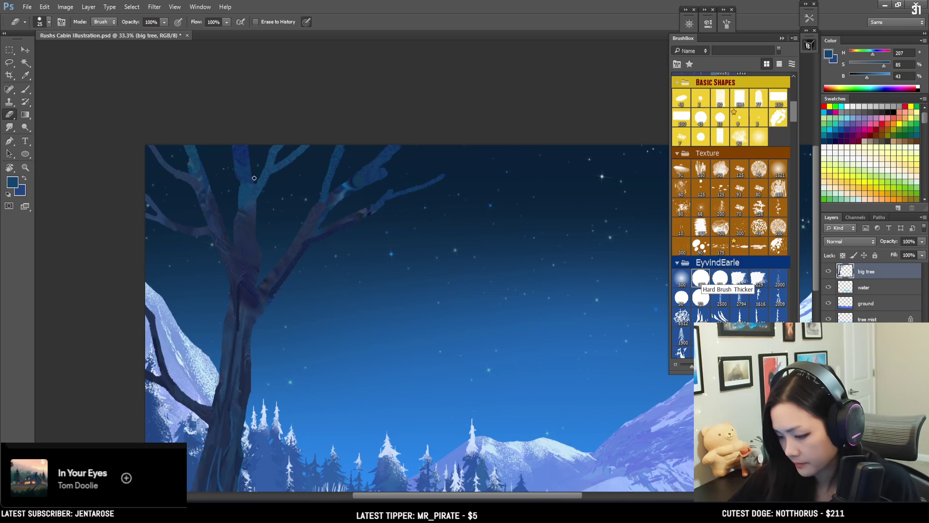
{"action": "mouse_move", "coordinate": [246, 123]}
{"action": "left_mouse_down"}
{"action": "mouse_move", "coordinate": [298, 126]}
{"action": "mouse_move", "coordinate": [309, 183]}
{"action": "left_mouse_up"}
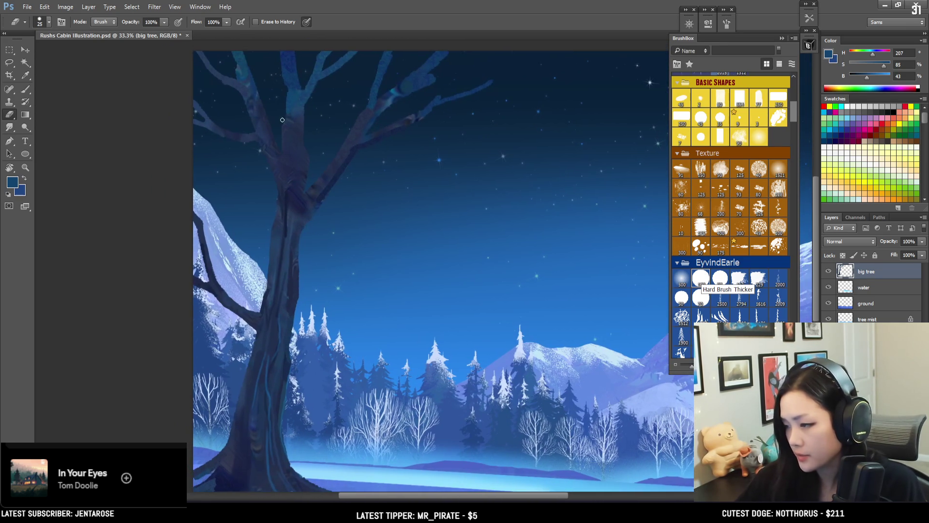
Paint the upper branches with very dark trunk and branch blues, then zoom out to 25%
{"action": "key", "text": "b"}
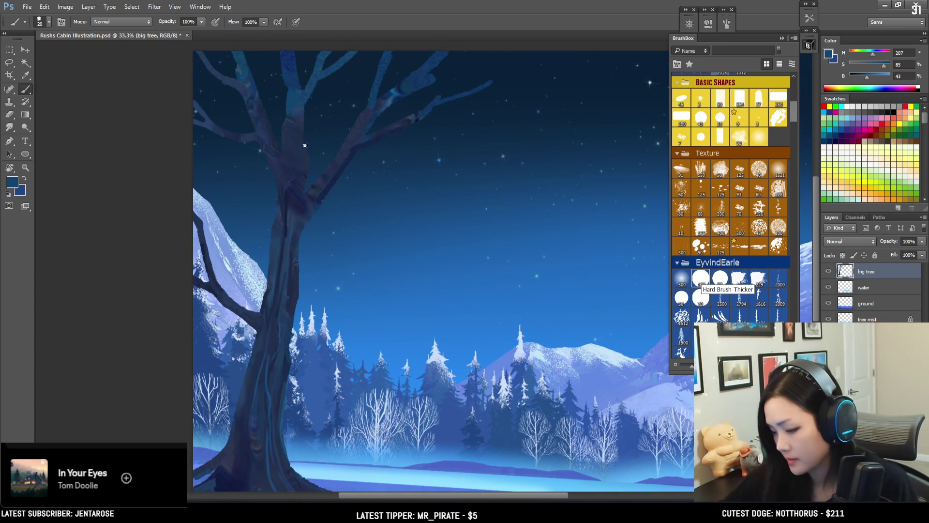
{"action": "left_click", "coordinate": [290, 193], "text": "alt"}
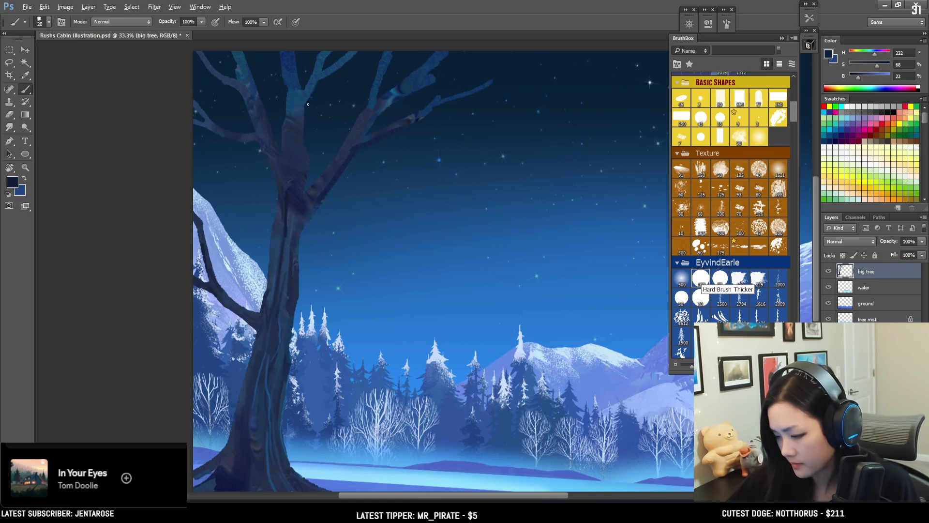
{"action": "key", "text": "bracketright"}
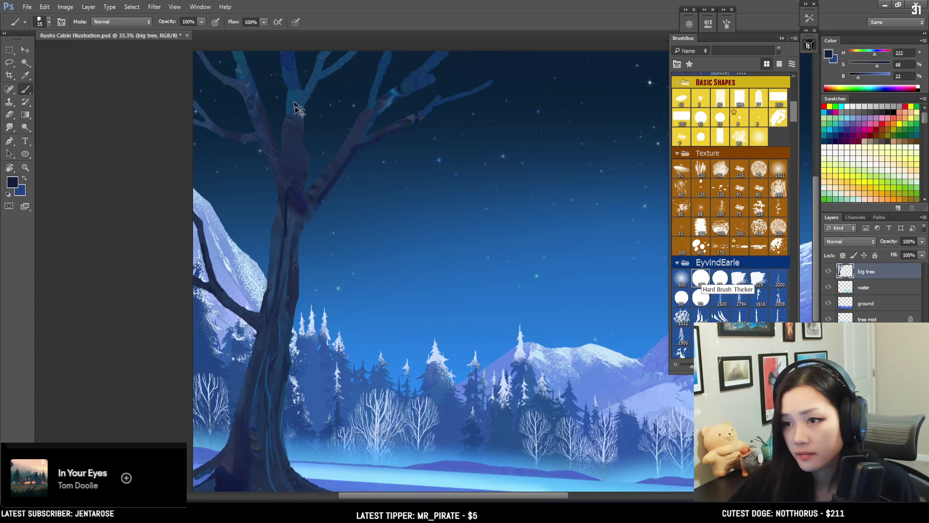
{"action": "key", "text": "e"}
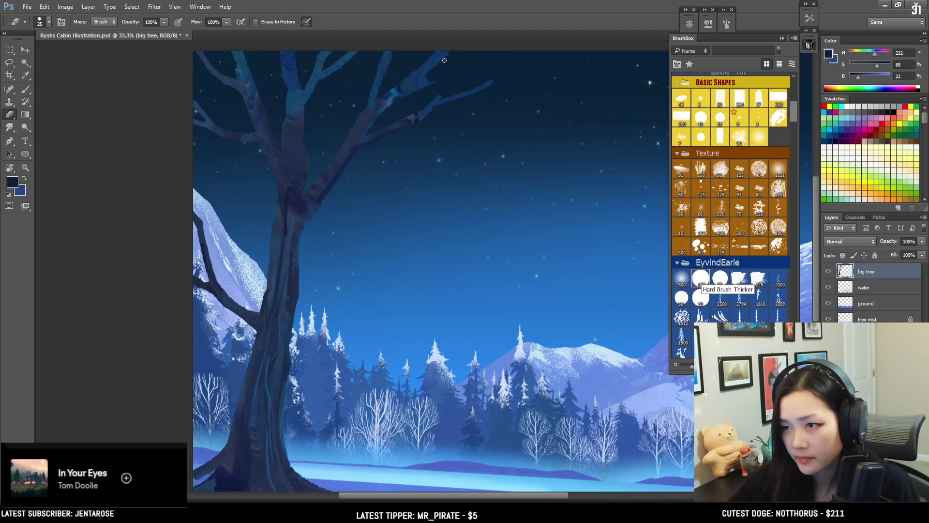
{"action": "key", "text": "b"}
{"action": "left_click", "coordinate": [422, 84], "text": "alt"}
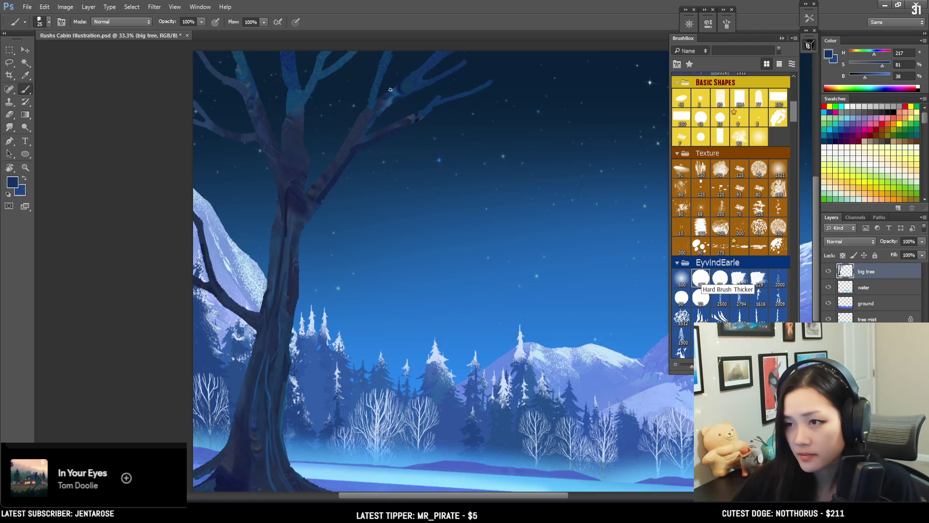
{"action": "key", "text": "ctrl+minus"}
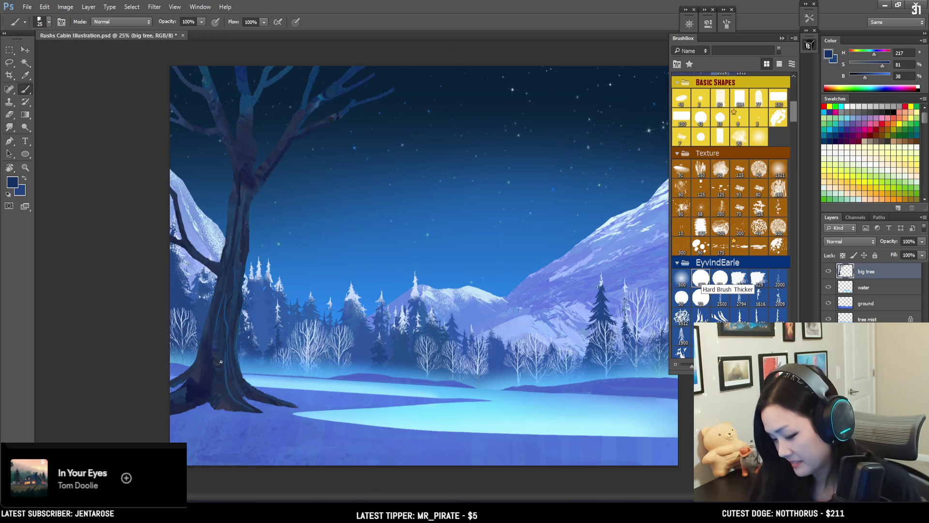
{"action": "key", "text": "ctrl+plus"}
{"action": "key", "text": "ctrl+plus"}
{"action": "left_click_drag", "start_coordinate": [184, 411], "coordinate": [393, 337]}
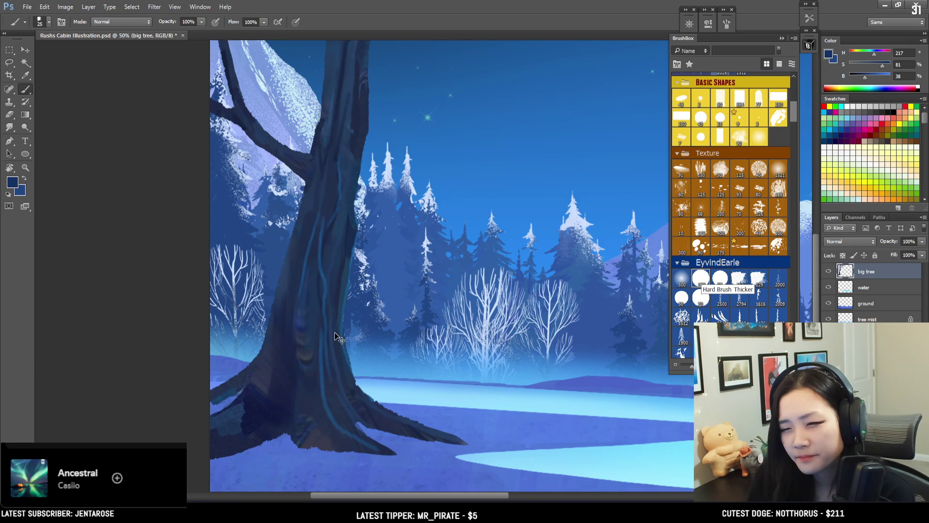
{"action": "scroll", "coordinate": [335, 332], "scroll_direction": "up", "scroll_amount": 3}
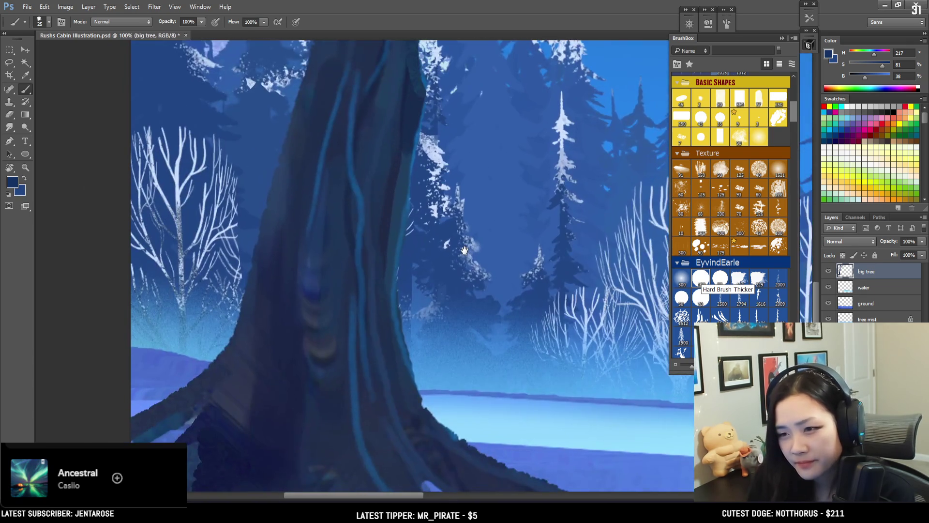
{"action": "left_click_drag", "start_coordinate": [451, 259], "coordinate": [512, 211]}
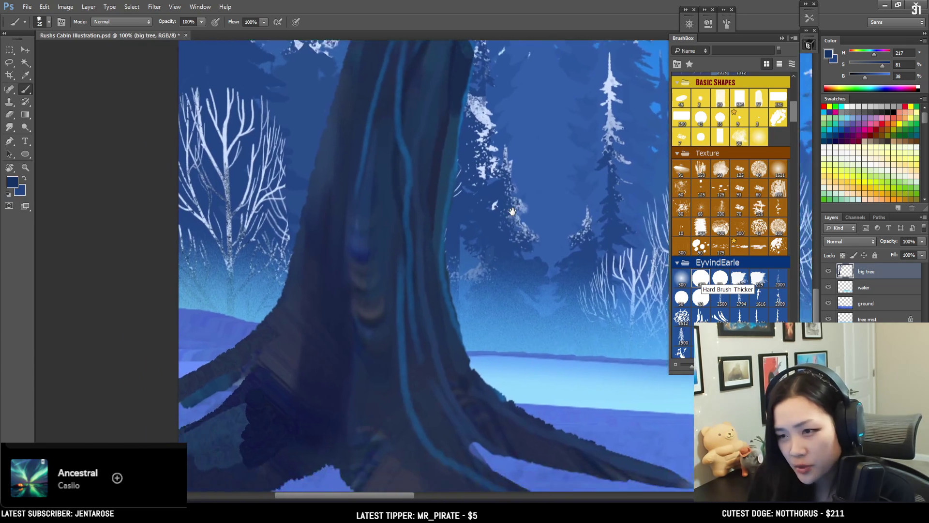
{"action": "scroll", "coordinate": [517, 216], "scroll_direction": "up", "scroll_amount": 3}
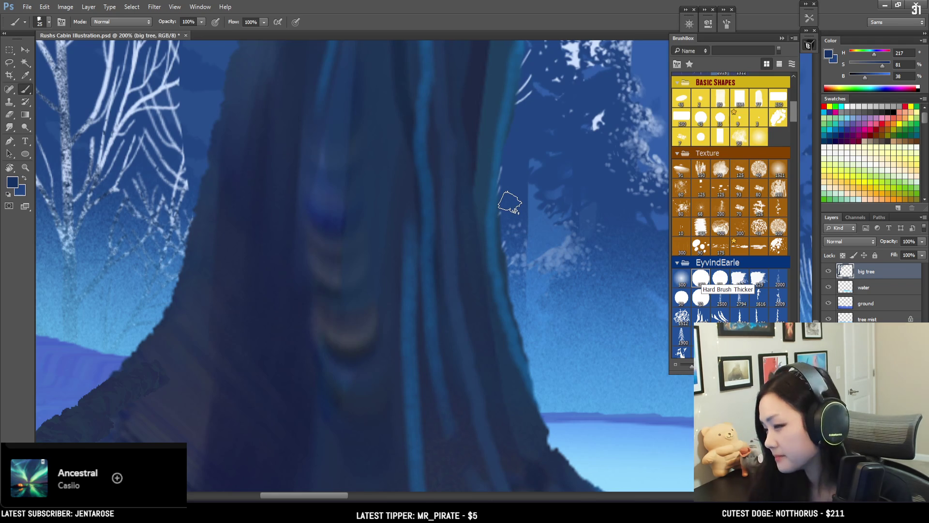
{"action": "key", "text": "ctrl+minus"}
{"action": "key", "text": "ctrl+minus"}
{"action": "key", "text": "ctrl+minus"}
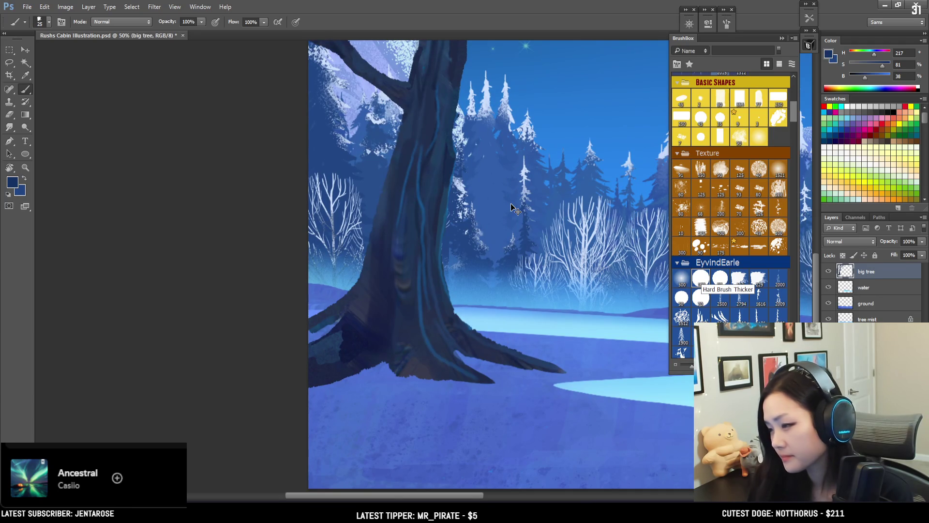
{"action": "key", "text": "ctrl+plus"}
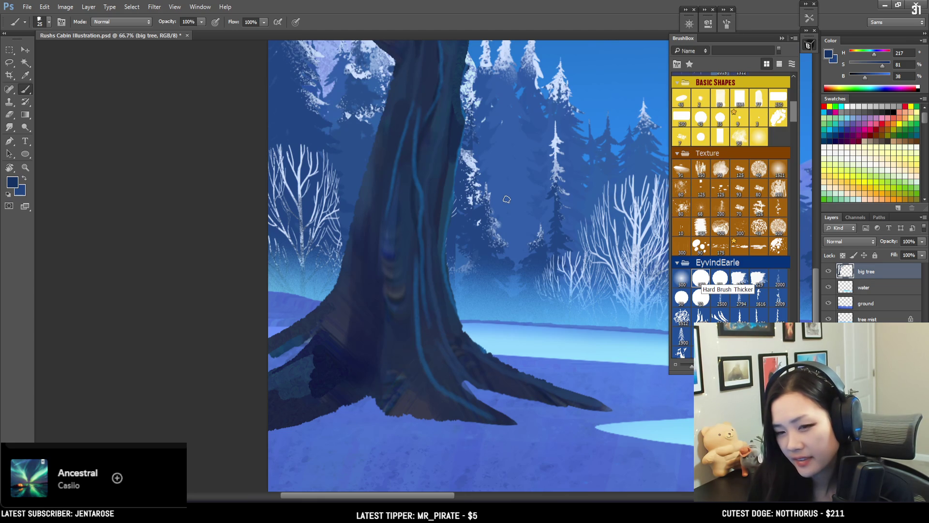
{"action": "key", "text": "ctrl+minus"}
{"action": "key", "text": "ctrl+minus"}
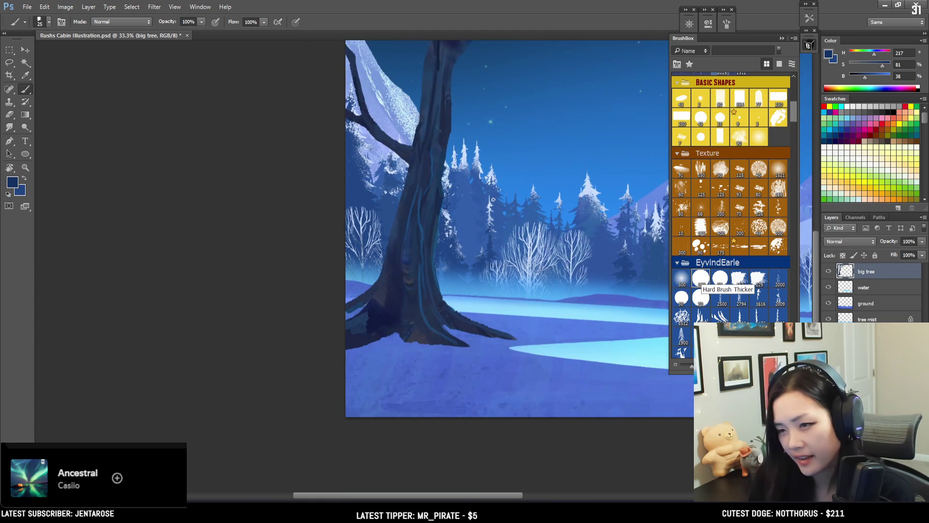
Zoom in on the big tree and test a short dark stroke on a branch, then erase it
{"action": "left_click_drag", "start_coordinate": [453, 270], "coordinate": [398, 339]}
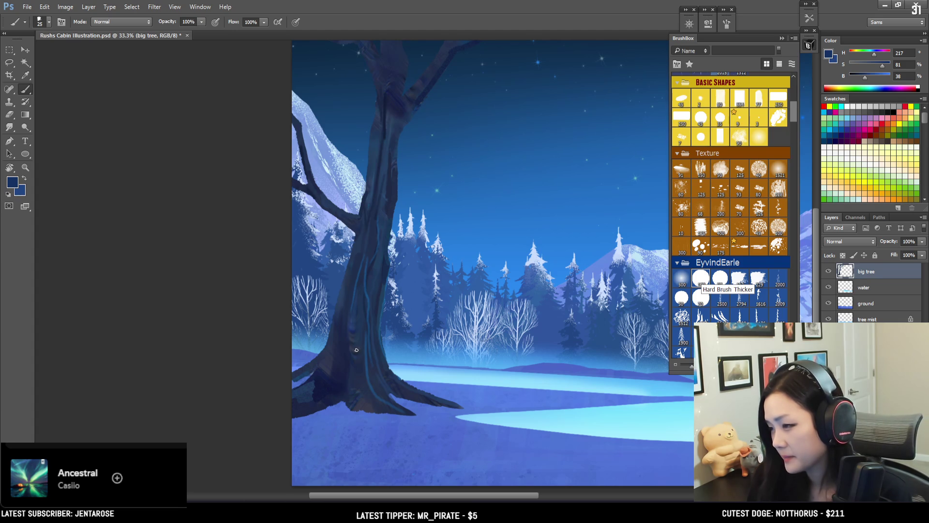
{"action": "mouse_move", "coordinate": [505, 212]}
{"action": "left_mouse_down"}
{"action": "mouse_move", "coordinate": [456, 255]}
{"action": "mouse_move", "coordinate": [456, 207]}
{"action": "mouse_move", "coordinate": [434, 215]}
{"action": "left_mouse_up"}
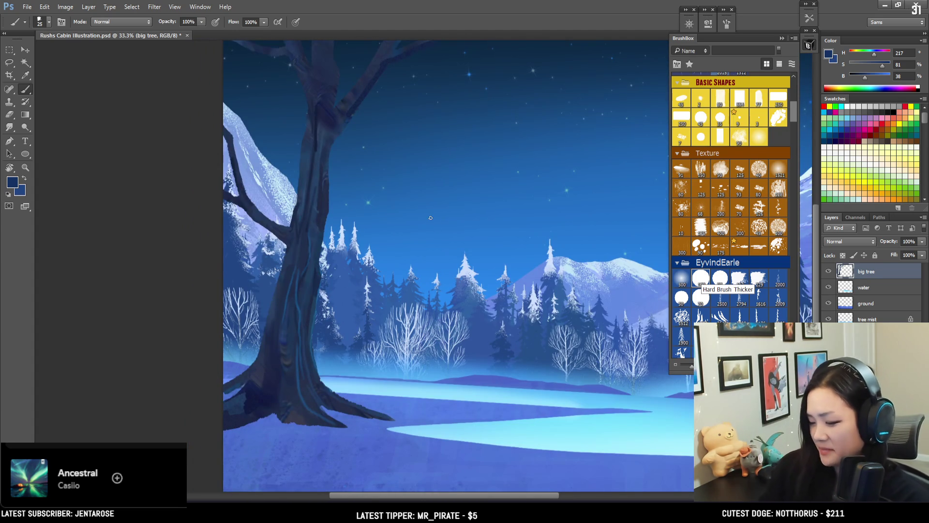
{"action": "key", "text": "ctrl+plus"}
{"action": "left_click_drag", "start_coordinate": [252, 201], "coordinate": [310, 317]}
{"action": "key", "text": "e"}
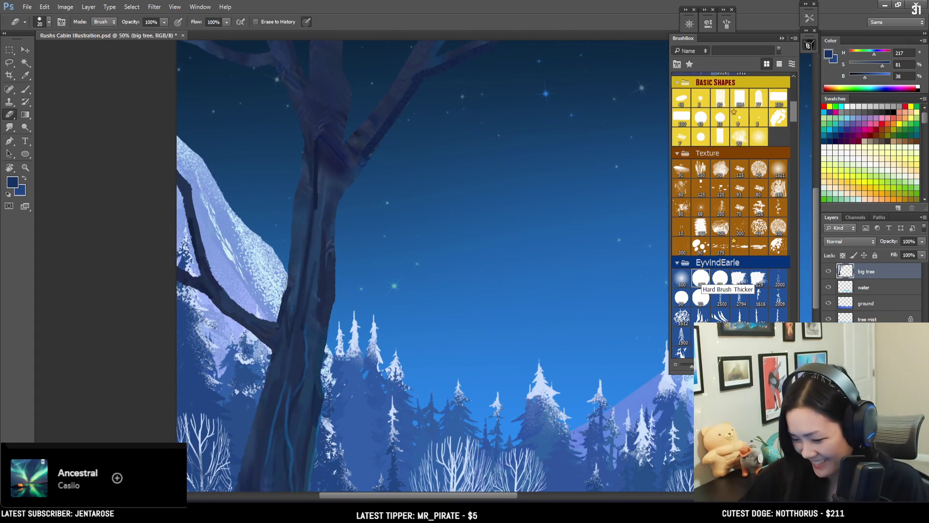
{"action": "key", "text": "b"}
{"action": "mouse_move", "coordinate": [211, 256]}
{"action": "left_mouse_down"}
{"action": "mouse_move", "coordinate": [216, 274]}
{"action": "mouse_move", "coordinate": [211, 265]}
{"action": "left_mouse_up"}
{"action": "key", "text": "e"}
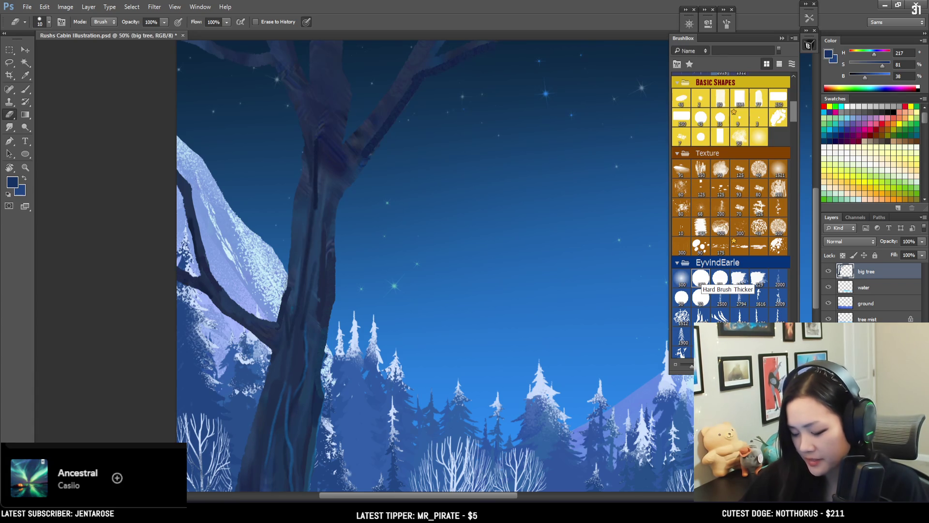
{"action": "key", "text": "b"}
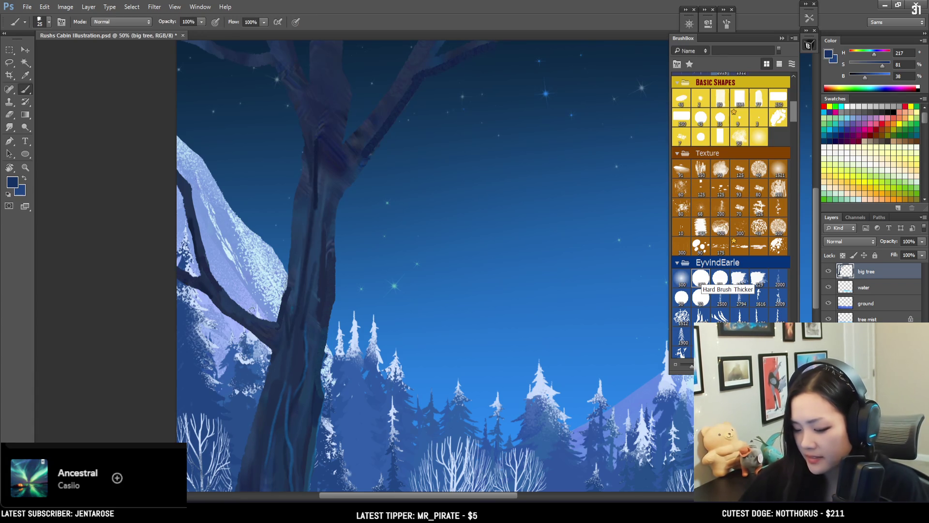
Sample darker blues from the tree trunk while moving the view along it
{"action": "left_click", "coordinate": [250, 312], "text": "alt"}
{"action": "left_click_drag", "start_coordinate": [311, 186], "coordinate": [301, 216]}
{"action": "left_click", "coordinate": [290, 220], "text": "alt"}
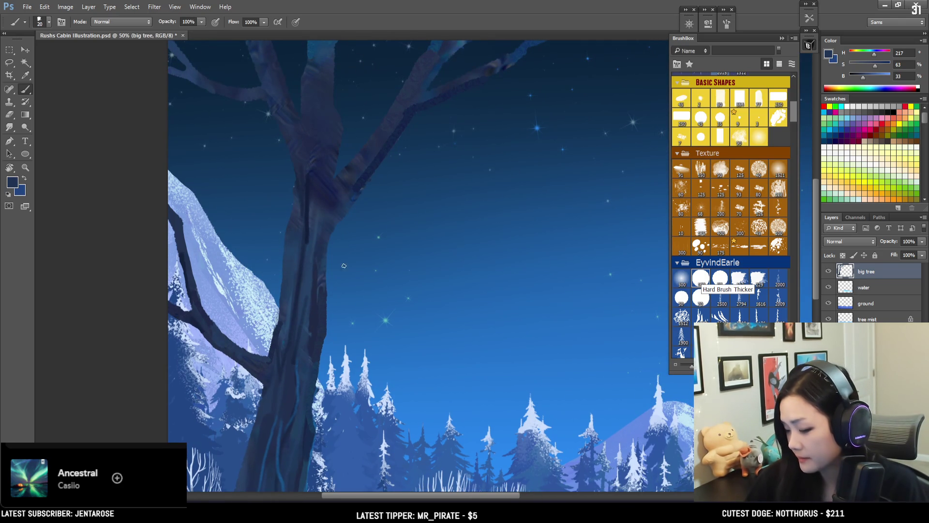
{"action": "left_click_drag", "start_coordinate": [347, 290], "coordinate": [351, 245]}
{"action": "key", "text": "e"}
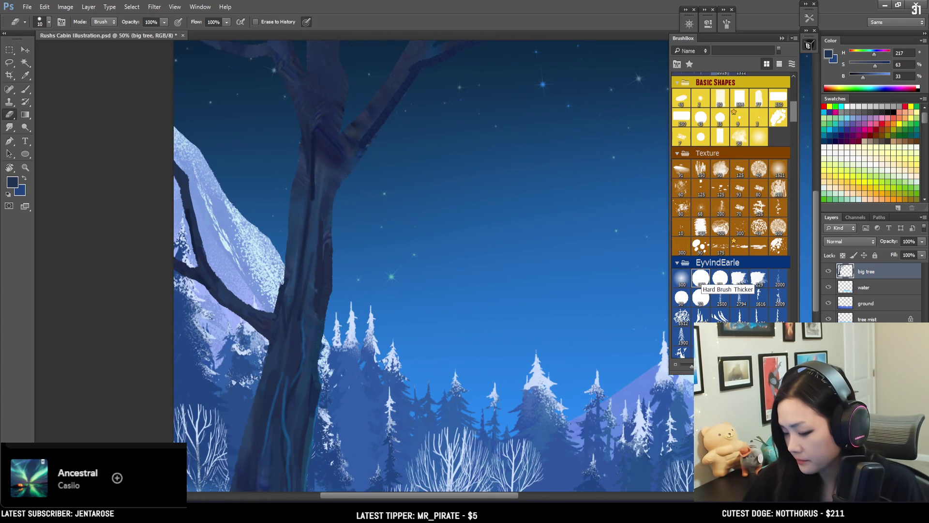
{"action": "left_click_drag", "start_coordinate": [275, 297], "coordinate": [284, 224]}
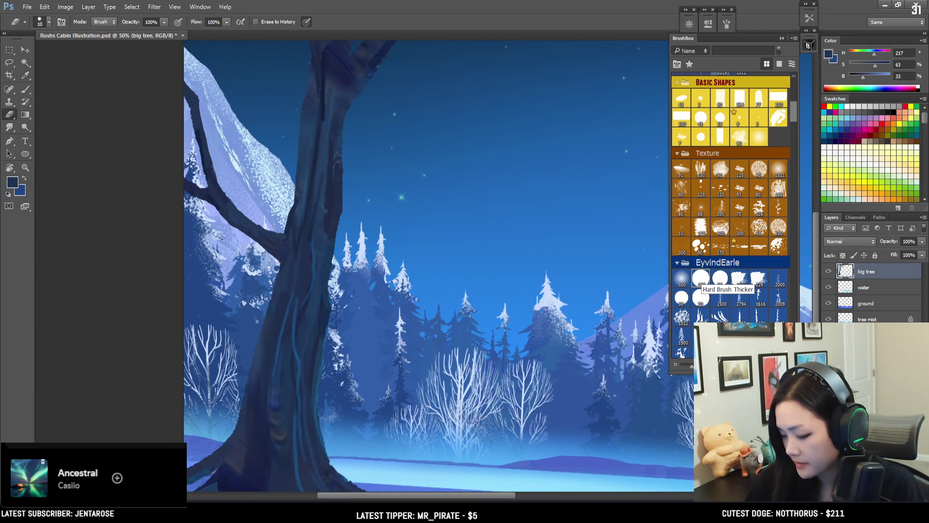
{"action": "key", "text": "b"}
{"action": "left_click", "coordinate": [274, 315], "text": "alt"}
{"action": "key", "text": "alt+v"}
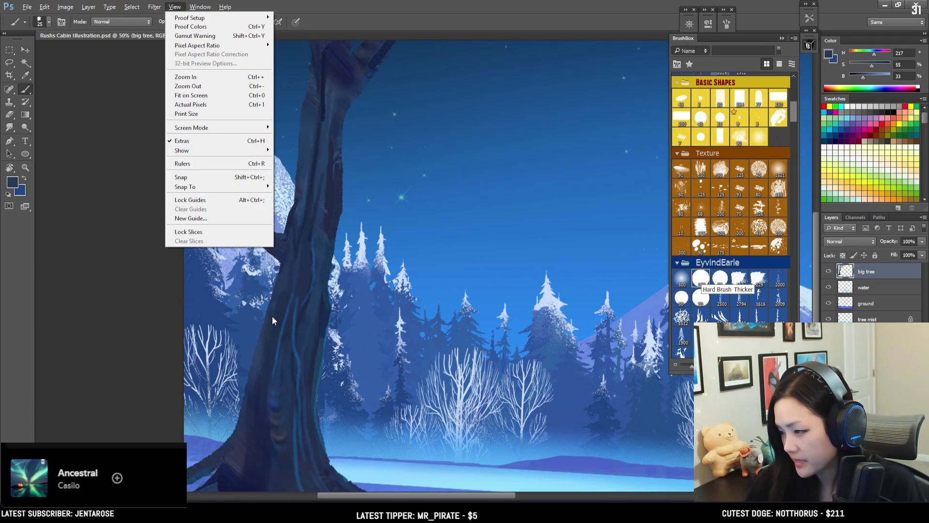
{"action": "key", "text": "Escape"}
Enlarge the brush and paint a dark blue stroke down the trunk's left edge
{"action": "key", "text": "bracketright"}
{"action": "left_click", "coordinate": [267, 322], "text": "alt"}
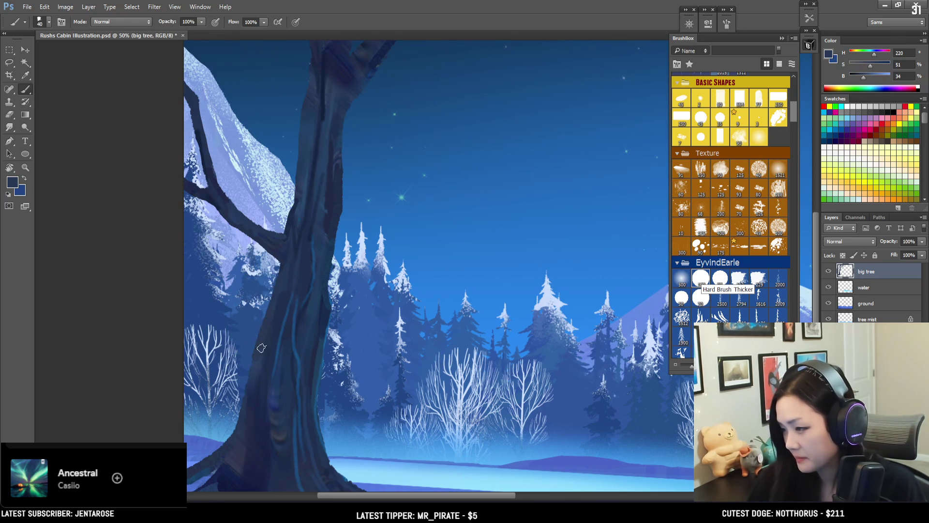
{"action": "left_click", "coordinate": [262, 382], "text": "alt"}
{"action": "key", "text": "bracketright"}
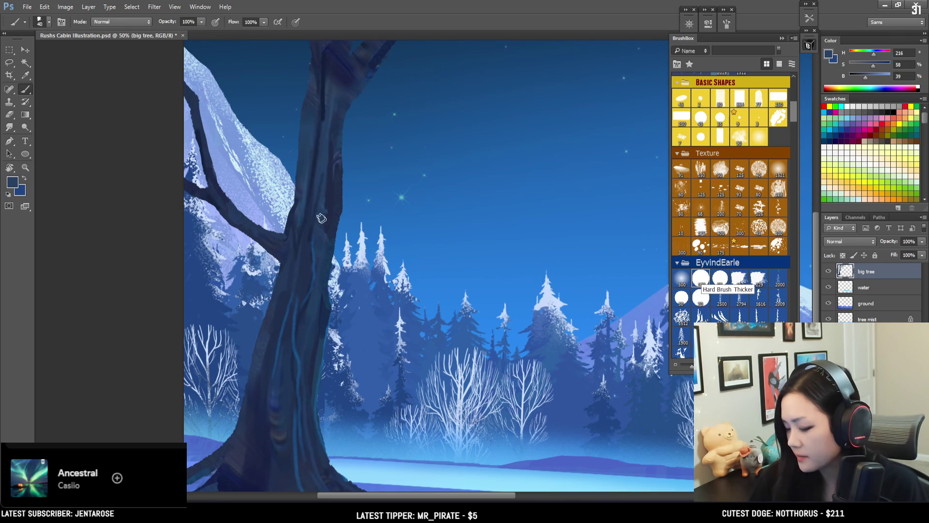
{"action": "left_click", "coordinate": [260, 354], "text": "alt"}
{"action": "key", "text": "bracketright"}
{"action": "left_click", "coordinate": [255, 393], "text": "alt"}
{"action": "key", "text": "bracketright"}
{"action": "left_click_drag", "start_coordinate": [255, 390], "coordinate": [260, 356]}
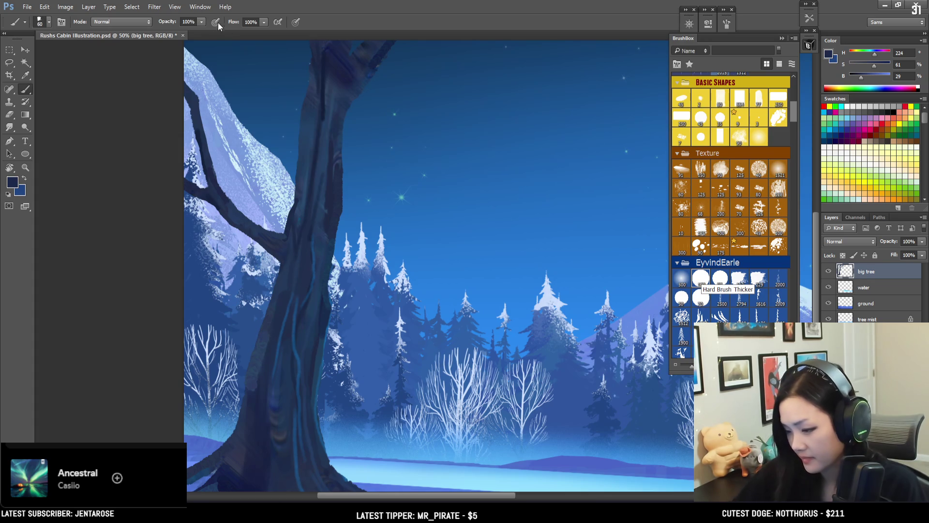
{"action": "key", "text": "bracketright"}
{"action": "key", "text": "bracketright"}
{"action": "key", "text": "bracketright"}
{"action": "key", "text": "bracketleft"}
Pick a mid blue and then a lower-trunk blue with a slightly smaller brush
{"action": "left_click", "coordinate": [260, 374], "text": "alt"}
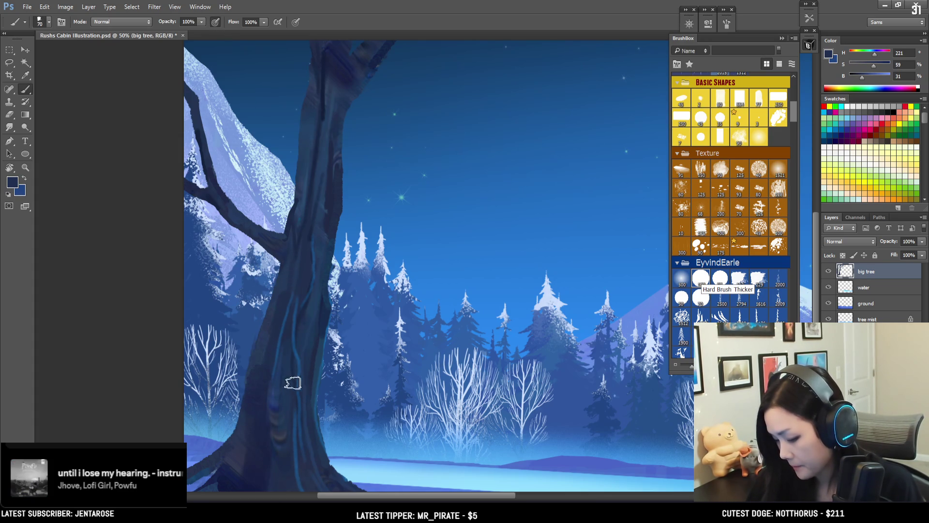
{"action": "key", "text": "e"}
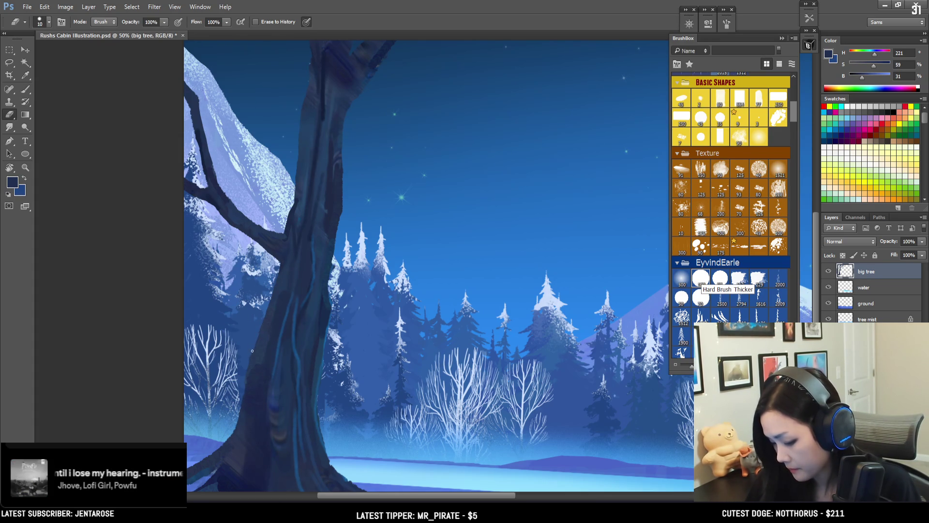
{"action": "key", "text": "b"}
{"action": "left_click_drag", "start_coordinate": [355, 280], "coordinate": [353, 213]}
{"action": "key", "text": "bracketleft"}
{"action": "left_click", "coordinate": [319, 387], "text": "alt"}
{"action": "mouse_move", "coordinate": [268, 161]}
{"action": "left_mouse_down"}
{"action": "mouse_move", "coordinate": [183, 296]}
{"action": "mouse_move", "coordinate": [261, 222]}
{"action": "mouse_move", "coordinate": [283, 220]}
{"action": "left_mouse_up"}
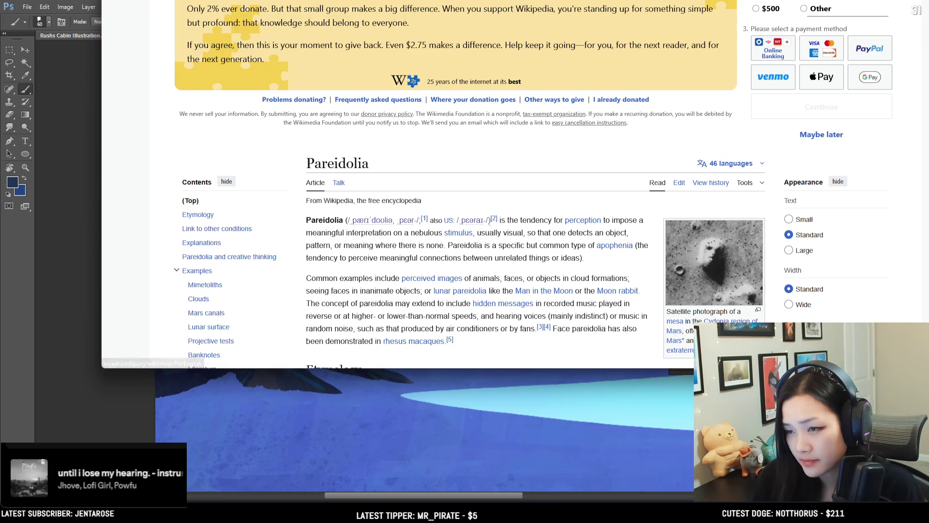
Look at the English pronunciation help page, then go back to the Pareidolia article
{"action": "left_click", "coordinate": [376, 222]}
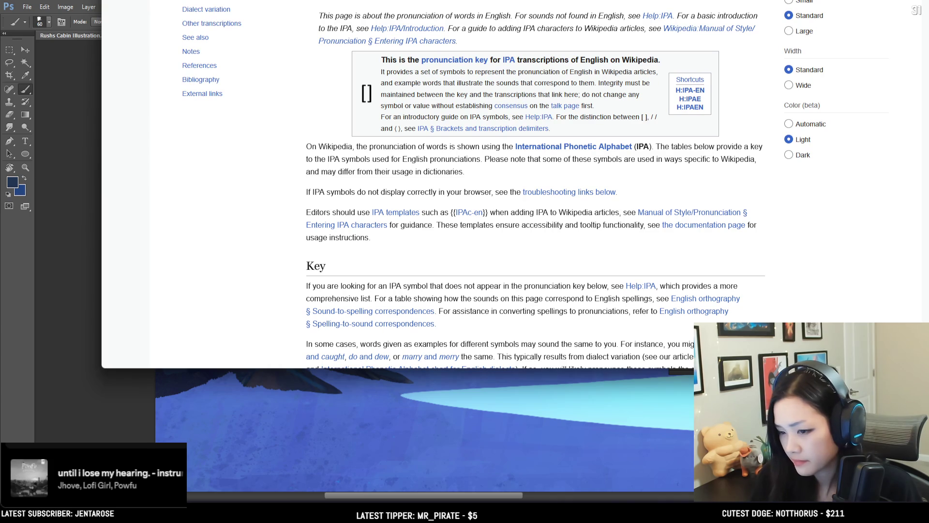
{"action": "key", "text": "alt+Left"}
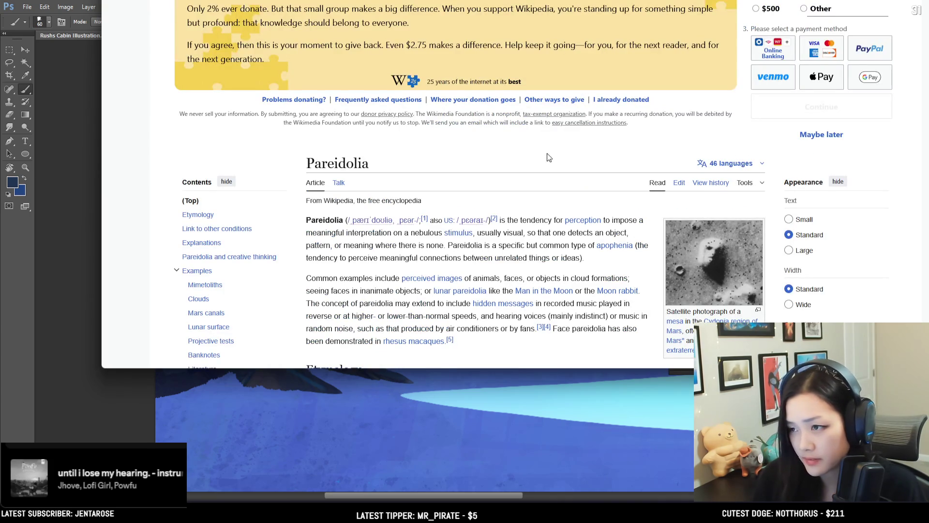
{"action": "scroll", "coordinate": [547, 156], "scroll_direction": "down", "scroll_amount": 2}
{"action": "scroll", "coordinate": [549, 146], "scroll_direction": "down", "scroll_amount": 2}
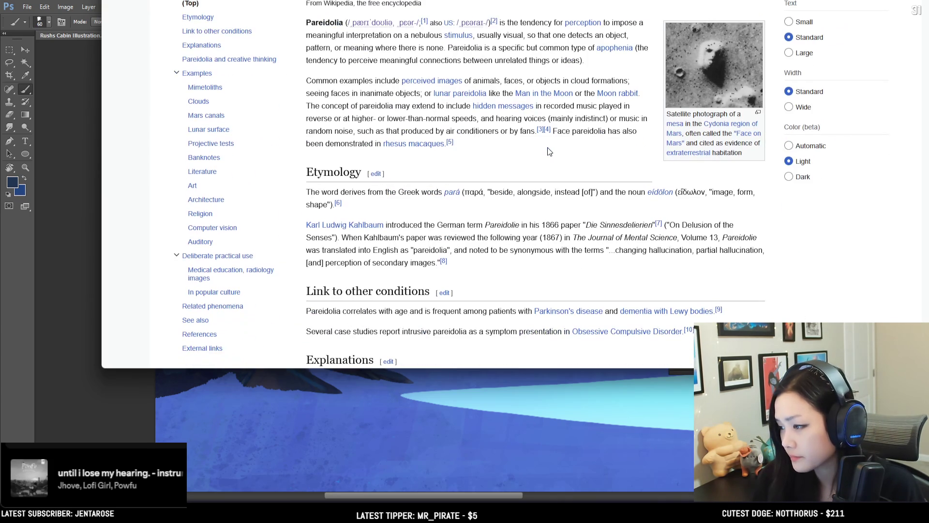
{"action": "scroll", "coordinate": [548, 146], "scroll_direction": "up", "scroll_amount": 1}
Move the browser window and read the article, briefly highlighting part of the German paper title
{"action": "mouse_move", "coordinate": [436, 193]}
{"action": "left_mouse_down"}
{"action": "mouse_move", "coordinate": [347, 197]}
{"action": "mouse_move", "coordinate": [340, 214]}
{"action": "mouse_move", "coordinate": [359, 235]}
{"action": "left_mouse_up"}
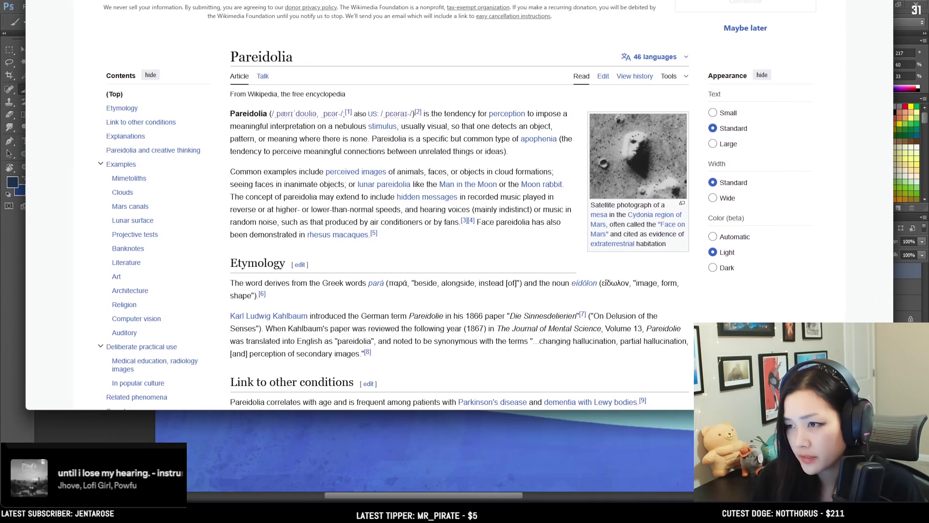
{"action": "scroll", "coordinate": [461, 101], "scroll_direction": "down", "scroll_amount": 5}
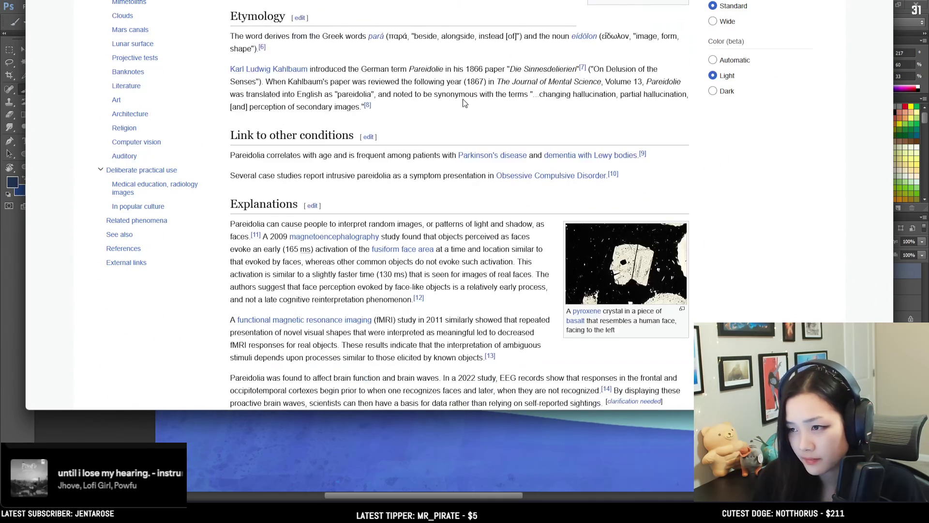
{"action": "scroll", "coordinate": [467, 97], "scroll_direction": "down", "scroll_amount": 2}
{"action": "scroll", "coordinate": [466, 98], "scroll_direction": "up", "scroll_amount": 2}
{"action": "scroll", "coordinate": [466, 97], "scroll_direction": "up", "scroll_amount": 5}
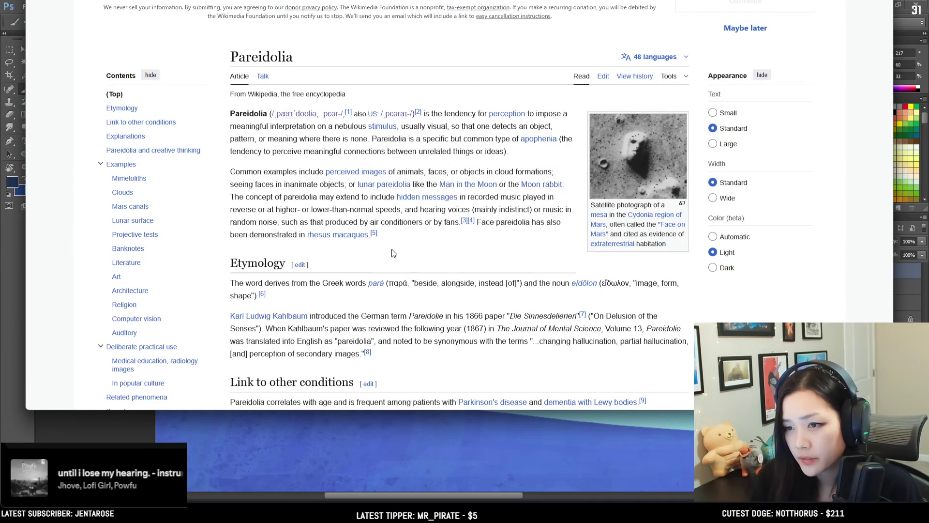
{"action": "scroll", "coordinate": [392, 256], "scroll_direction": "down", "scroll_amount": 2}
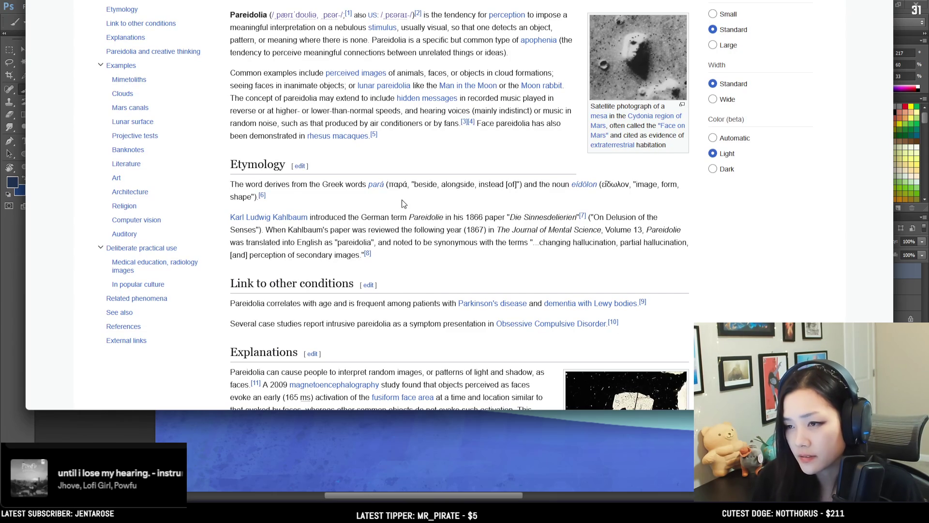
{"action": "scroll", "coordinate": [402, 199], "scroll_direction": "down", "scroll_amount": 3}
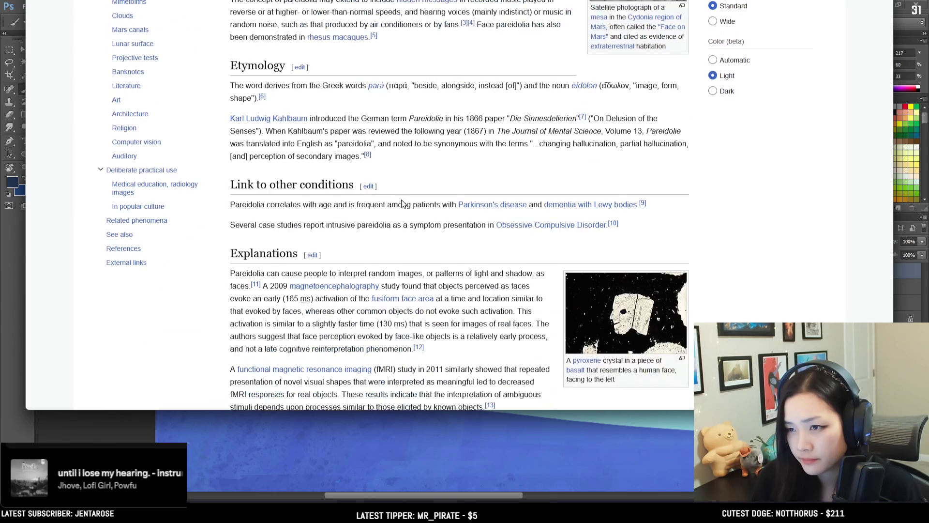
{"action": "scroll", "coordinate": [401, 200], "scroll_direction": "up", "scroll_amount": 1}
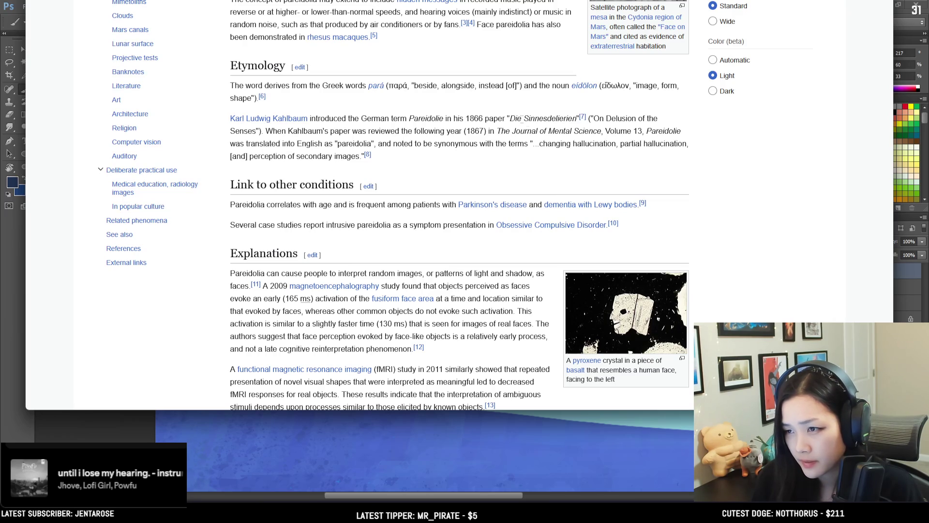
{"action": "left_click_drag", "start_coordinate": [525, 119], "coordinate": [559, 120]}
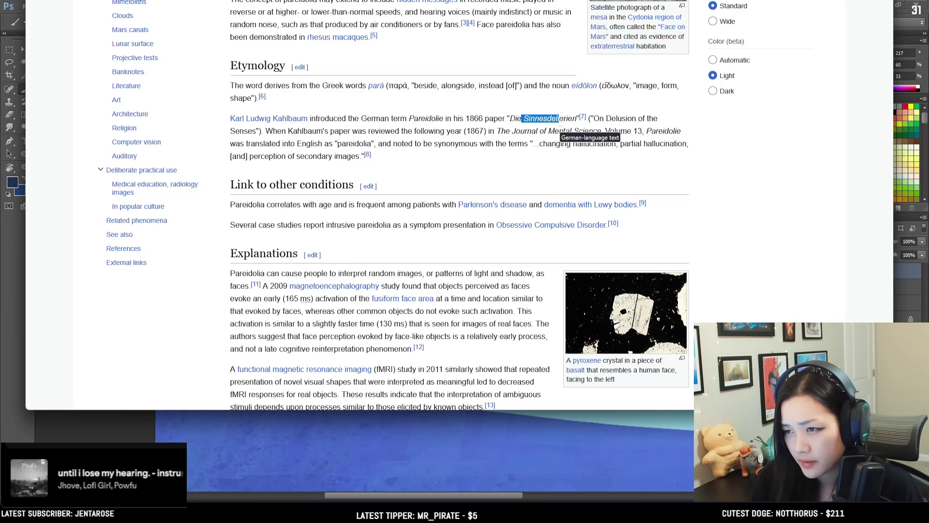
{"action": "left_click", "coordinate": [561, 113]}
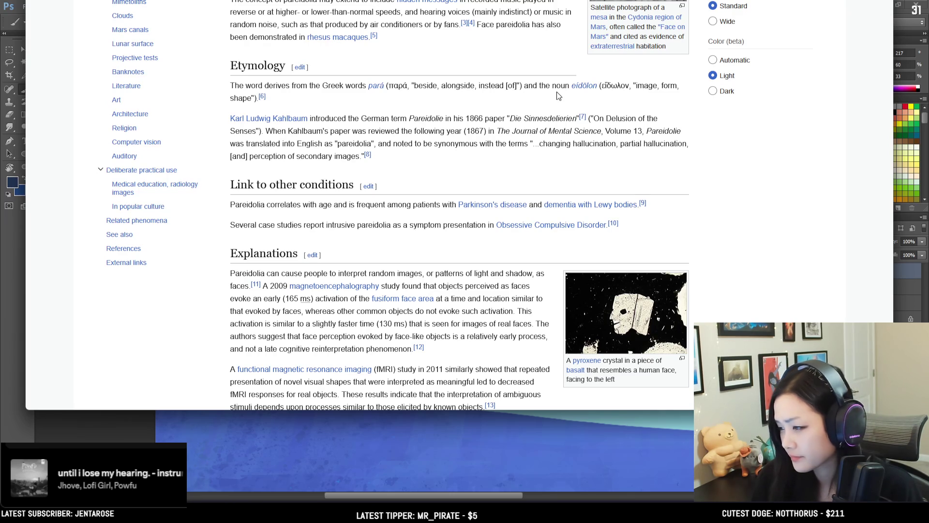
Scroll down the Pareidolia article and view The Jurist painting enlarged fullscreen
{"action": "scroll", "coordinate": [556, 95], "scroll_direction": "down", "scroll_amount": 2}
{"action": "scroll", "coordinate": [557, 95], "scroll_direction": "up", "scroll_amount": 2}
{"action": "scroll", "coordinate": [556, 95], "scroll_direction": "down", "scroll_amount": 1}
{"action": "scroll", "coordinate": [557, 93], "scroll_direction": "down", "scroll_amount": 5}
{"action": "scroll", "coordinate": [556, 94], "scroll_direction": "down", "scroll_amount": 5}
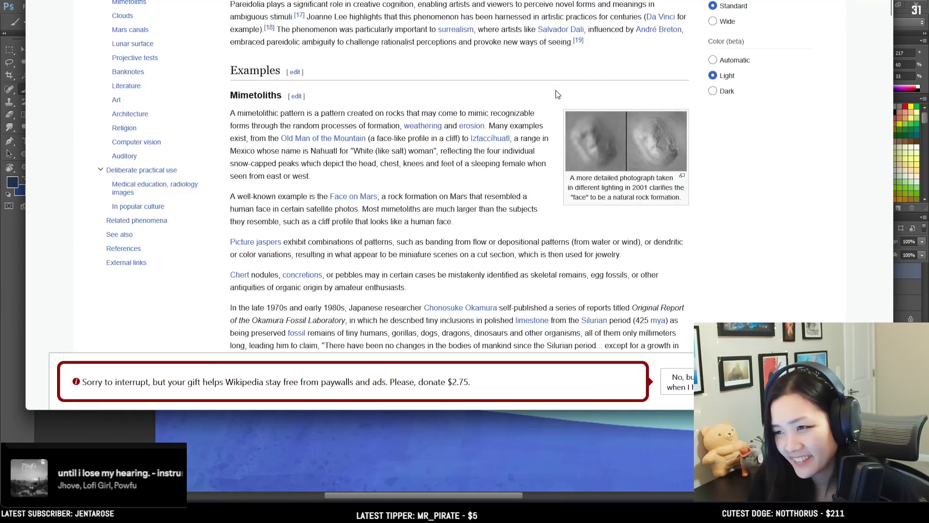
{"action": "scroll", "coordinate": [556, 94], "scroll_direction": "down", "scroll_amount": 5}
{"action": "scroll", "coordinate": [556, 92], "scroll_direction": "down", "scroll_amount": 5}
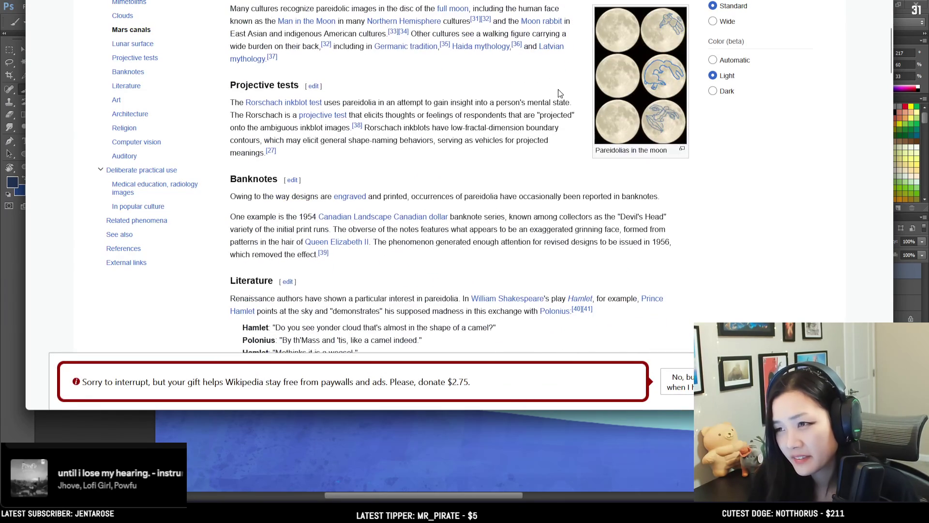
{"action": "scroll", "coordinate": [558, 89], "scroll_direction": "up", "scroll_amount": 3}
{"action": "scroll", "coordinate": [559, 89], "scroll_direction": "up", "scroll_amount": 1}
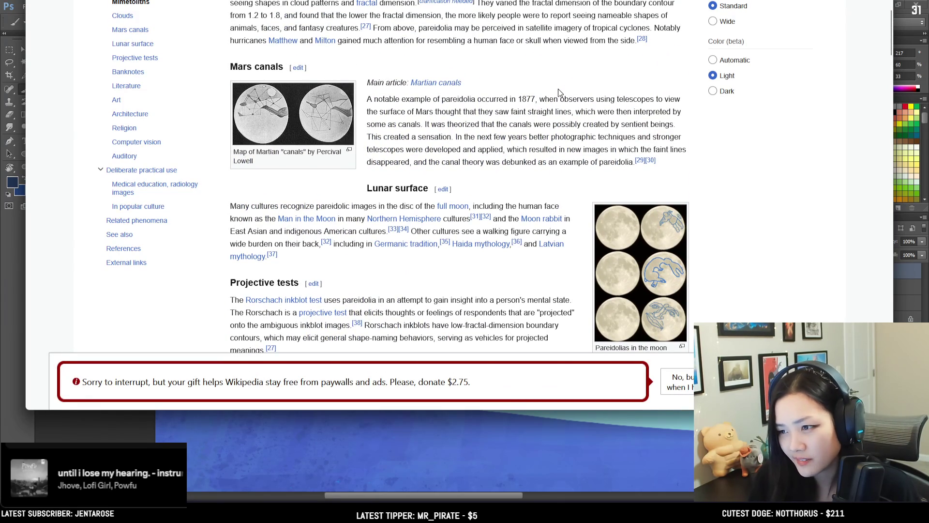
{"action": "scroll", "coordinate": [558, 92], "scroll_direction": "down", "scroll_amount": 8}
{"action": "scroll", "coordinate": [559, 92], "scroll_direction": "down", "scroll_amount": 2}
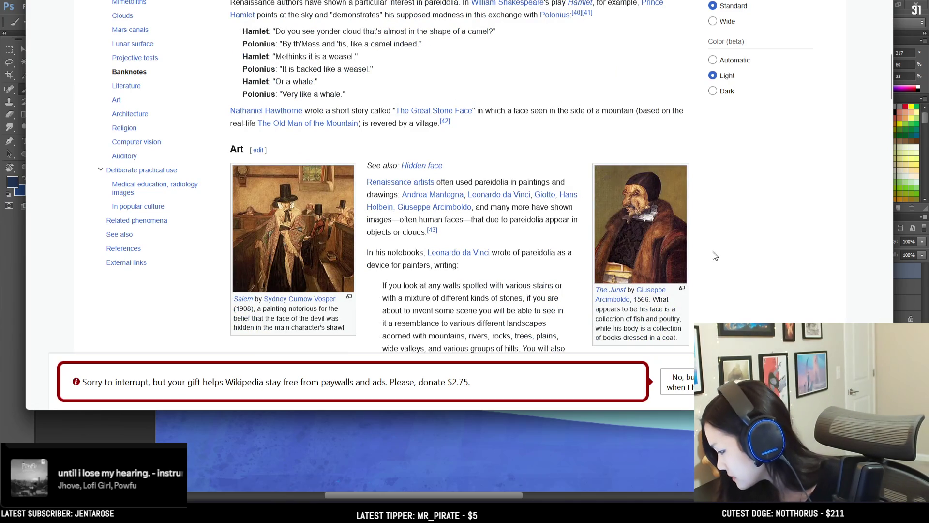
{"action": "left_click", "coordinate": [641, 215]}
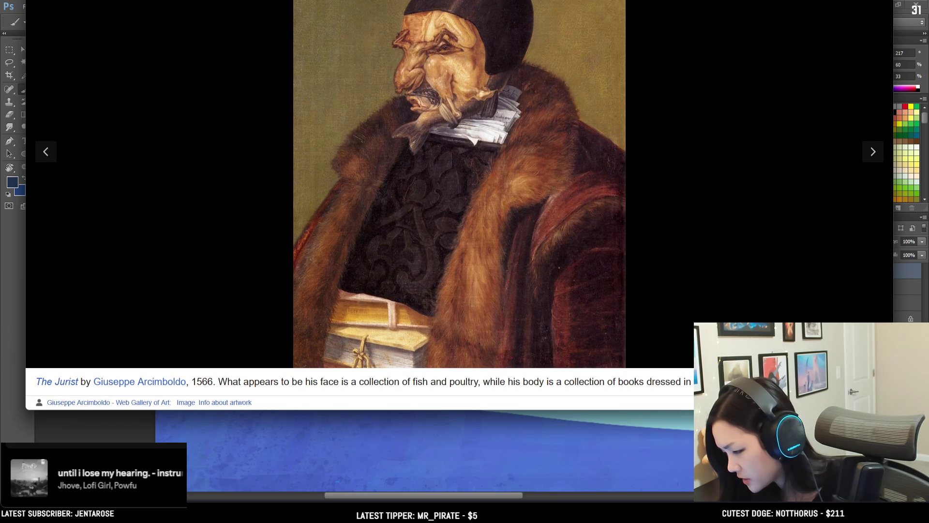
{"action": "key", "text": "Escape"}
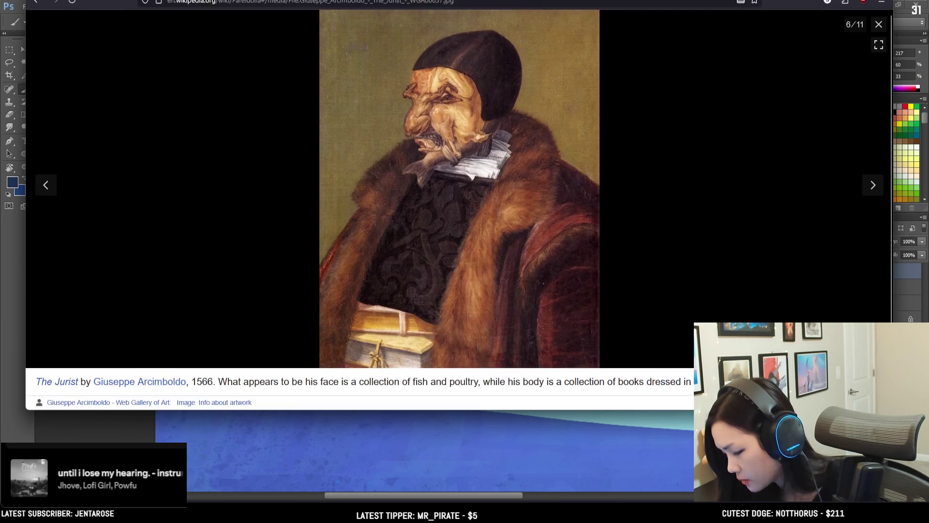
{"action": "key", "text": "f"}
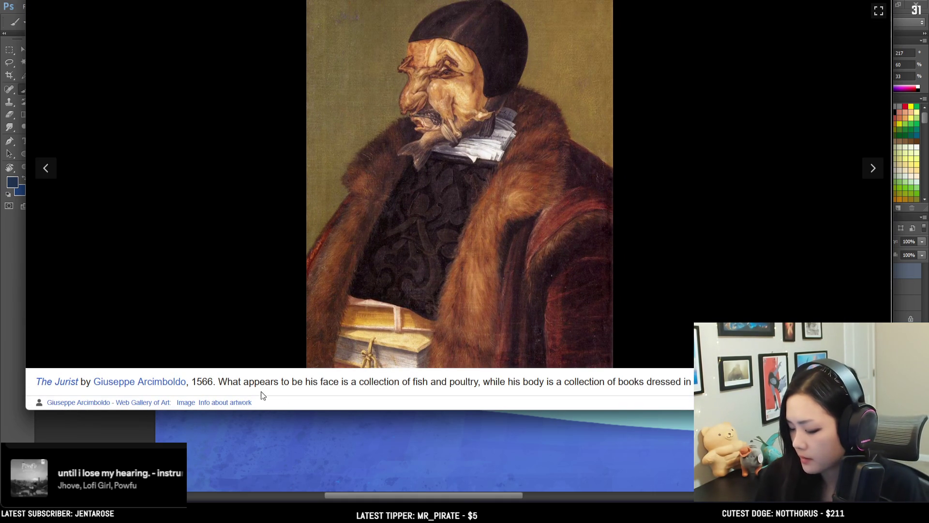
Close The Jurist painting viewer and switch from the browser back to Photoshop
{"action": "scroll", "coordinate": [294, 394], "scroll_direction": "down", "scroll_amount": 2}
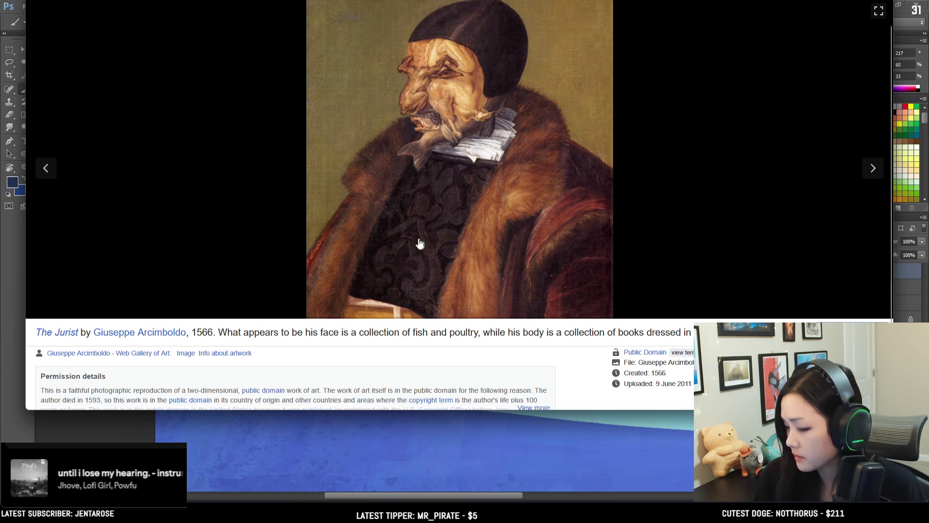
{"action": "scroll", "coordinate": [220, 145], "scroll_direction": "up", "scroll_amount": 2}
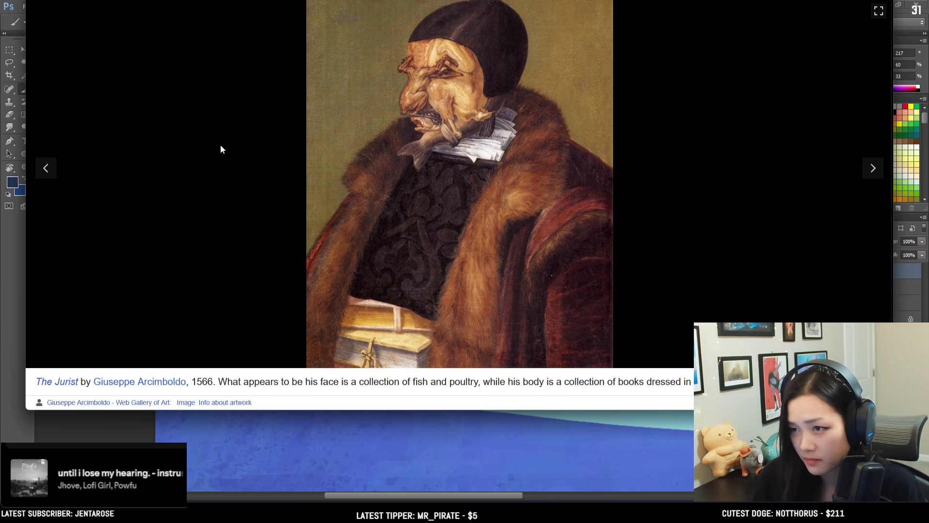
{"action": "key", "text": "Escape"}
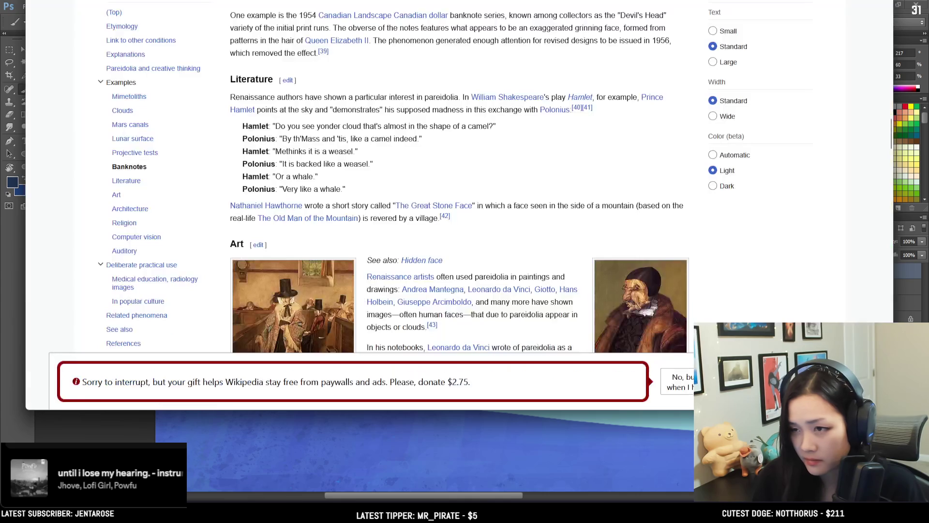
{"action": "scroll", "coordinate": [534, 219], "scroll_direction": "down", "scroll_amount": 2}
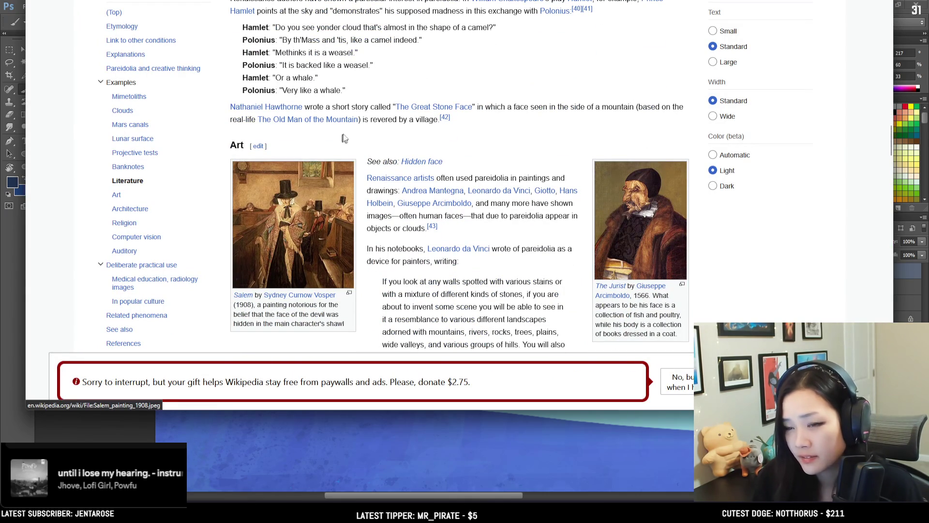
{"action": "scroll", "coordinate": [449, 140], "scroll_direction": "up", "scroll_amount": 3}
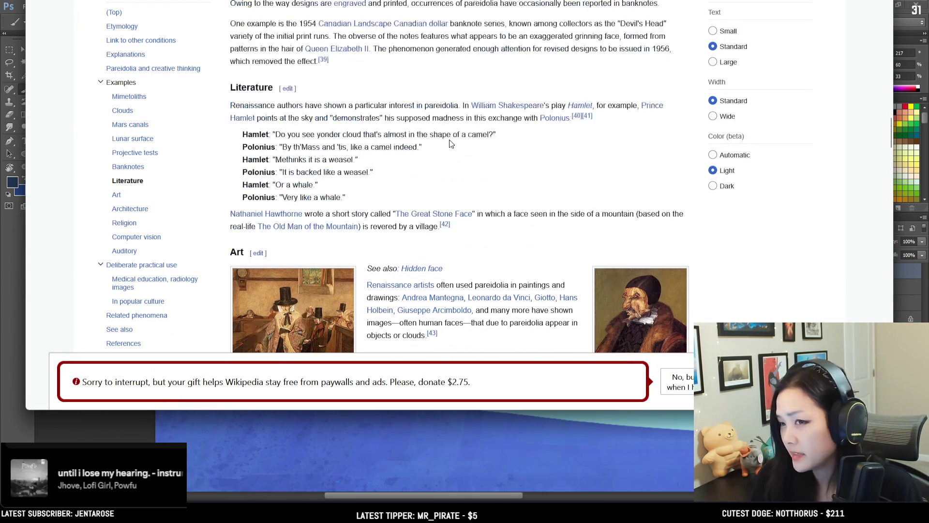
{"action": "key", "text": "alt+Tab"}
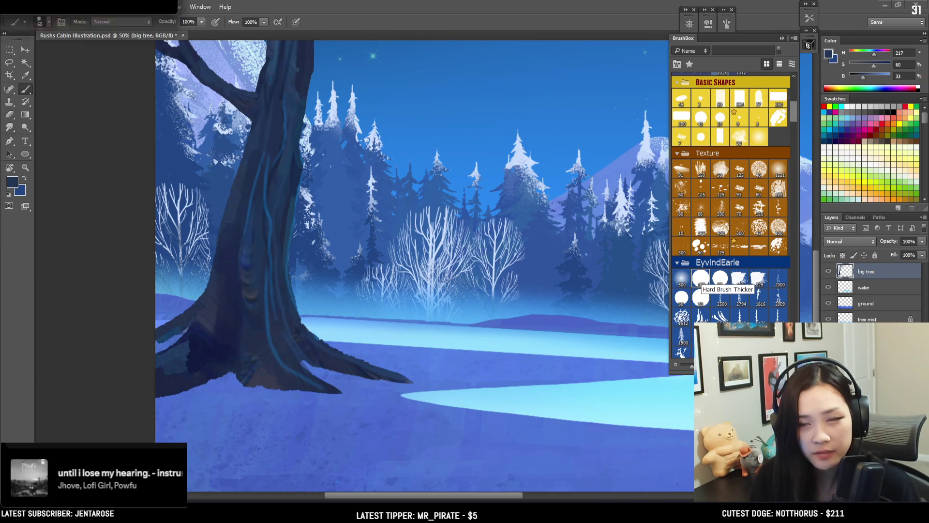
Undo the stray dark dab beside the trunk and sample the trunk's dark blue
{"action": "key", "text": "alt+Tab"}
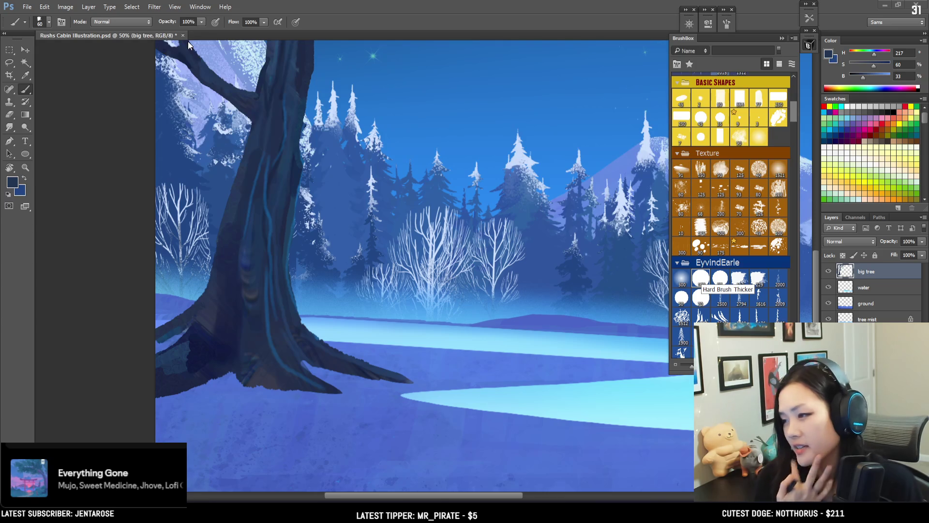
{"action": "left_click", "coordinate": [318, 221]}
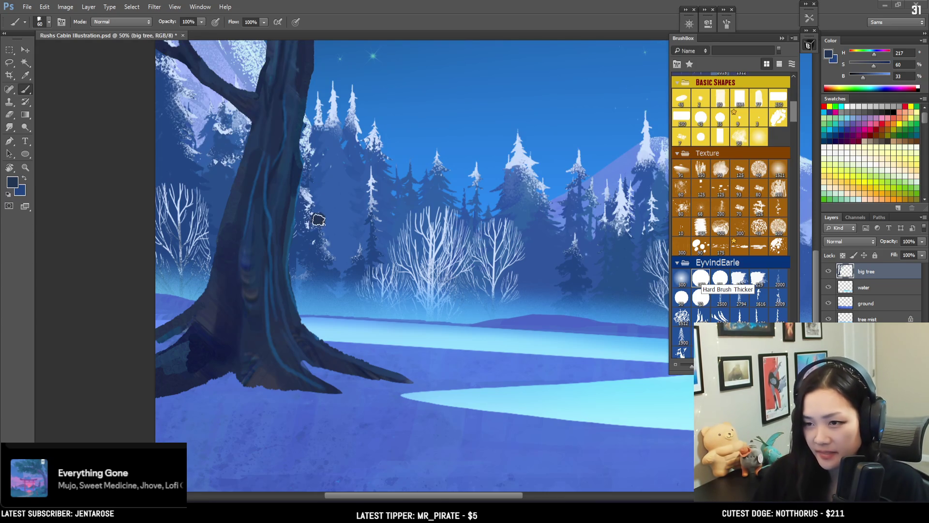
{"action": "left_click_drag", "start_coordinate": [326, 188], "coordinate": [317, 226]}
{"action": "key", "text": "ctrl+z"}
{"action": "key", "text": "bracketleft"}
{"action": "key", "text": "bracketleft"}
{"action": "key", "text": "bracketleft"}
{"action": "key", "text": "bracketleft"}
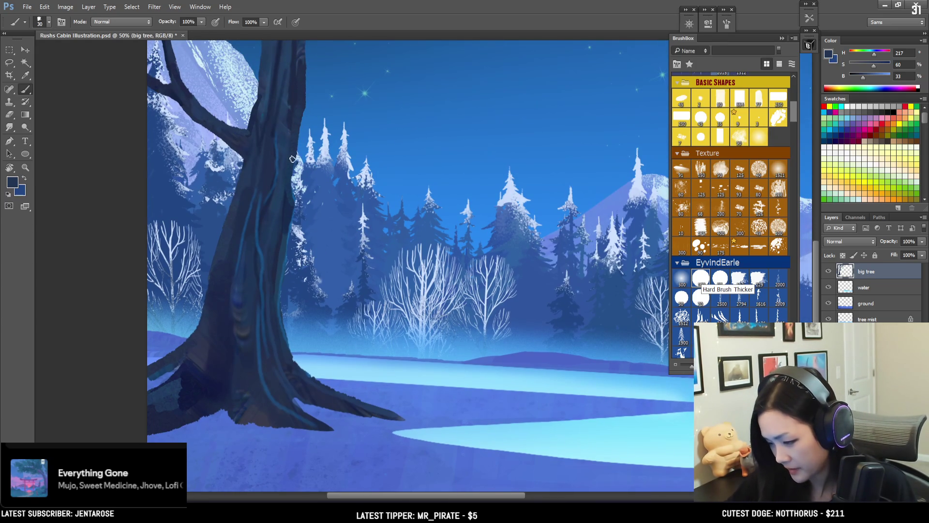
{"action": "left_click", "coordinate": [301, 125], "text": "alt"}
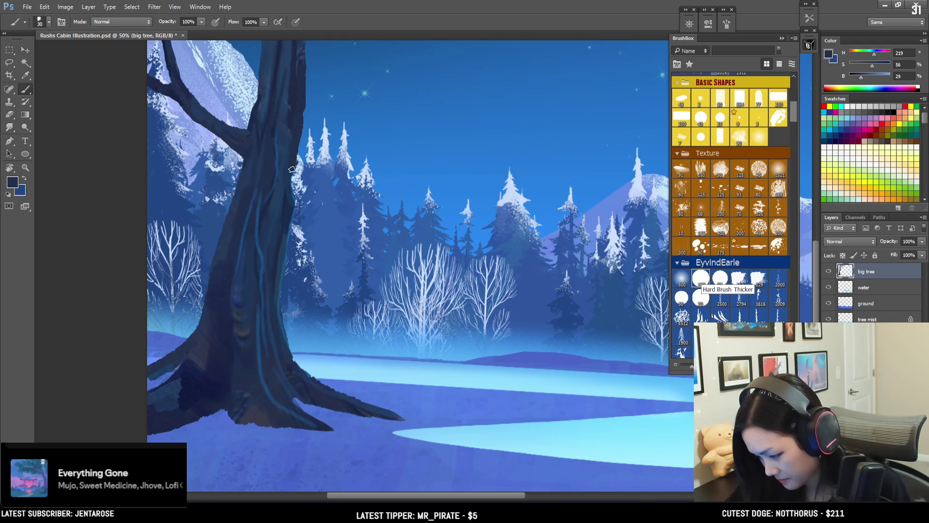
Erase along the upper edge of the root to tidy it
{"action": "key", "text": "e"}
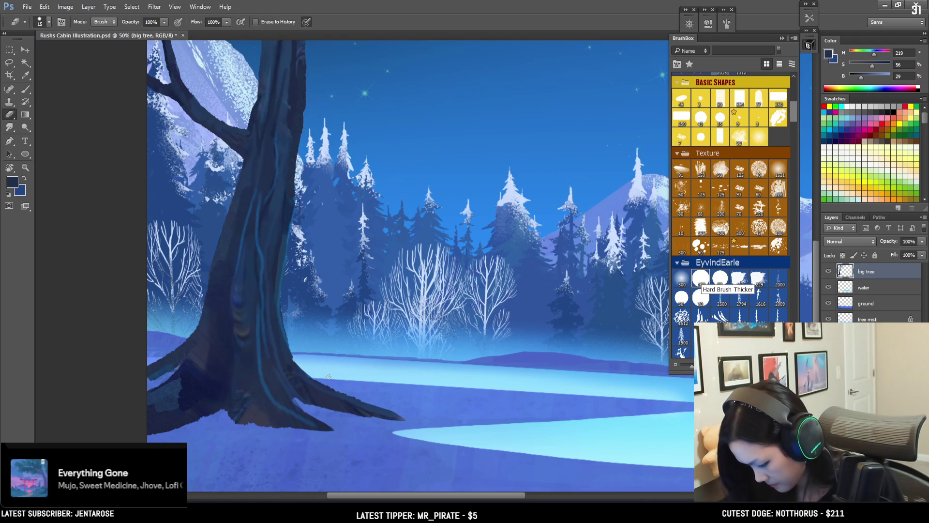
{"action": "key", "text": "bracketright"}
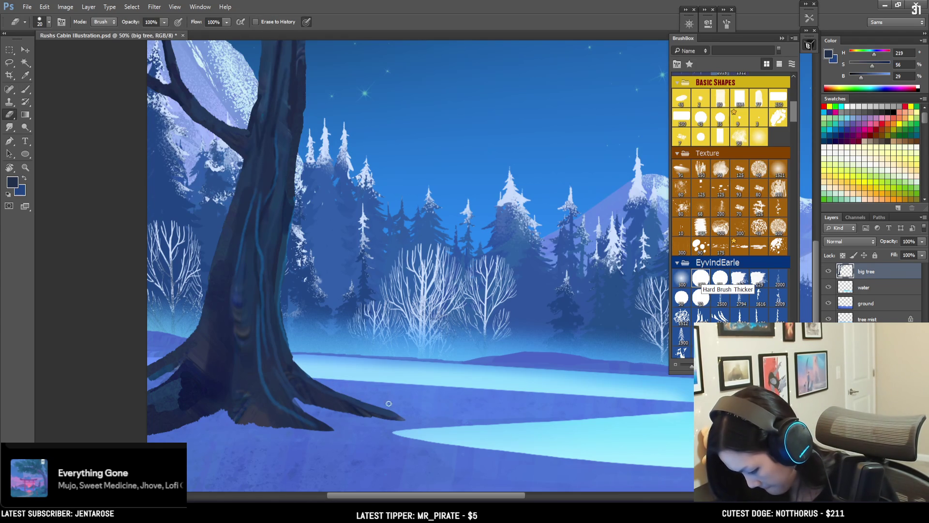
{"action": "left_click_drag", "start_coordinate": [373, 405], "coordinate": [397, 413]}
{"action": "key", "text": "b"}
Darken the trunk's right edge down to the snow line with a brighter saturated blue
{"action": "left_click", "coordinate": [280, 414], "text": "alt"}
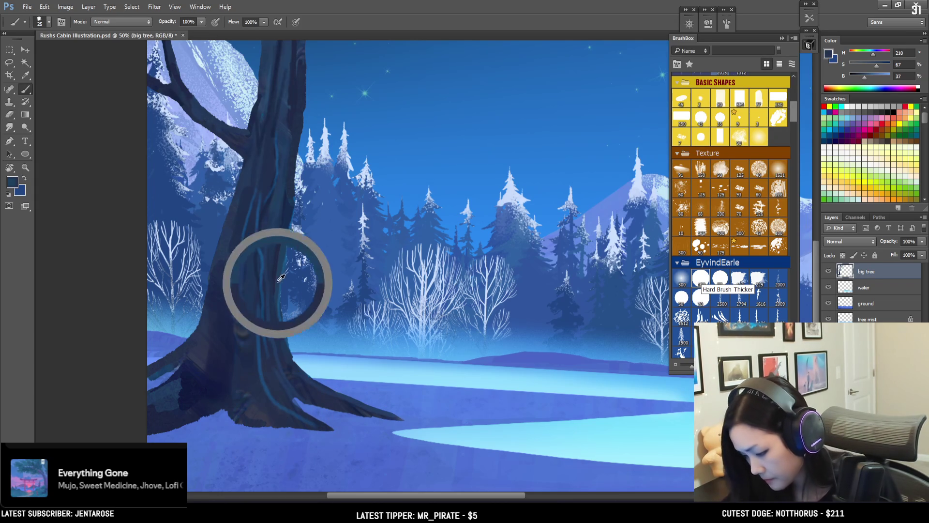
{"action": "left_click", "coordinate": [279, 254], "text": "alt"}
{"action": "key", "text": "bracketleft"}
{"action": "left_click_drag", "start_coordinate": [282, 339], "coordinate": [291, 356]}
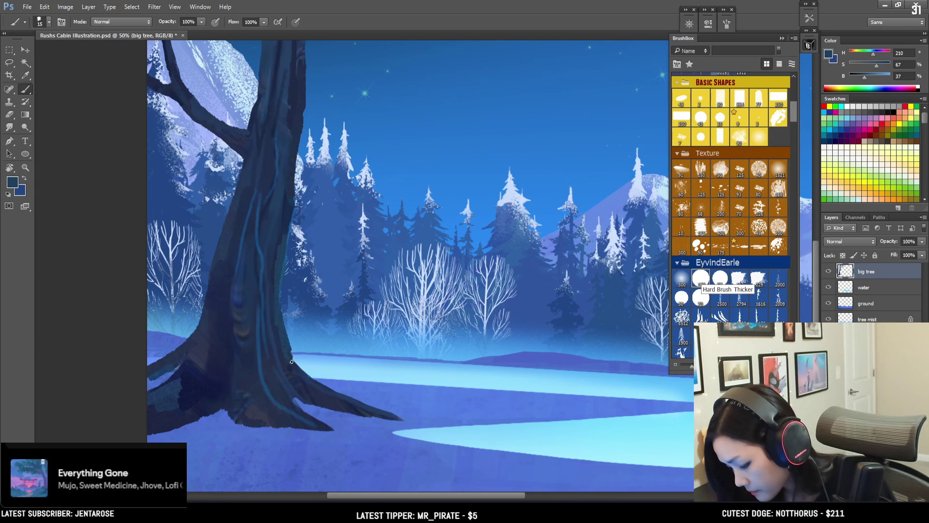
Zoom out to the treetops and sky and sample a very dark navy from the tree
{"action": "key", "text": "e"}
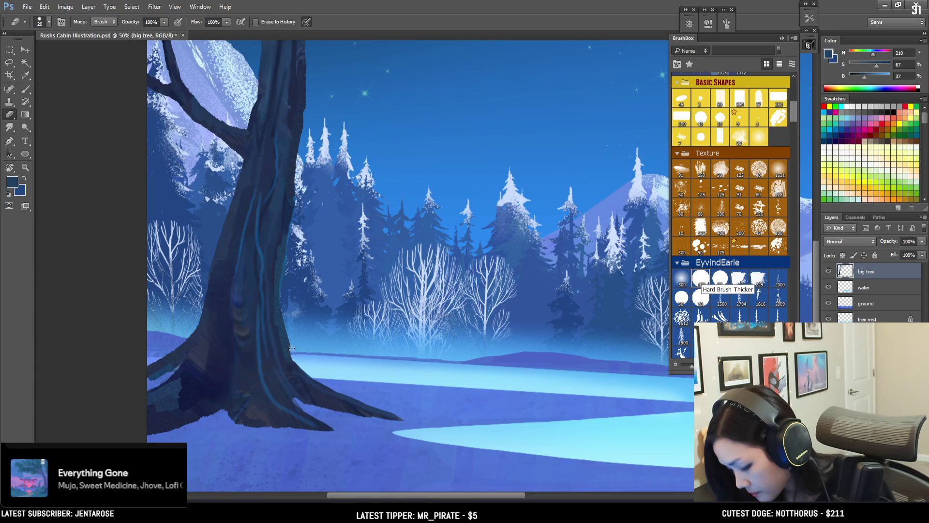
{"action": "key", "text": "ctrl+minus"}
{"action": "mouse_move", "coordinate": [454, 120]}
{"action": "left_mouse_down"}
{"action": "mouse_move", "coordinate": [357, 198]}
{"action": "mouse_move", "coordinate": [328, 243]}
{"action": "left_mouse_up"}
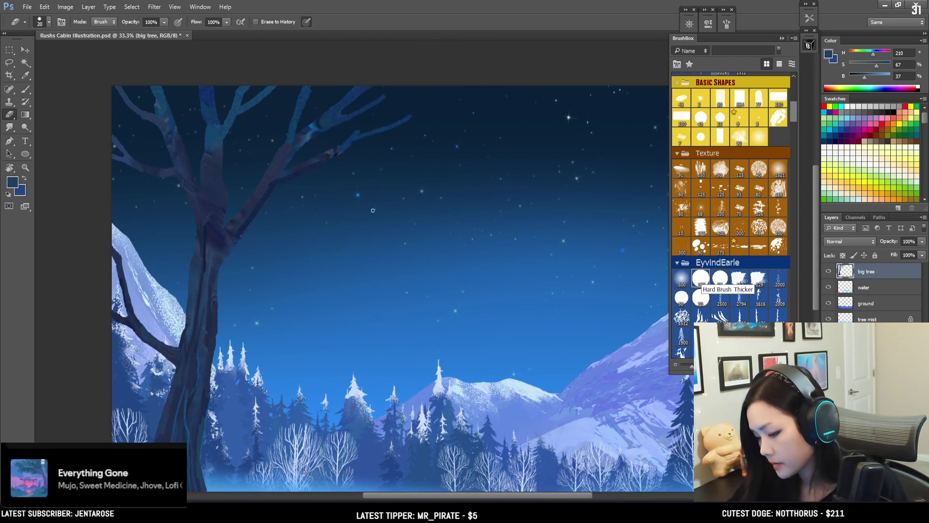
{"action": "key", "text": "b"}
{"action": "left_click", "coordinate": [255, 193], "text": "alt"}
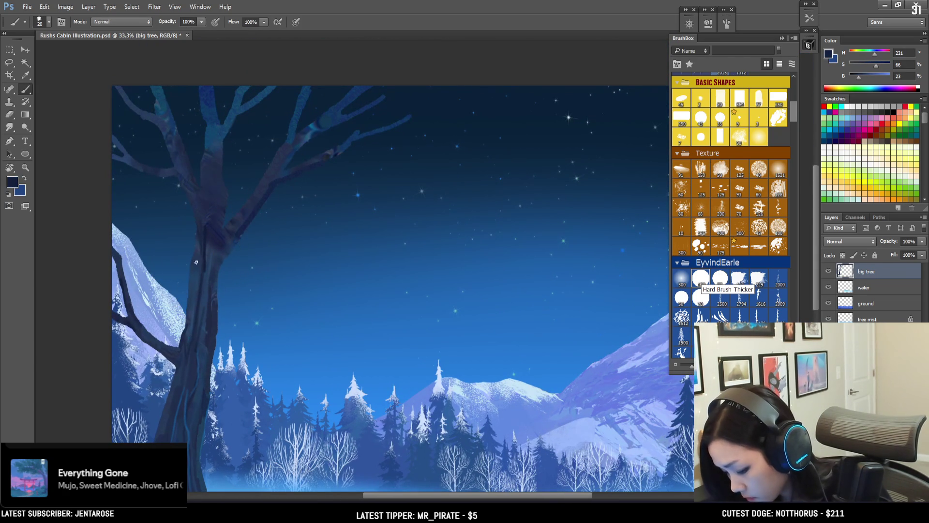
Lock the big tree layer's transparent pixels and pick a textured bark brush
{"action": "key", "text": "bracketright"}
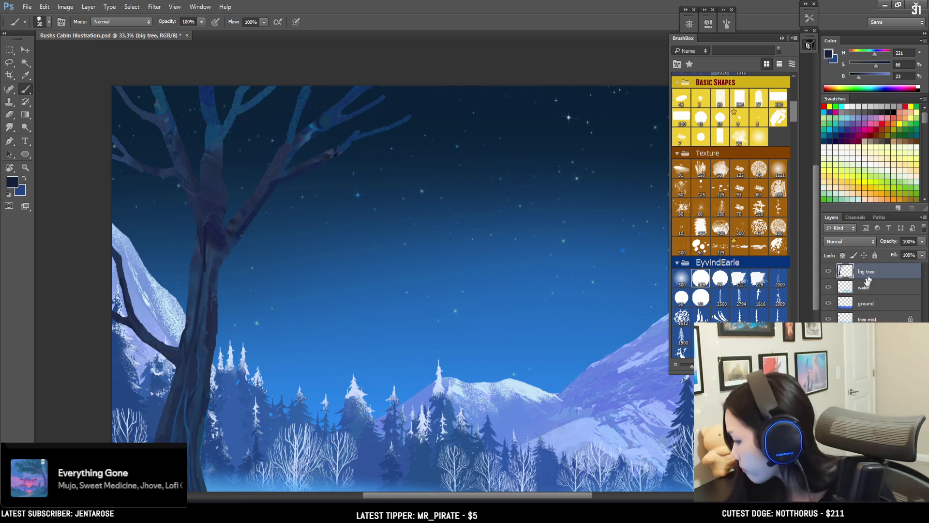
{"action": "left_click", "coordinate": [842, 256]}
{"action": "key", "text": "ctrl+minus"}
{"action": "key", "text": "bracketright"}
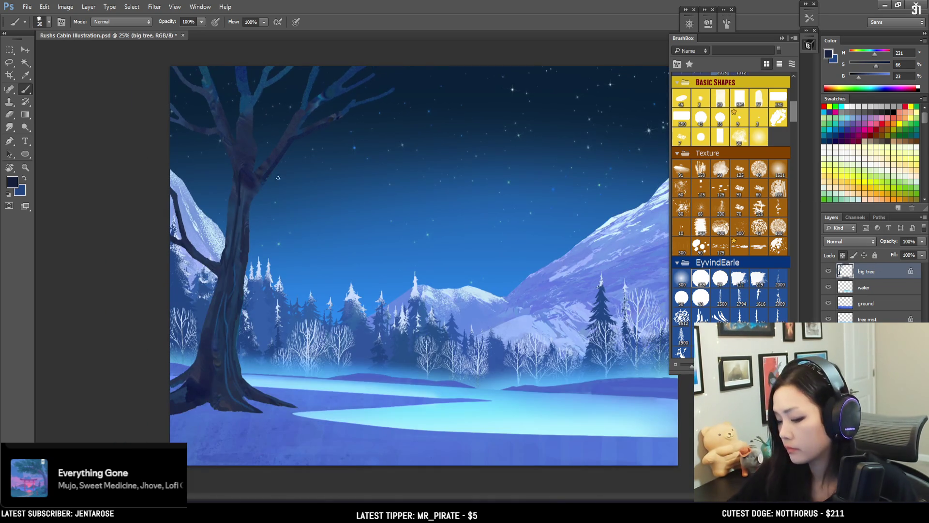
{"action": "left_click_drag", "start_coordinate": [793, 112], "coordinate": [791, 227]}
{"action": "left_click", "coordinate": [681, 162]}
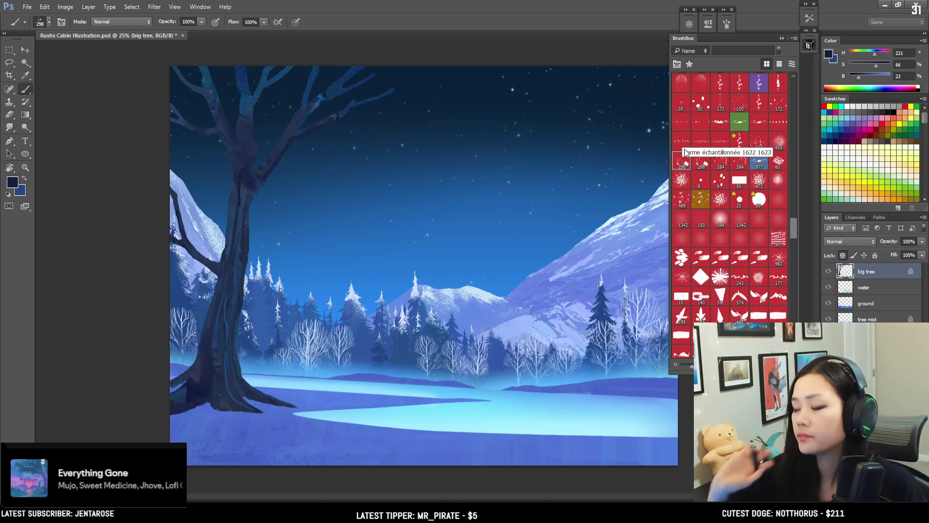
Enlarge the brush, sample the trunk colour and paint zigzag texture on the upper trunk
{"action": "key", "text": "bracketright"}
{"action": "key", "text": "bracketright"}
{"action": "key", "text": "bracketright"}
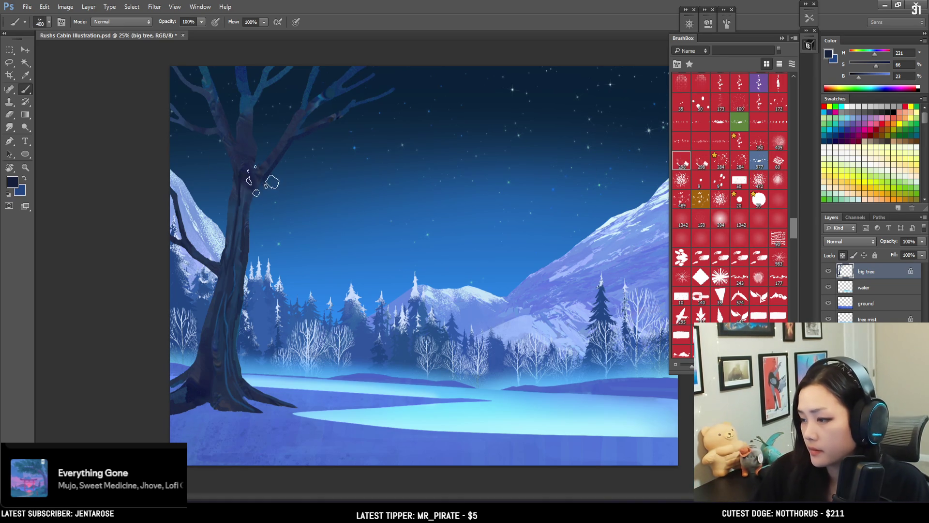
{"action": "key", "text": "bracketright"}
{"action": "left_click", "coordinate": [245, 255], "text": "alt"}
{"action": "key", "text": "bracketright"}
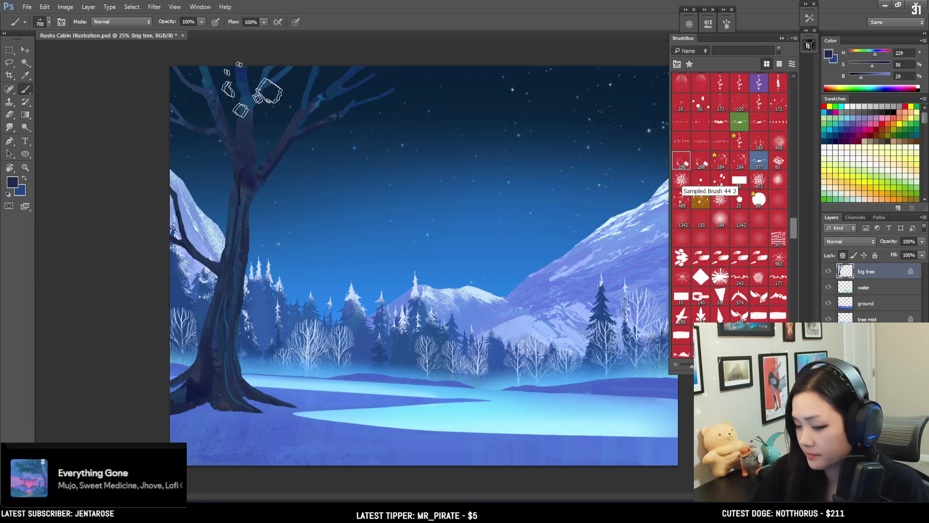
{"action": "left_click", "coordinate": [245, 124], "text": "alt"}
{"action": "left_click_drag", "start_coordinate": [242, 155], "coordinate": [240, 73]}
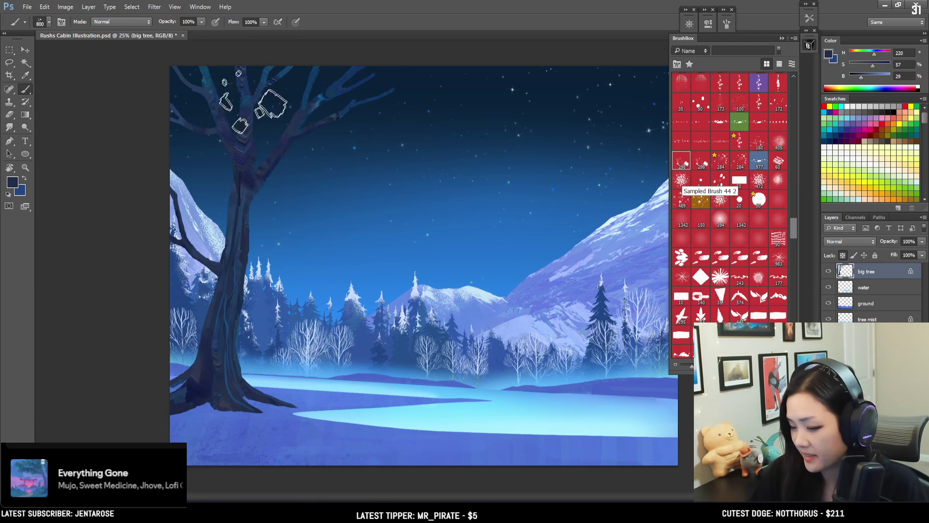
Turn on airbrush build-up and add darker streaks across the upper branches
{"action": "key", "text": "bracketright"}
{"action": "left_click", "coordinate": [216, 22]}
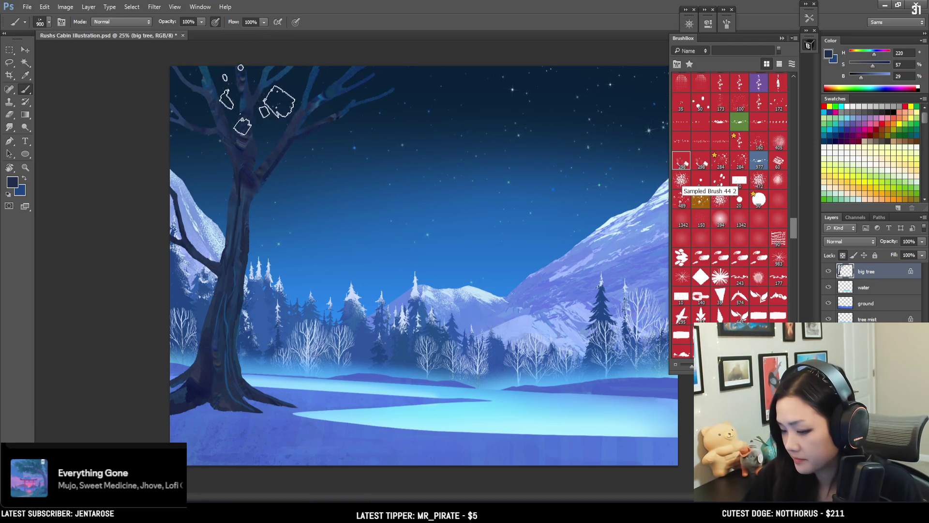
{"action": "key", "text": "bracketright"}
{"action": "key", "text": "bracketright"}
{"action": "key", "text": "bracketright"}
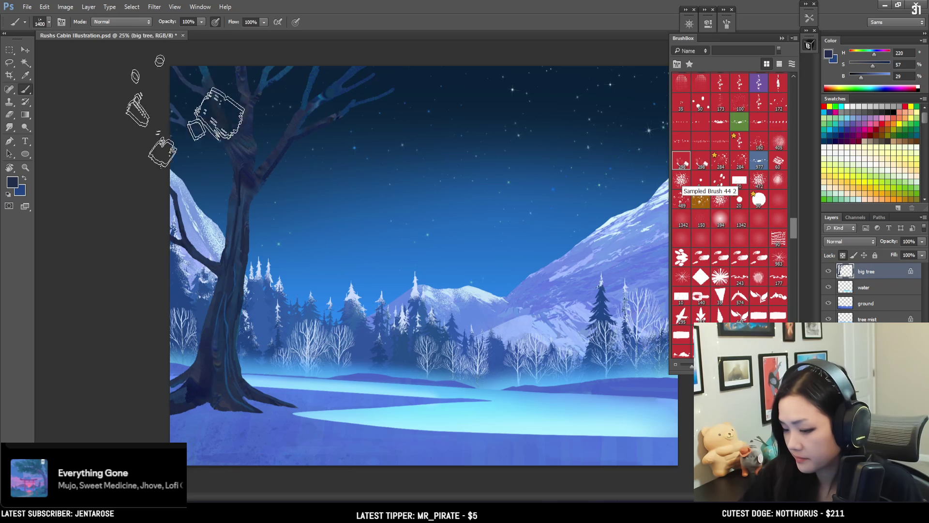
{"action": "left_click_drag", "start_coordinate": [140, 118], "coordinate": [181, 102]}
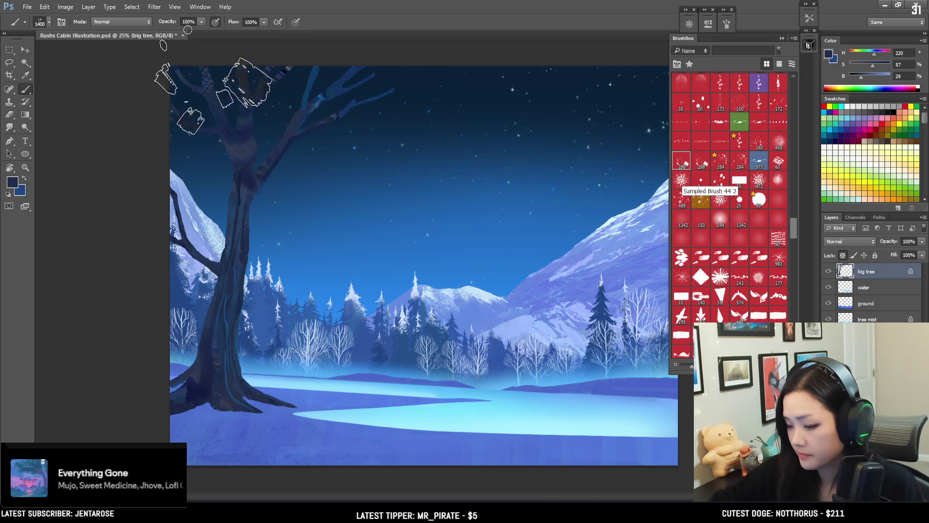
{"action": "key", "text": "bracketright"}
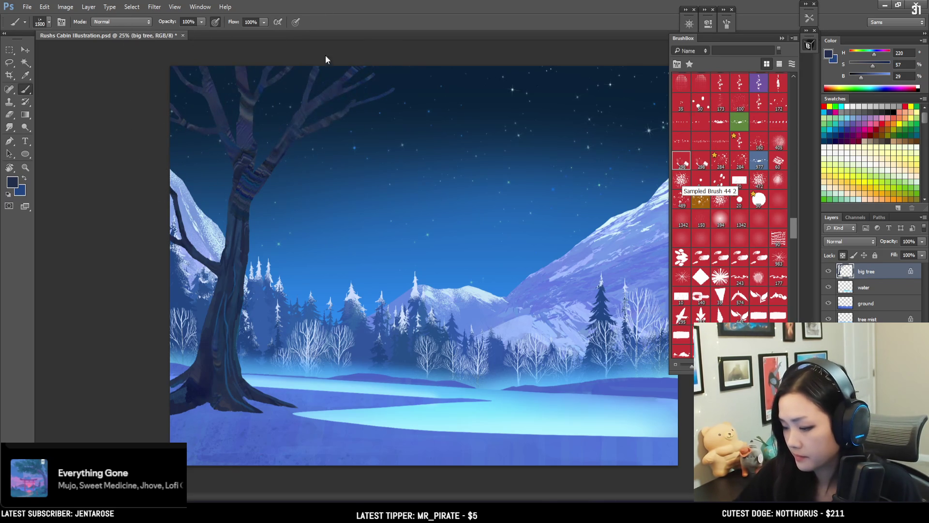
{"action": "key", "text": "bracketleft"}
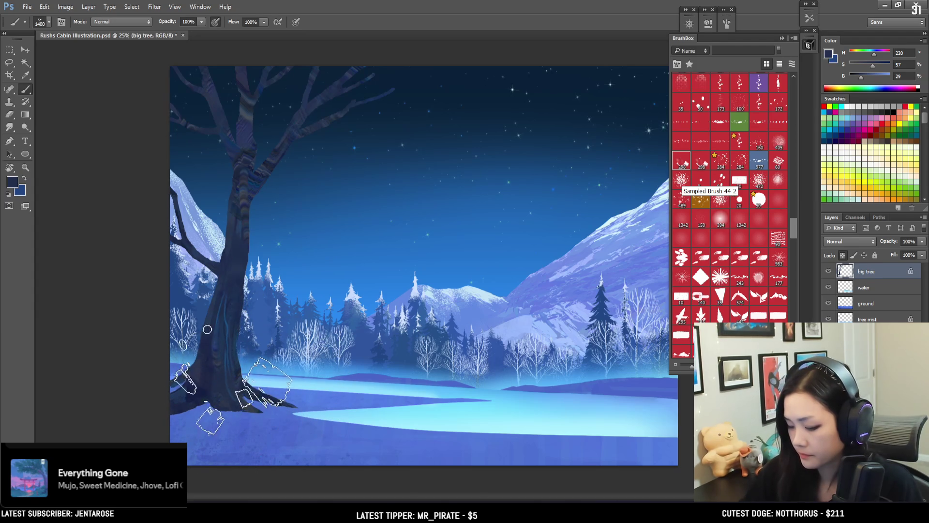
{"action": "mouse_move", "coordinate": [792, 228]}
{"action": "left_mouse_down"}
{"action": "mouse_move", "coordinate": [787, 117]}
{"action": "mouse_move", "coordinate": [794, 150]}
{"action": "left_mouse_up"}
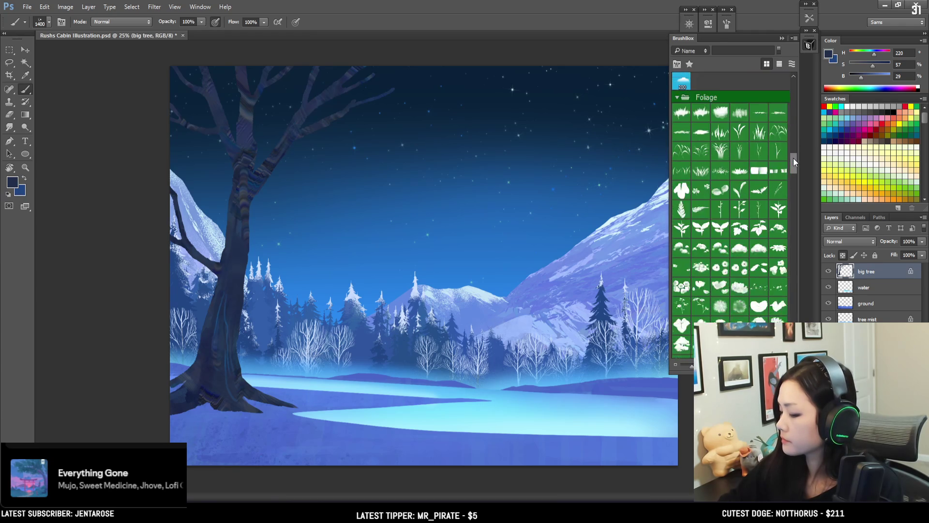
{"action": "left_click_drag", "start_coordinate": [794, 147], "coordinate": [794, 111]}
Pick a round brush, zoom in on the big tree and sample a dark trunk blue
{"action": "left_click", "coordinate": [683, 199]}
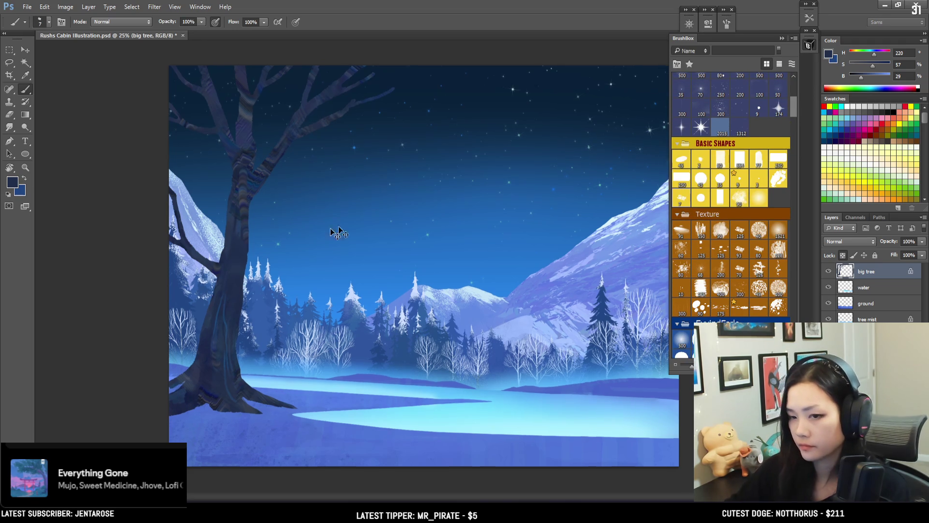
{"action": "key", "text": "ctrl+plus"}
{"action": "mouse_move", "coordinate": [218, 170]}
{"action": "left_mouse_down"}
{"action": "mouse_move", "coordinate": [350, 180]}
{"action": "mouse_move", "coordinate": [356, 202]}
{"action": "left_mouse_up"}
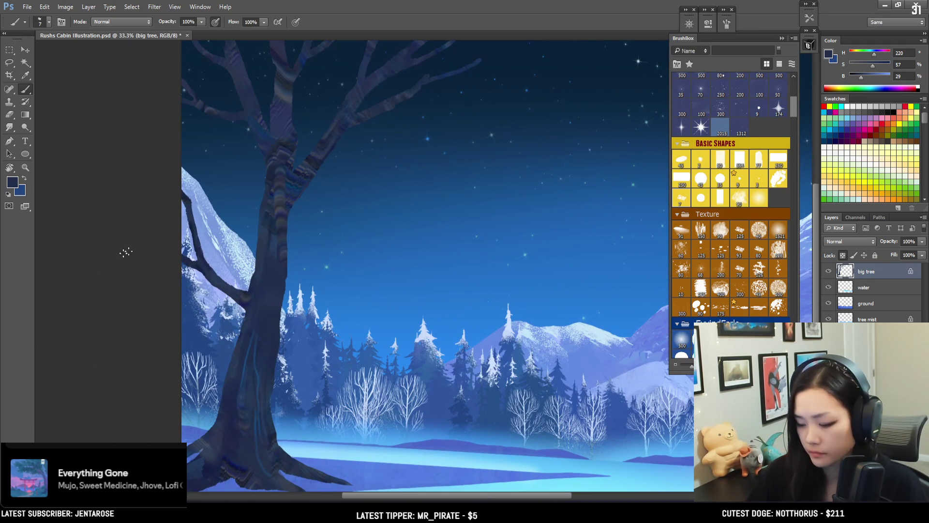
{"action": "left_click", "coordinate": [238, 459], "text": "alt"}
{"action": "left_click_drag", "start_coordinate": [238, 459], "coordinate": [222, 458]}
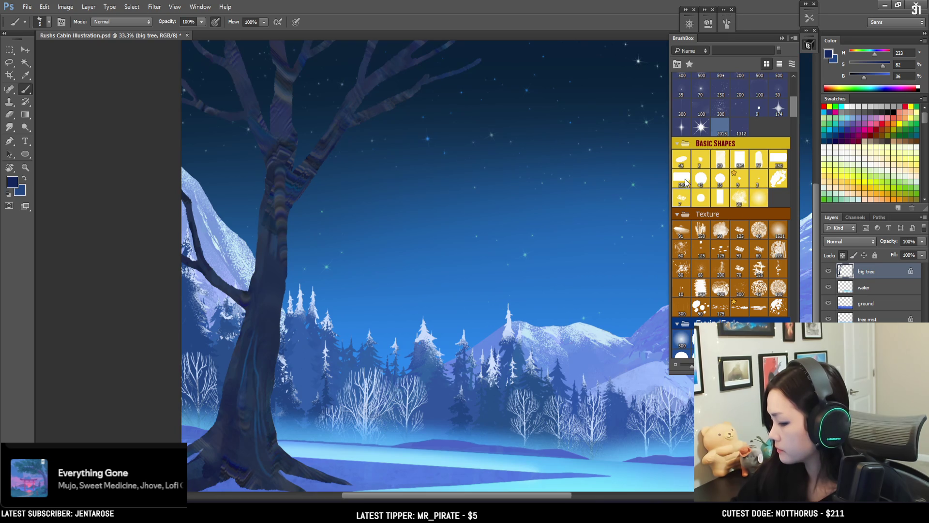
{"action": "key", "text": "bracketright"}
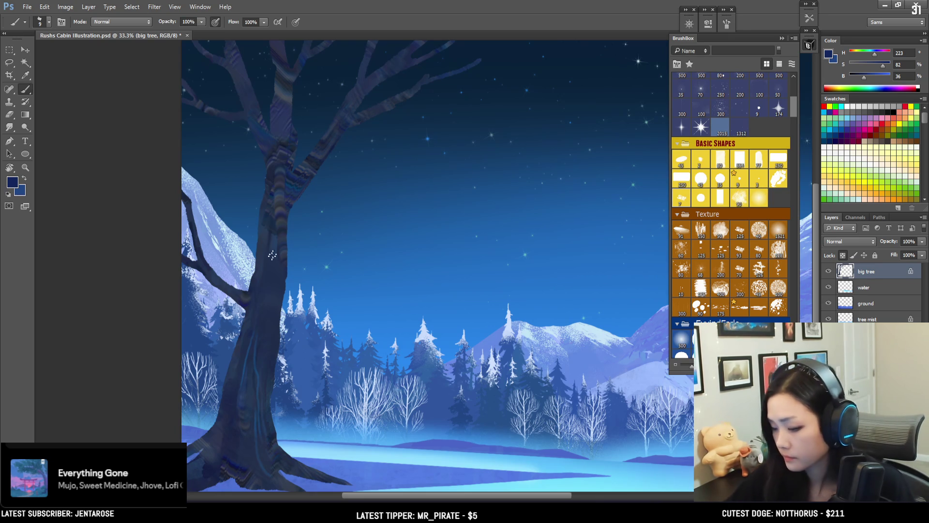
{"action": "left_click", "coordinate": [682, 179]}
{"action": "key", "text": "bracketright"}
{"action": "left_click_drag", "start_coordinate": [314, 180], "coordinate": [274, 219]}
{"action": "key", "text": "bracketright"}
{"action": "key", "text": "bracketright"}
{"action": "left_click", "coordinate": [266, 196], "text": "alt"}
{"action": "key", "text": "bracketleft"}
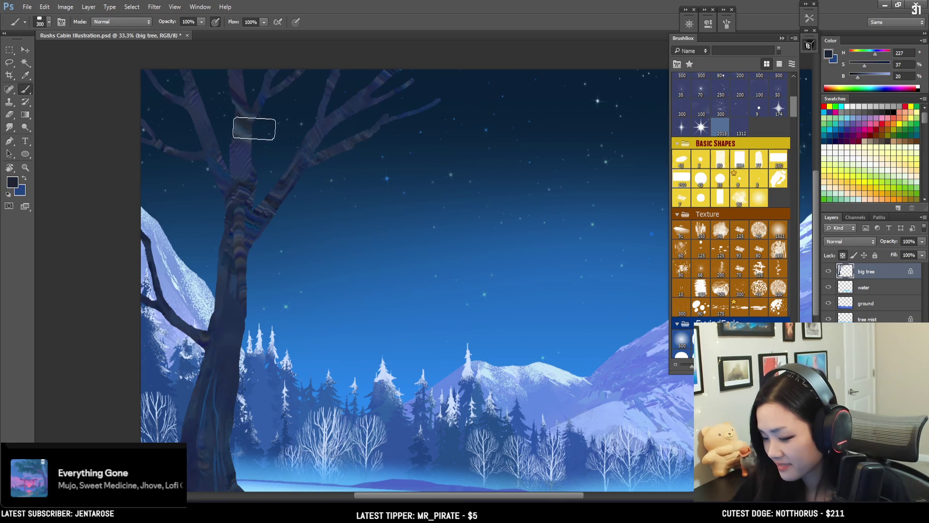
{"action": "key", "text": "bracketleft"}
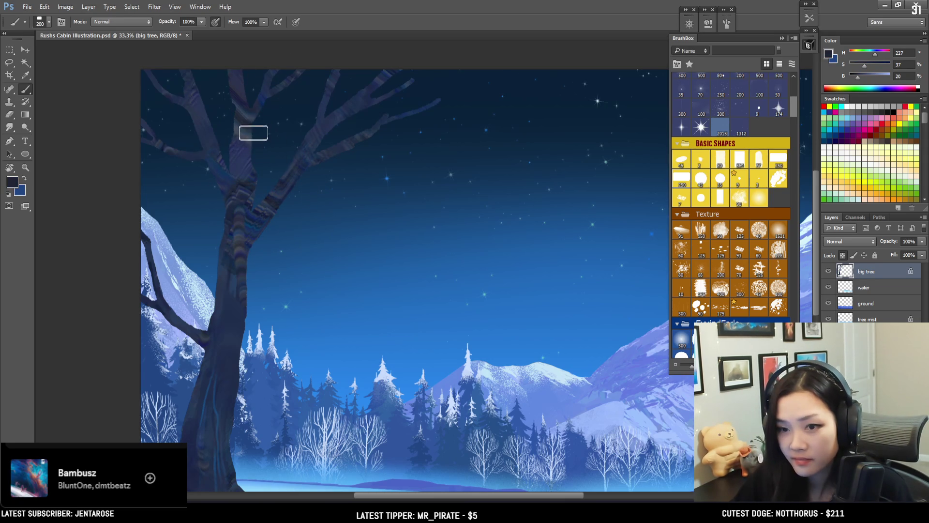
{"action": "key", "text": "bracketleft"}
{"action": "key", "text": "bracketleft"}
{"action": "key", "text": "bracketleft"}
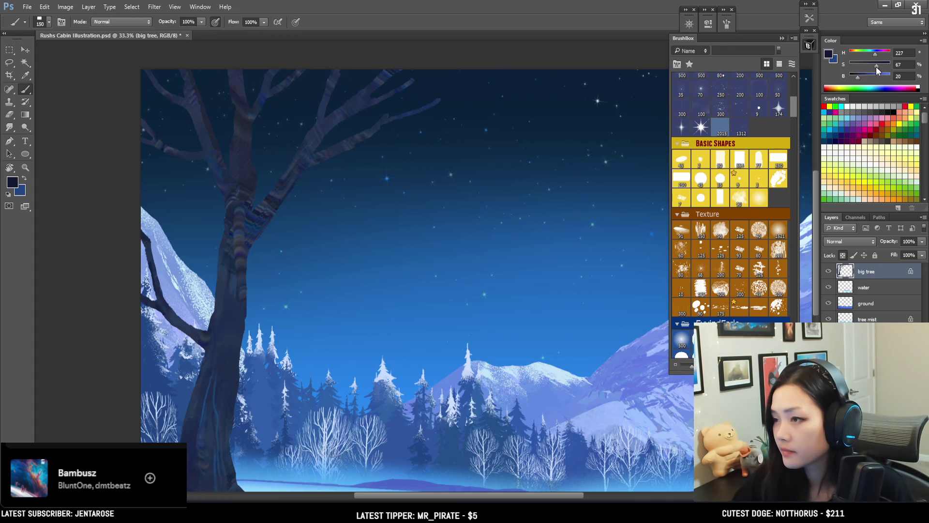
Darken the trunk where the branches split with dark shading at the junction
{"action": "mouse_move", "coordinate": [280, 208]}
{"action": "left_mouse_down"}
{"action": "mouse_move", "coordinate": [266, 149]}
{"action": "mouse_move", "coordinate": [303, 145]}
{"action": "mouse_move", "coordinate": [291, 164]}
{"action": "mouse_move", "coordinate": [292, 188]}
{"action": "mouse_move", "coordinate": [280, 193]}
{"action": "mouse_move", "coordinate": [276, 177]}
{"action": "left_mouse_up"}
{"action": "key", "text": "bracketright"}
{"action": "key", "text": "bracketright"}
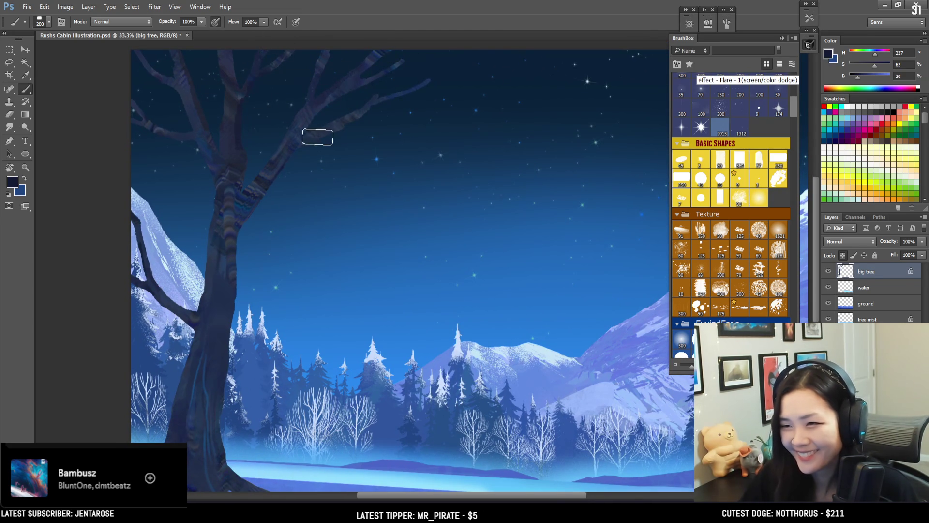
{"action": "key", "text": "bracketright"}
{"action": "key", "text": "bracketright"}
{"action": "left_click_drag", "start_coordinate": [261, 170], "coordinate": [243, 228]}
{"action": "left_click", "coordinate": [266, 170], "text": "alt"}
{"action": "key", "text": "bracketleft"}
{"action": "left_click", "coordinate": [235, 261], "text": "alt"}
{"action": "key", "text": "bracketleft"}
{"action": "key", "text": "bracketleft"}
{"action": "key", "text": "bracketleft"}
{"action": "left_click", "coordinate": [215, 251], "text": "alt"}
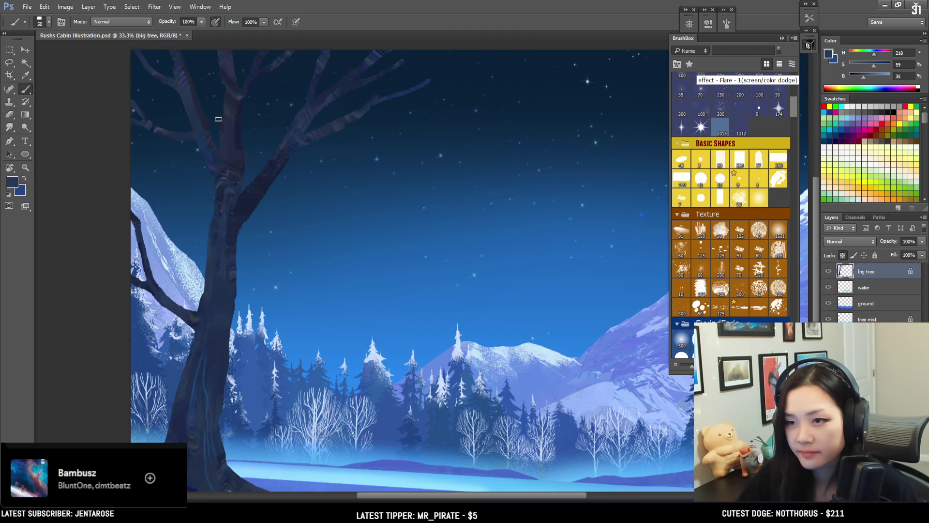
{"action": "left_click", "coordinate": [241, 139], "text": "alt"}
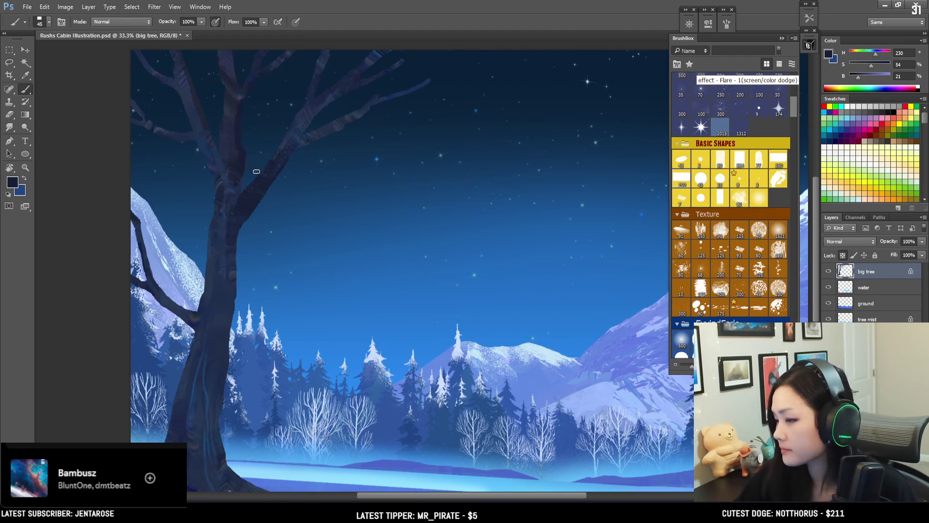
Sample lighter and darker trunk blues along the bark with a fine brush tip
{"action": "left_click_drag", "start_coordinate": [261, 178], "coordinate": [241, 112]}
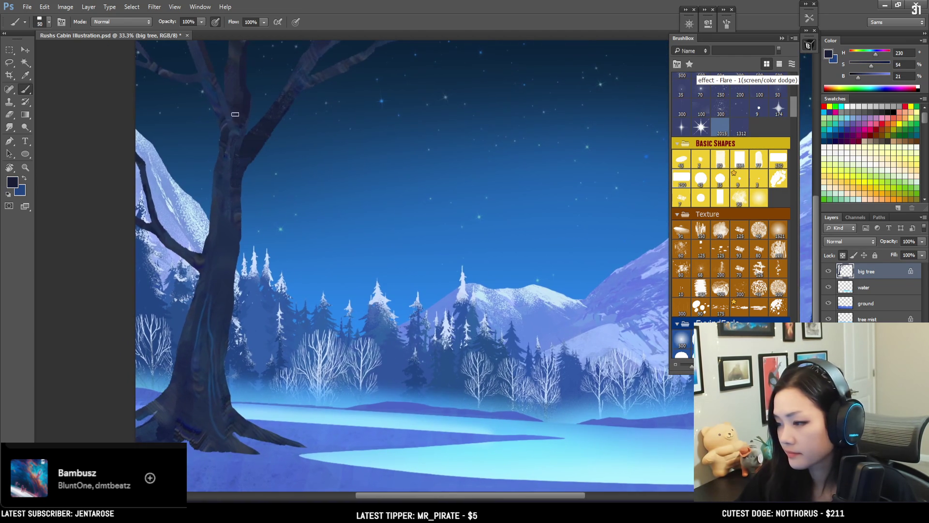
{"action": "key", "text": "bracketright"}
{"action": "left_click", "coordinate": [228, 167], "text": "alt"}
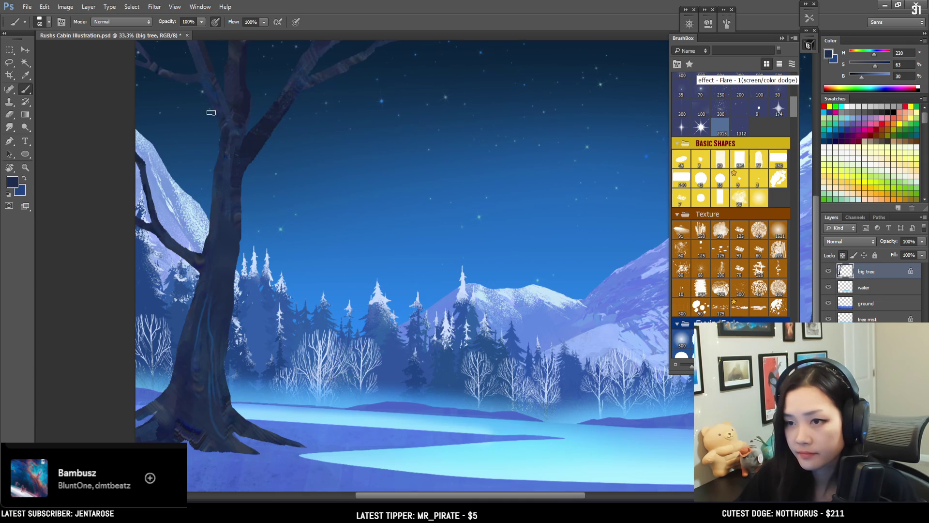
{"action": "left_click_drag", "start_coordinate": [171, 232], "coordinate": [203, 255]}
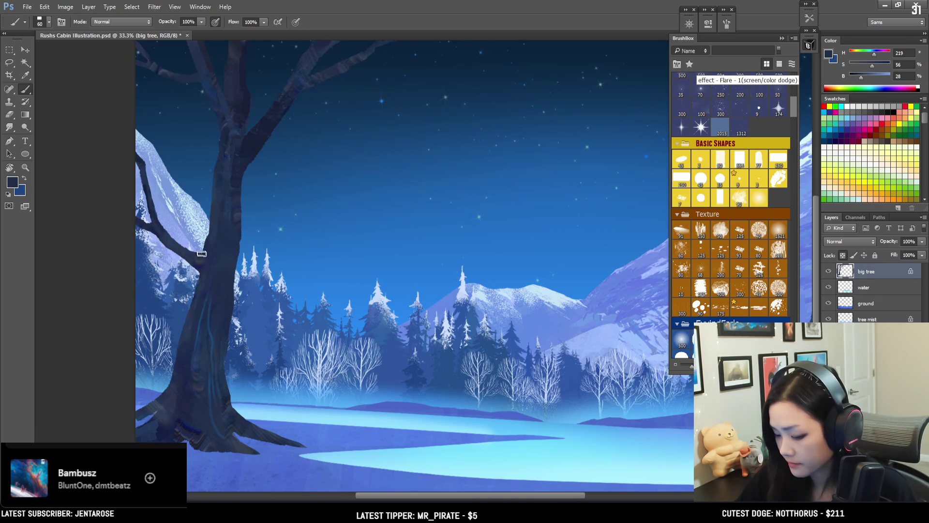
{"action": "left_click", "coordinate": [198, 259], "text": "alt"}
{"action": "left_click", "coordinate": [189, 257], "text": "alt"}
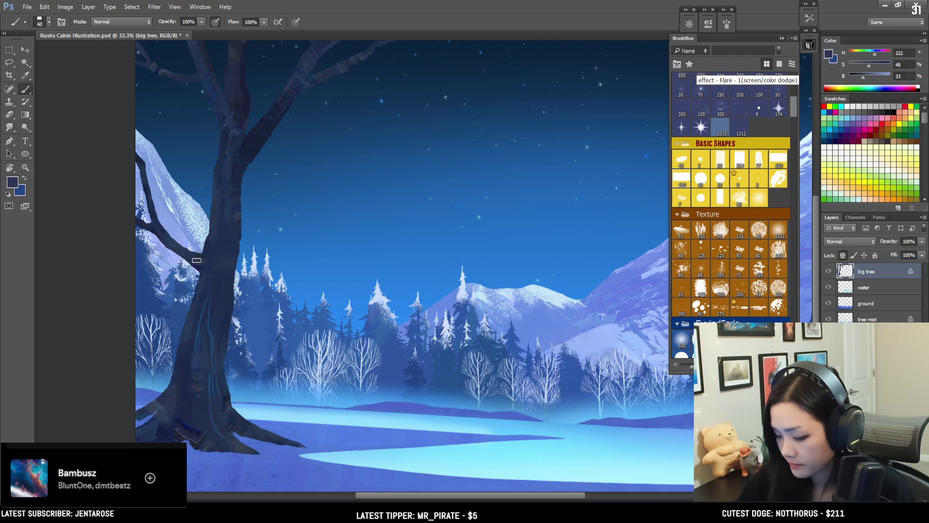
{"action": "left_click_drag", "start_coordinate": [202, 286], "coordinate": [201, 292]}
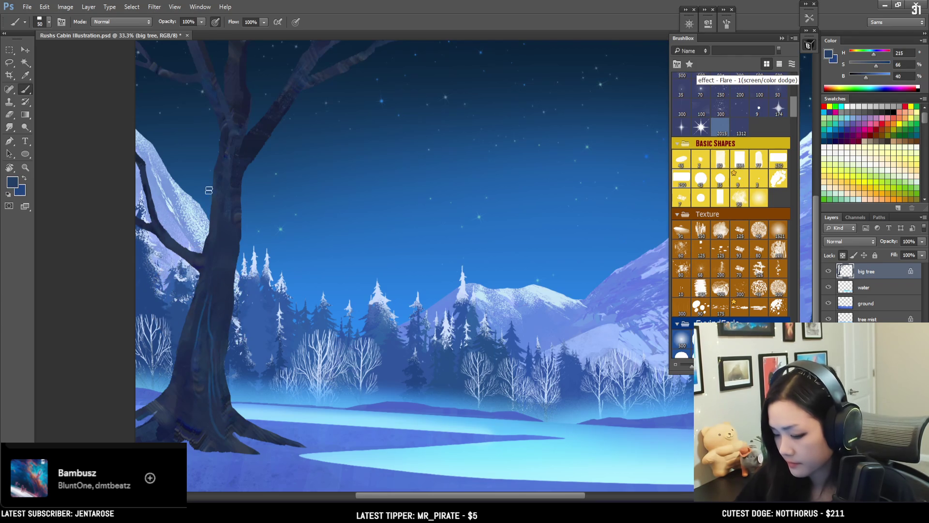
{"action": "key", "text": "bracketleft"}
{"action": "key", "text": "bracketleft"}
{"action": "key", "text": "bracketleft"}
{"action": "key", "text": "bracketleft"}
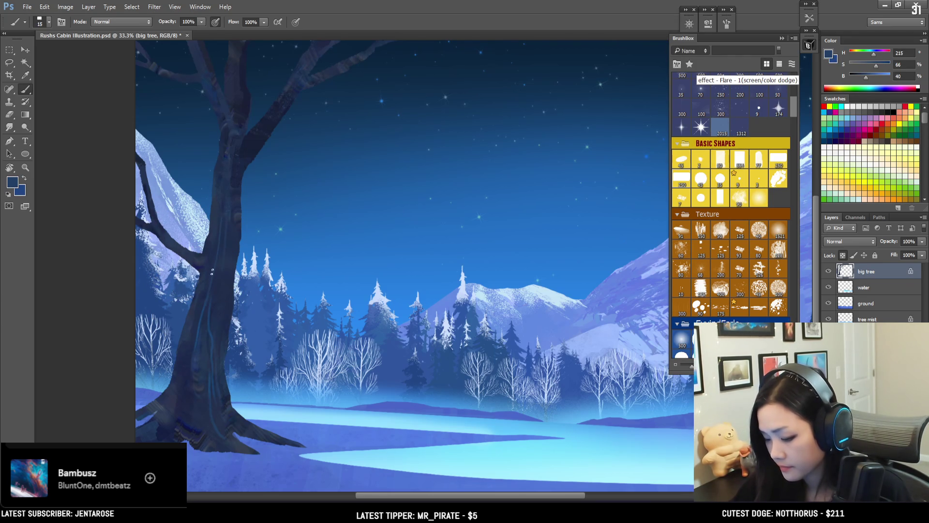
{"action": "left_click", "coordinate": [211, 300], "text": "alt"}
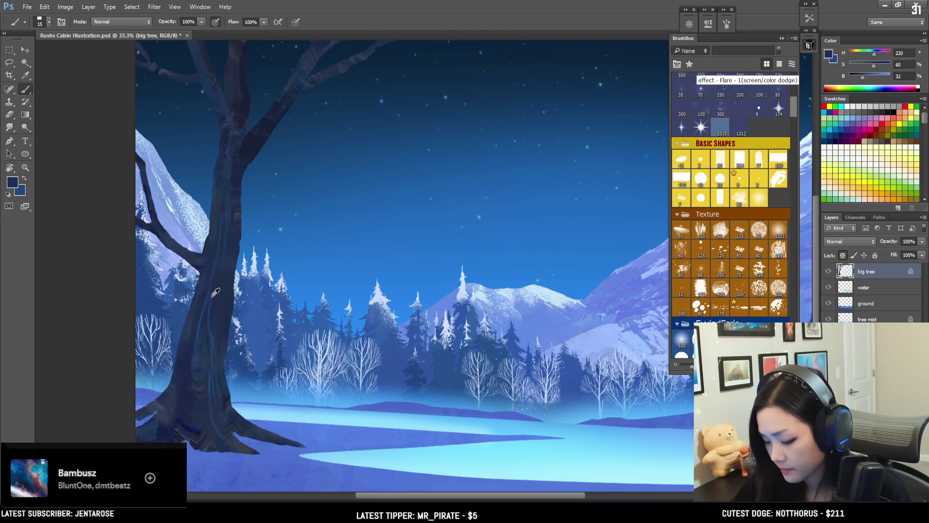
{"action": "left_click", "coordinate": [212, 293], "text": "alt"}
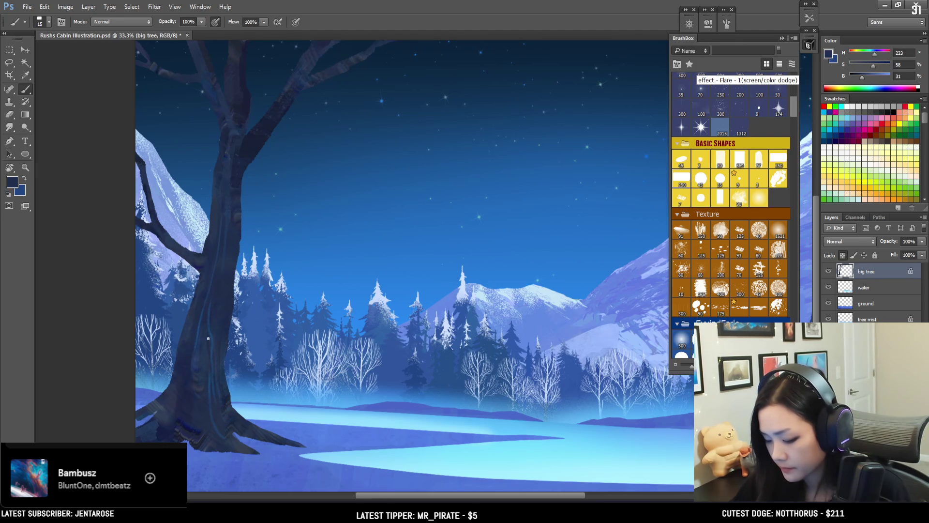
Extend a very dark blue root toward the lower right and add lighter strokes on the base
{"action": "left_click", "coordinate": [192, 421], "text": "alt"}
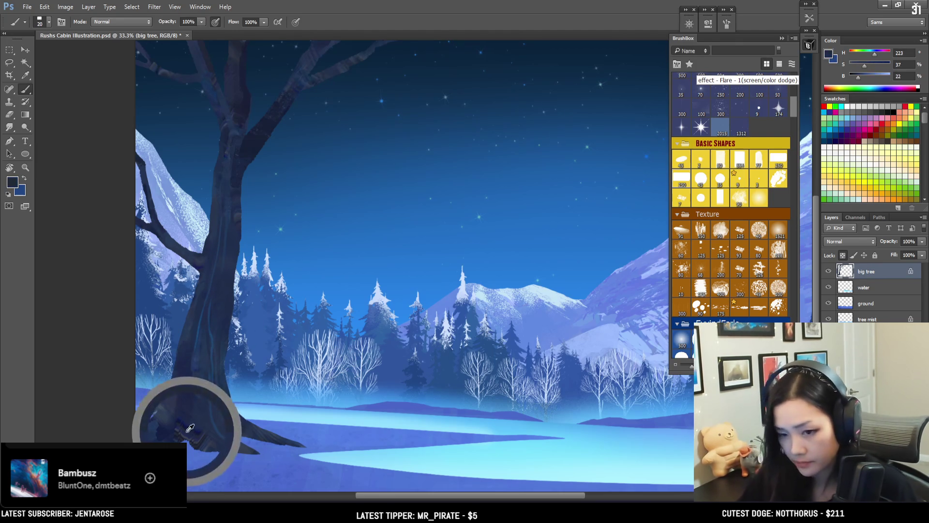
{"action": "left_click", "coordinate": [190, 422], "text": "alt"}
{"action": "left_click", "coordinate": [190, 421], "text": "alt"}
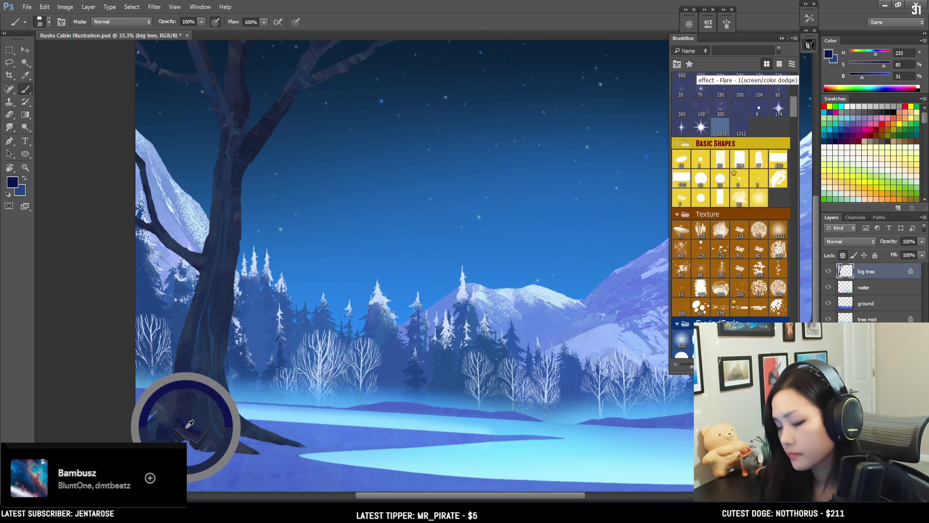
{"action": "key", "text": "bracketright"}
{"action": "key", "text": "bracketright"}
{"action": "key", "text": "bracketright"}
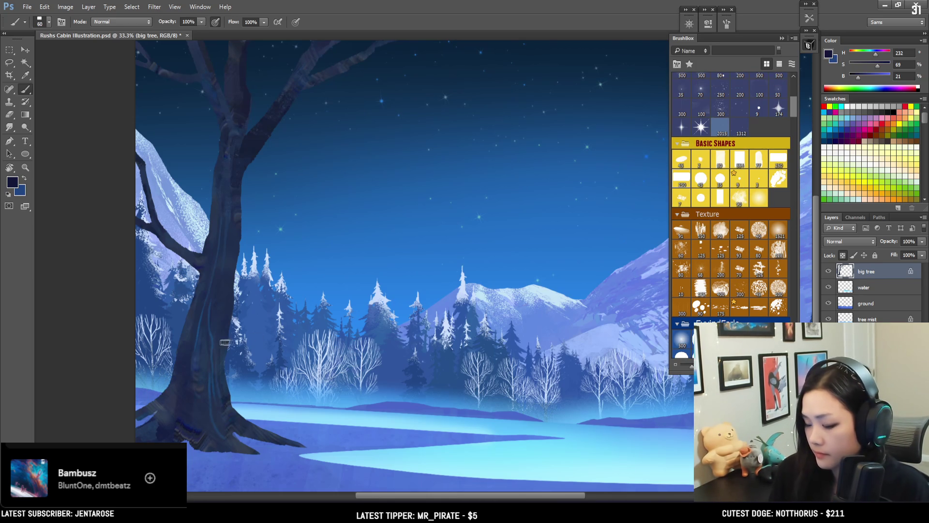
{"action": "key", "text": "bracketright"}
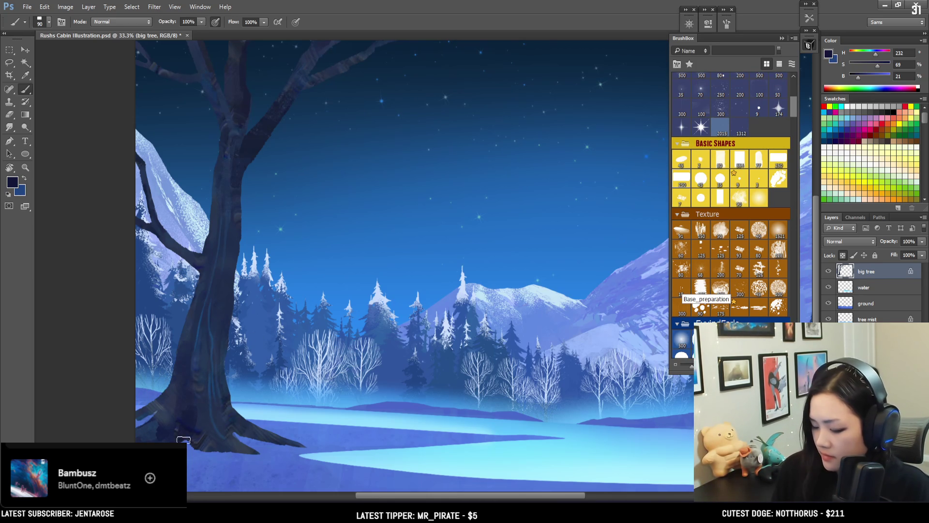
{"action": "left_click_drag", "start_coordinate": [256, 456], "coordinate": [252, 440]}
{"action": "key", "text": "bracketleft"}
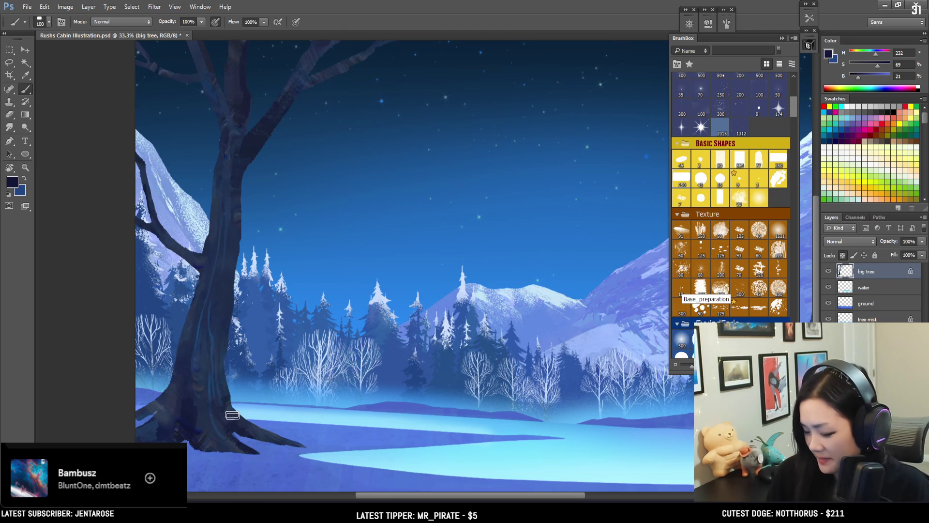
{"action": "left_click", "coordinate": [200, 365], "text": "alt"}
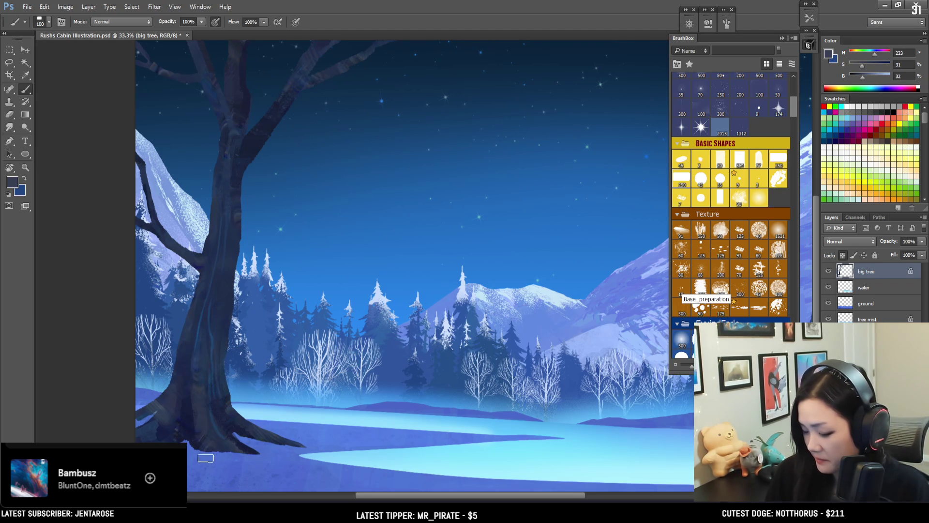
{"action": "left_click_drag", "start_coordinate": [204, 455], "coordinate": [203, 392]}
Paint dark-blue bark texture on the lower trunk and roots with sampled trunk tones
{"action": "left_click", "coordinate": [213, 425], "text": "alt"}
{"action": "left_click", "coordinate": [244, 449], "text": "alt"}
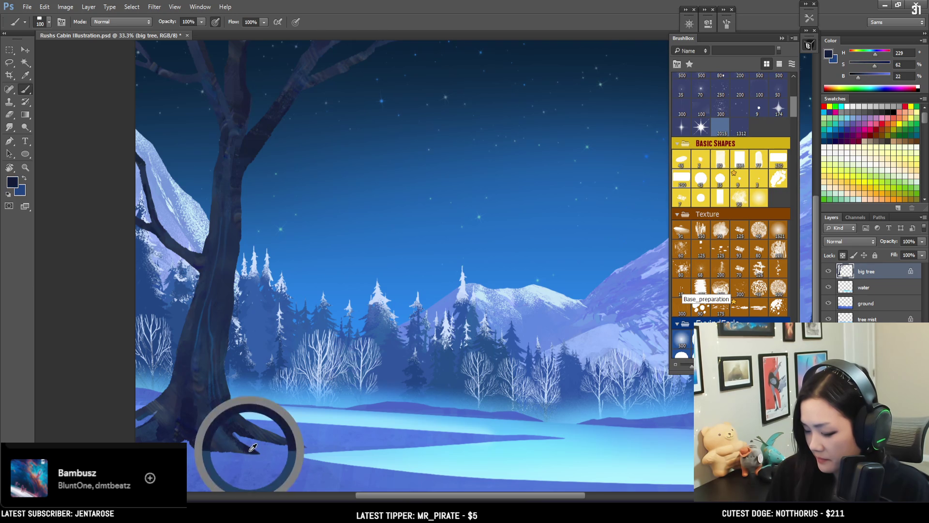
{"action": "key", "text": "bracketleft"}
{"action": "key", "text": "bracketleft"}
{"action": "key", "text": "bracketleft"}
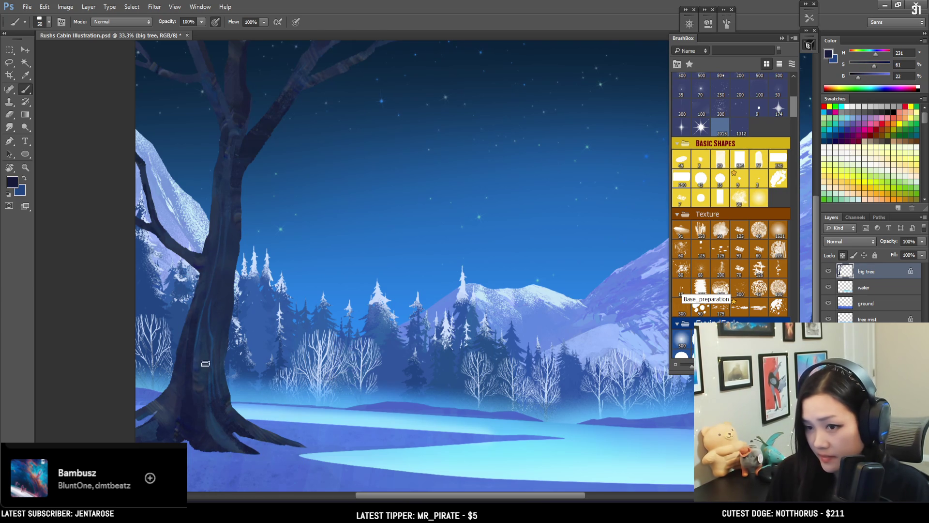
{"action": "left_click", "coordinate": [190, 332], "text": "alt"}
{"action": "left_click", "coordinate": [191, 360], "text": "alt"}
{"action": "key", "text": "bracketleft"}
{"action": "key", "text": "bracketleft"}
{"action": "key", "text": "bracketleft"}
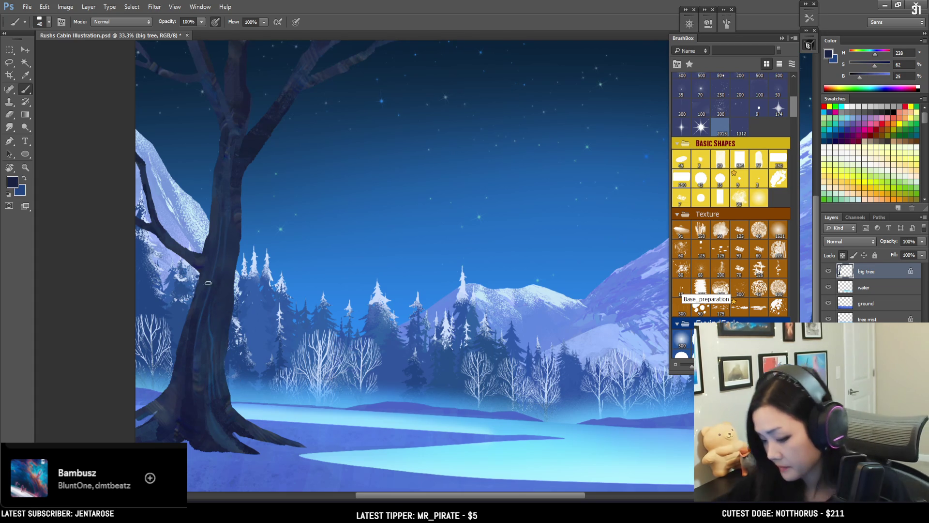
{"action": "key", "text": "bracketright"}
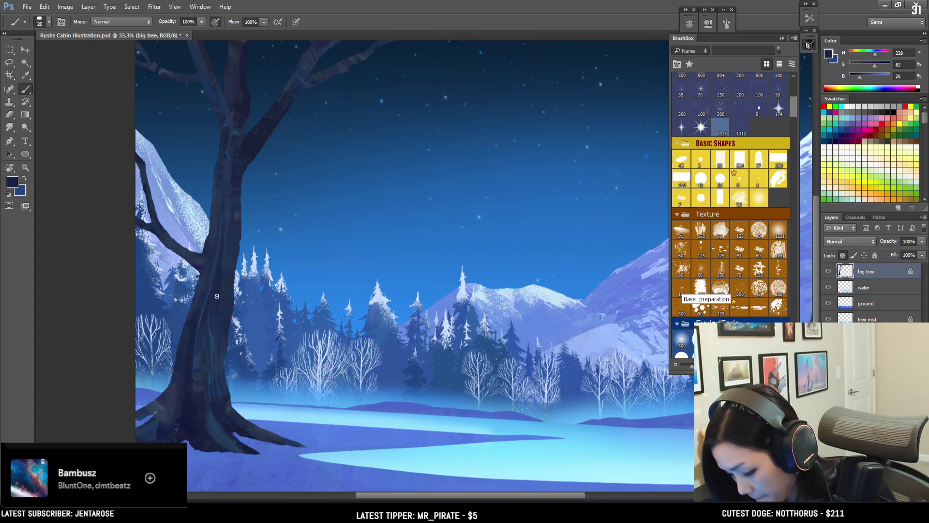
{"action": "left_click", "coordinate": [239, 229], "text": "alt"}
{"action": "left_click", "coordinate": [247, 144], "text": "alt"}
{"action": "key", "text": "bracketright"}
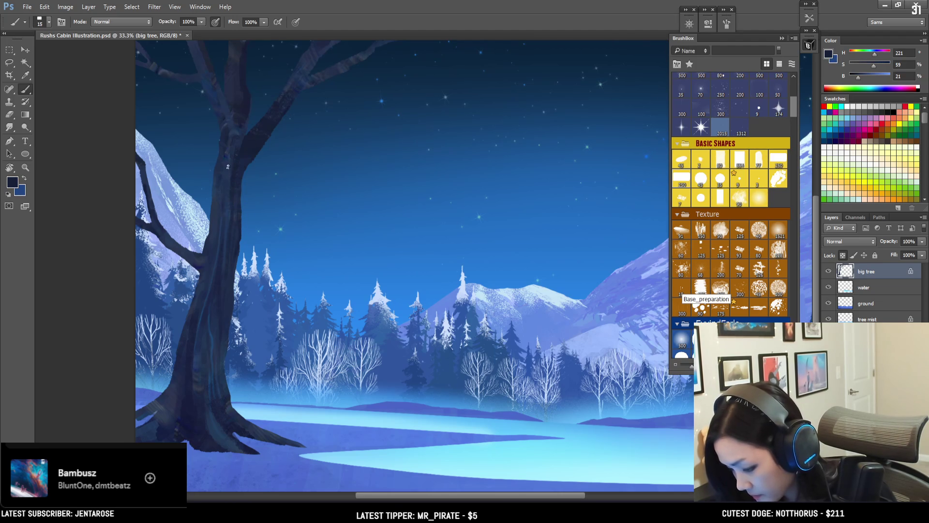
Shade the upper trunk and branches with sampled dark and paler tree blues
{"action": "left_click", "coordinate": [249, 93], "text": "alt"}
{"action": "key", "text": "bracketright"}
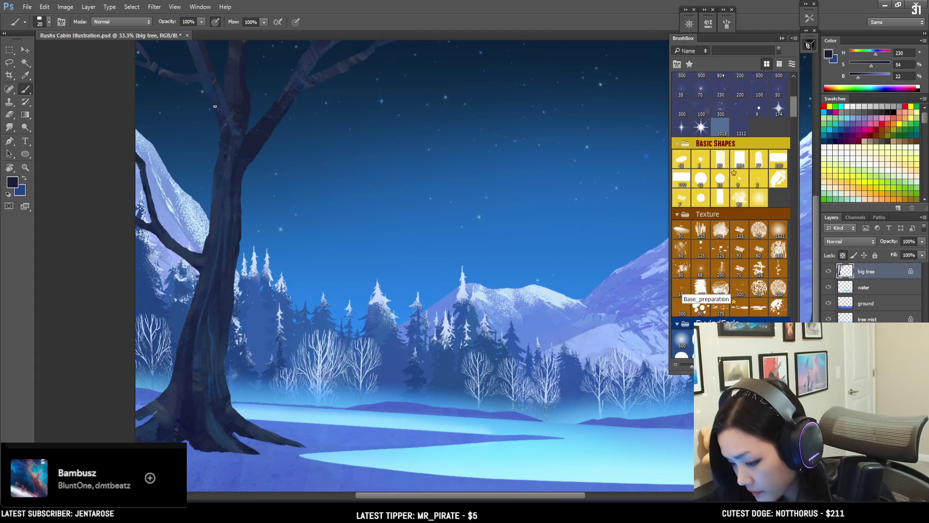
{"action": "key", "text": "bracketright"}
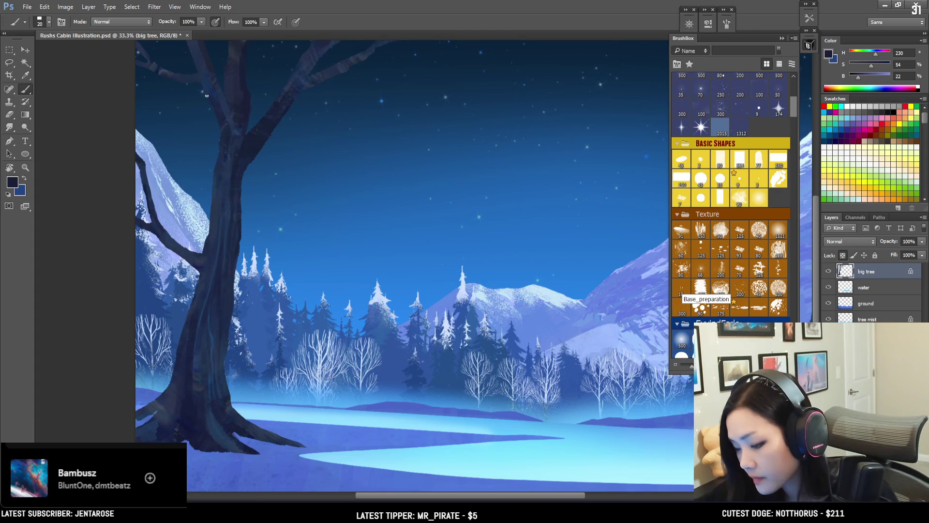
{"action": "left_click", "coordinate": [161, 71], "text": "alt"}
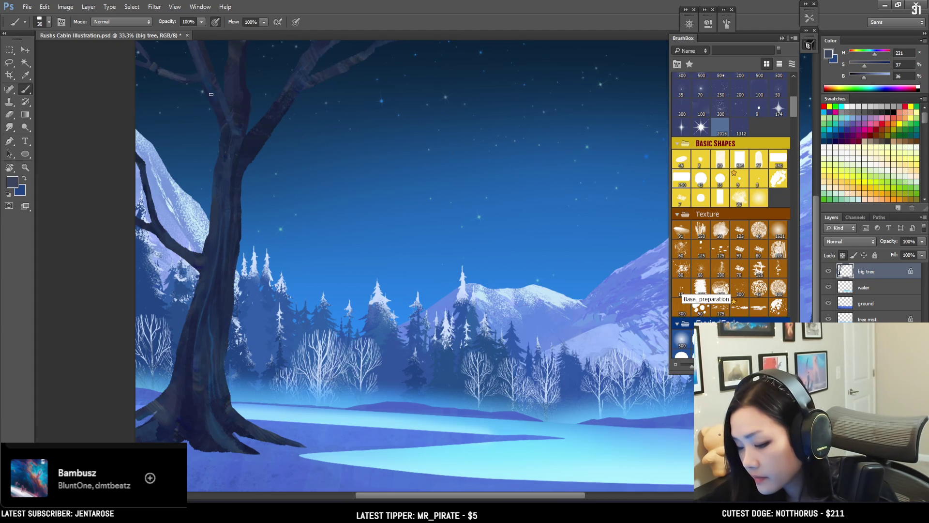
{"action": "left_click", "coordinate": [191, 85], "text": "alt"}
{"action": "left_click", "coordinate": [215, 107], "text": "alt"}
{"action": "key", "text": "bracketright"}
{"action": "key", "text": "bracketright"}
{"action": "key", "text": "bracketright"}
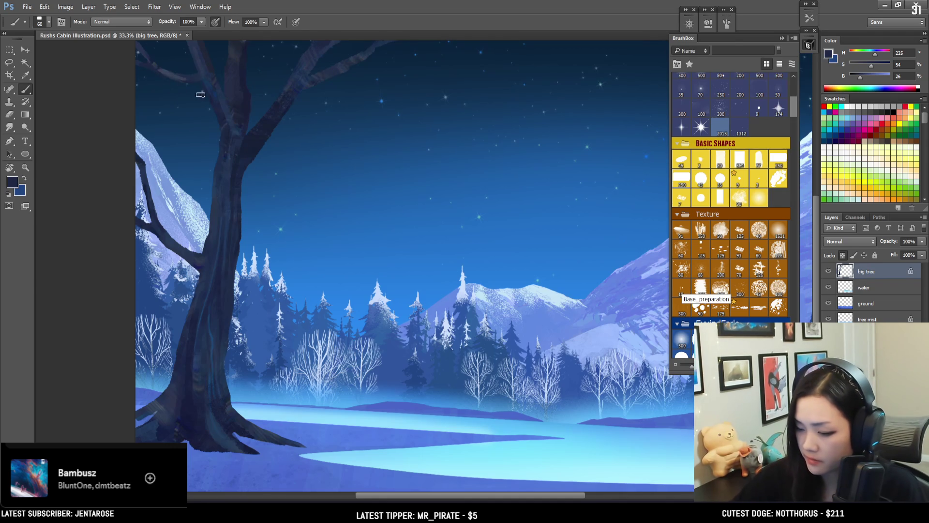
{"action": "left_click", "coordinate": [137, 169], "text": "alt"}
{"action": "key", "text": "bracketright"}
{"action": "key", "text": "bracketright"}
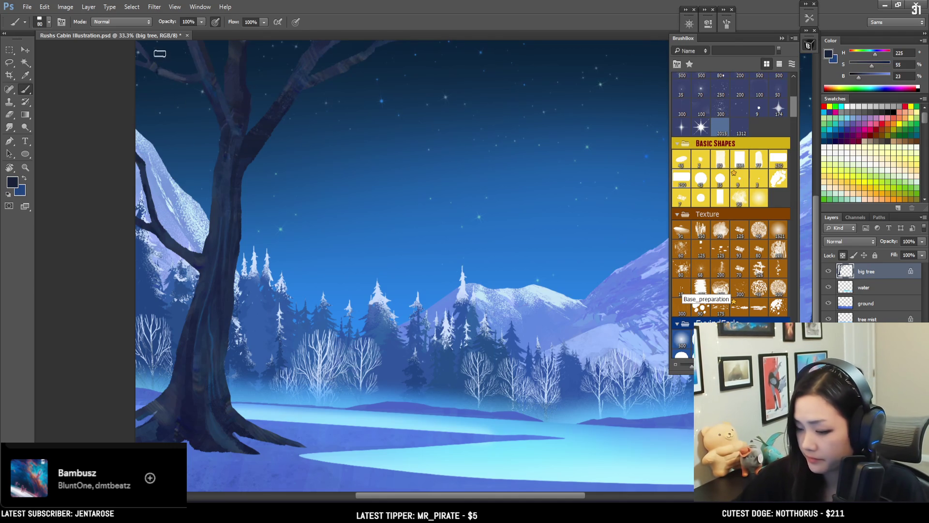
{"action": "key", "text": "bracketright"}
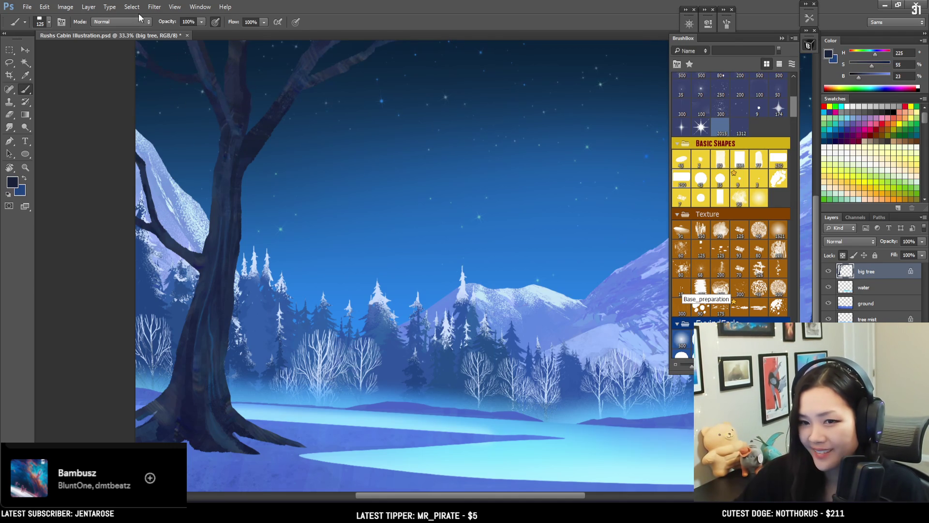
{"action": "key", "text": "bracketleft"}
Sample darker navy from the branches and detail the upper branches with a smaller brush
{"action": "mouse_move", "coordinate": [274, 178]}
{"action": "left_mouse_down"}
{"action": "mouse_move", "coordinate": [267, 215]}
{"action": "mouse_move", "coordinate": [268, 195]}
{"action": "mouse_move", "coordinate": [292, 170]}
{"action": "mouse_move", "coordinate": [280, 177]}
{"action": "left_mouse_up"}
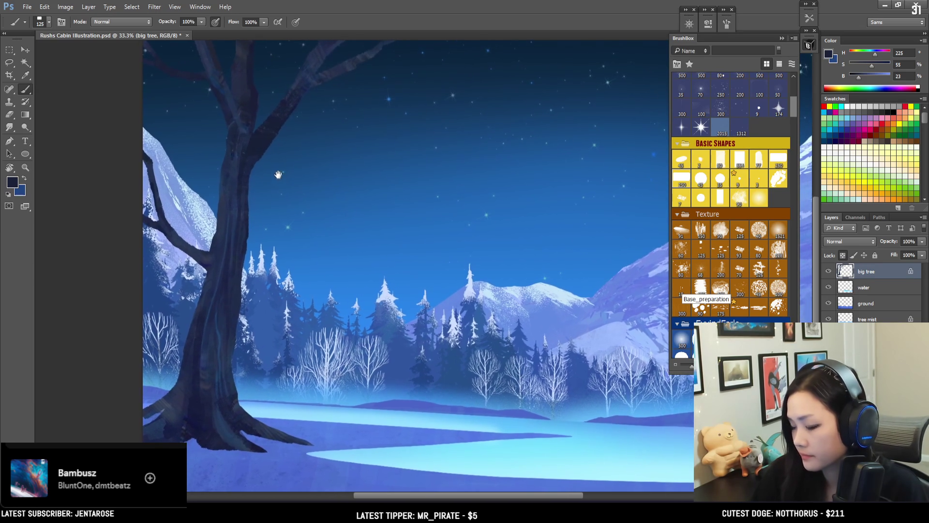
{"action": "left_click", "coordinate": [264, 133], "text": "alt"}
{"action": "key", "text": "bracketleft"}
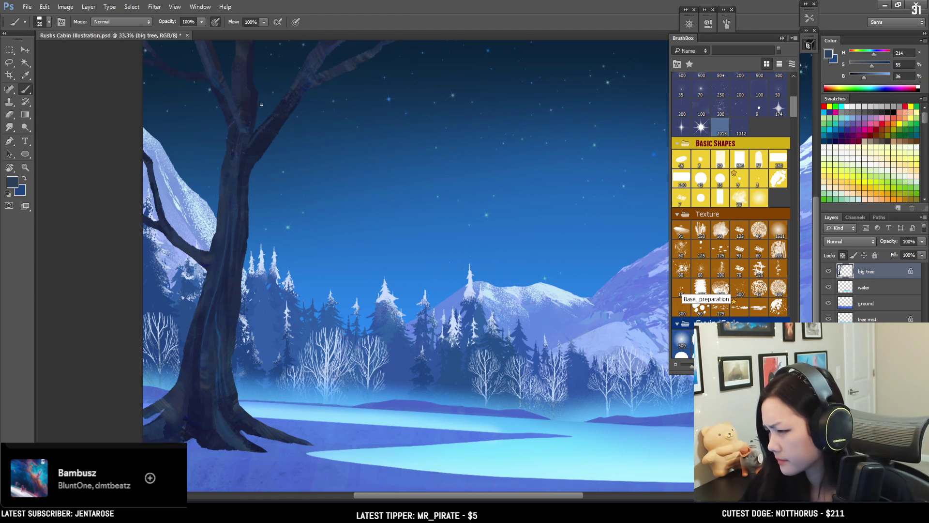
{"action": "key", "text": "bracketleft"}
{"action": "left_click", "coordinate": [291, 98], "text": "alt"}
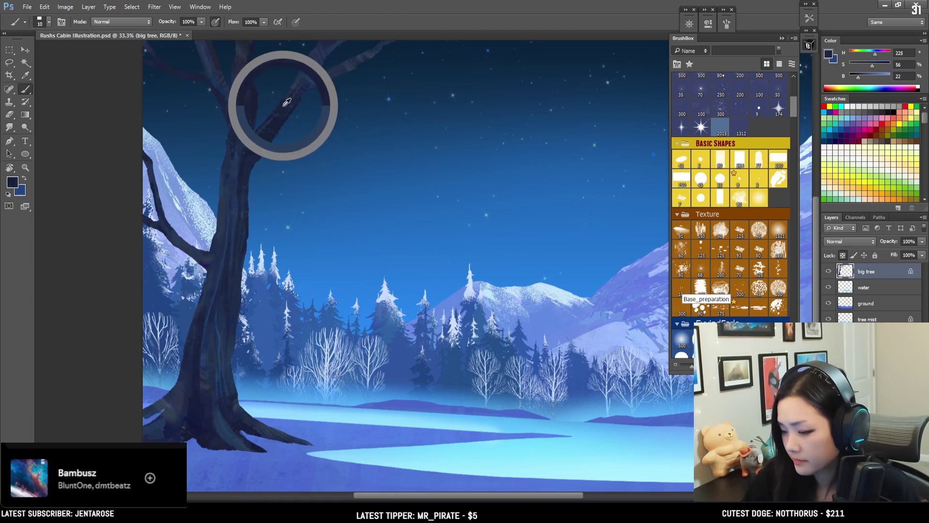
{"action": "mouse_move", "coordinate": [338, 61]}
{"action": "left_mouse_down"}
{"action": "mouse_move", "coordinate": [317, 91]}
{"action": "mouse_move", "coordinate": [319, 110]}
{"action": "left_mouse_up"}
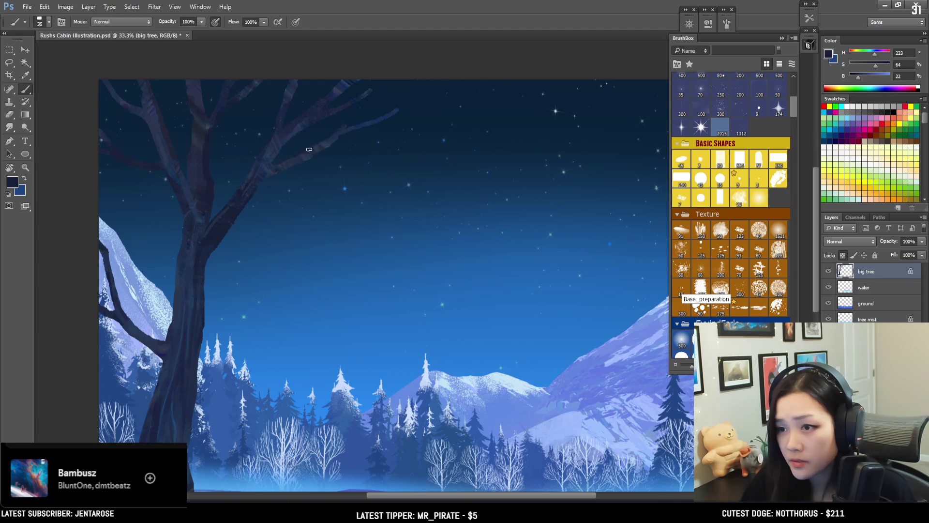
Paint the bark with blues sampled from the trunk and branches
{"action": "left_click", "coordinate": [377, 118], "text": "alt"}
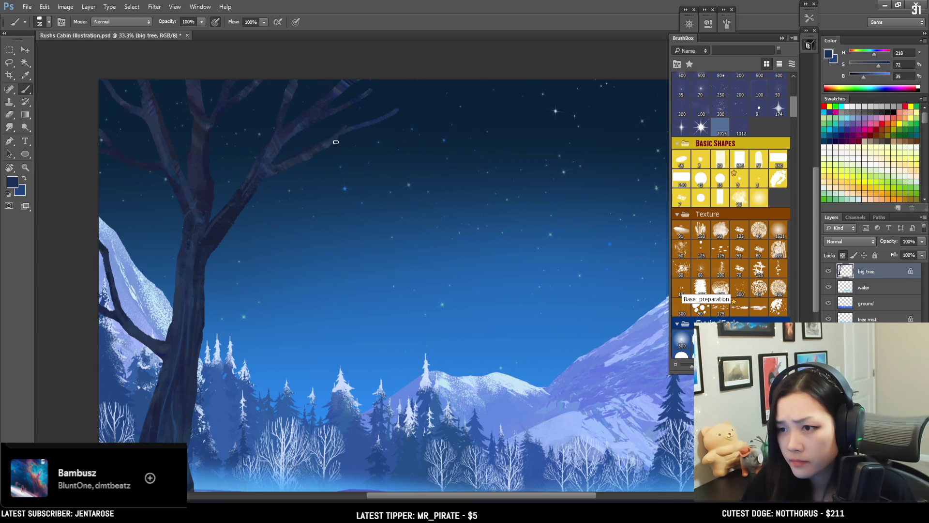
{"action": "left_click_drag", "start_coordinate": [295, 188], "coordinate": [367, 120]}
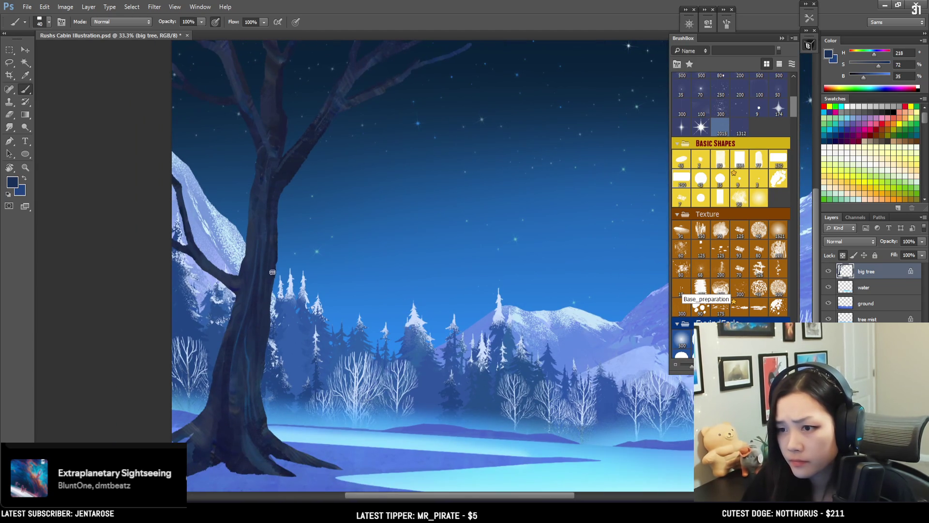
{"action": "mouse_move", "coordinate": [311, 156]}
{"action": "left_mouse_down"}
{"action": "mouse_move", "coordinate": [302, 159]}
{"action": "mouse_move", "coordinate": [316, 142]}
{"action": "mouse_move", "coordinate": [317, 151]}
{"action": "left_mouse_up"}
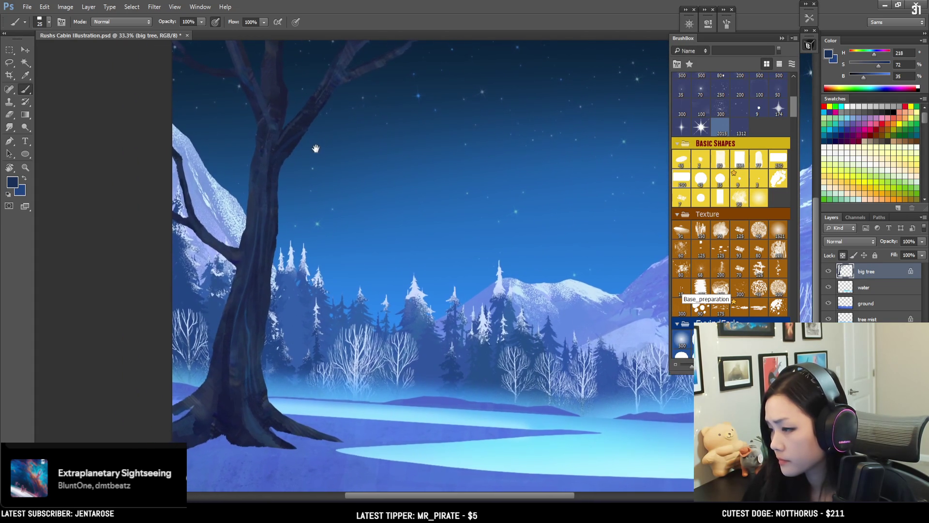
{"action": "key", "text": "bracketright"}
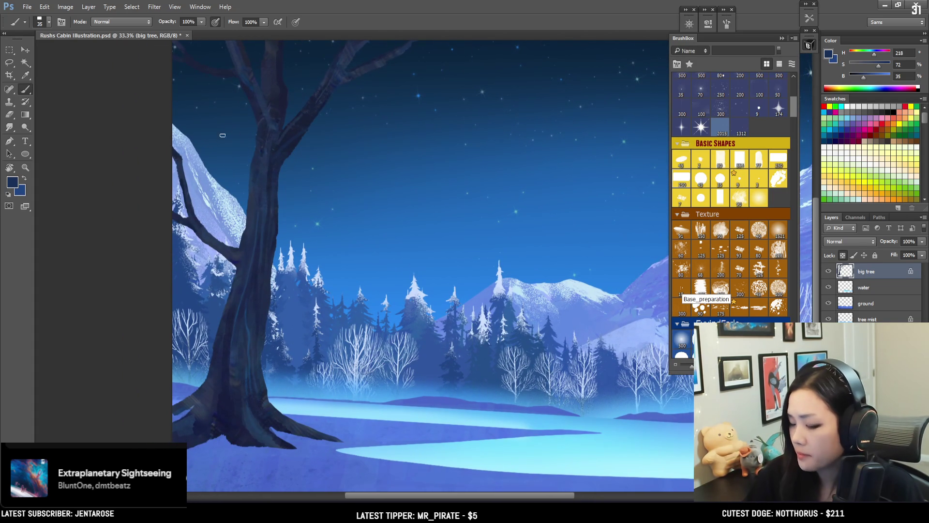
{"action": "left_click", "coordinate": [242, 261], "text": "alt"}
{"action": "left_click", "coordinate": [246, 261], "text": "alt"}
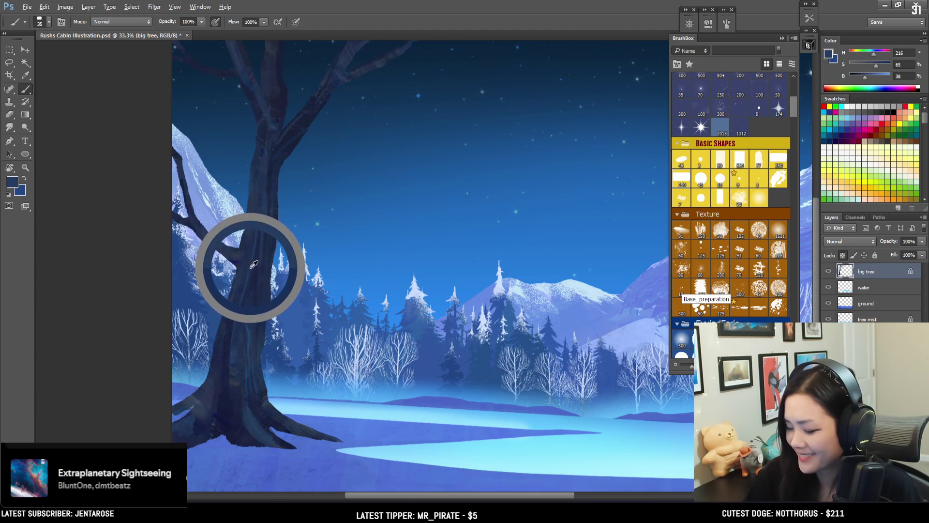
{"action": "key", "text": "bracketleft"}
{"action": "left_click", "coordinate": [191, 202], "text": "alt"}
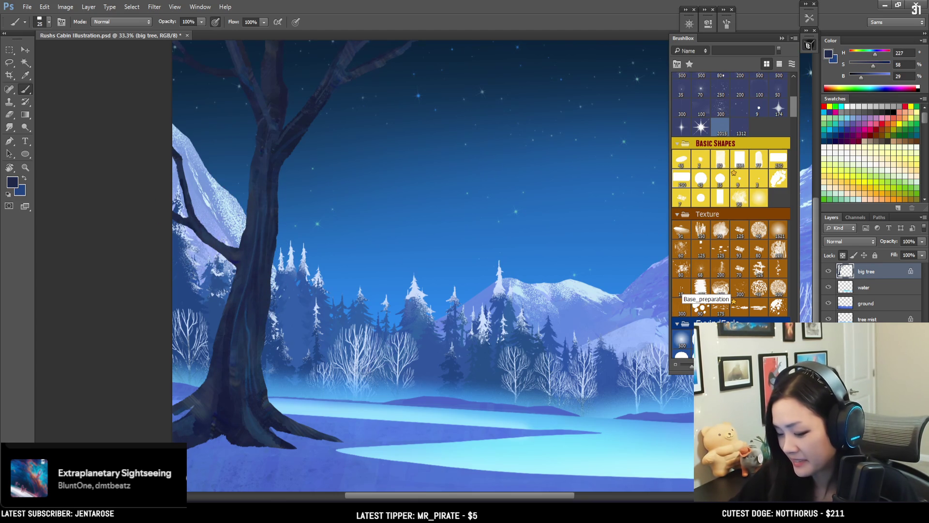
{"action": "key", "text": "bracketleft"}
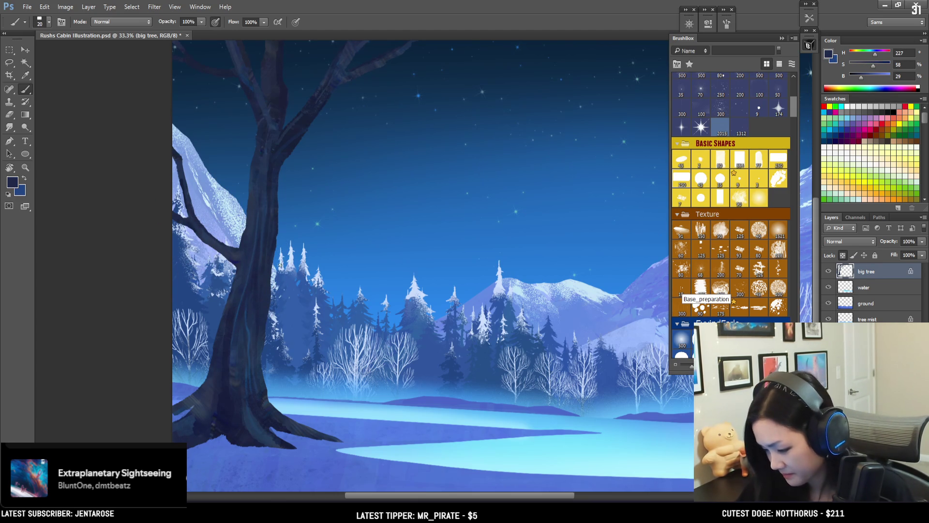
Shade the trunk base with dark and lighter blues sampled there
{"action": "left_click", "coordinate": [262, 251], "text": "alt"}
{"action": "key", "text": "bracketleft"}
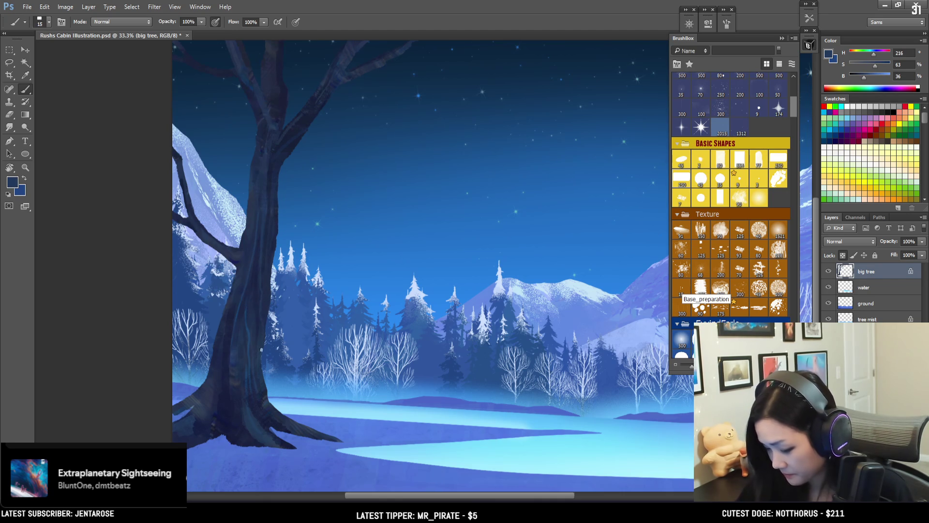
{"action": "left_click", "coordinate": [256, 404], "text": "alt"}
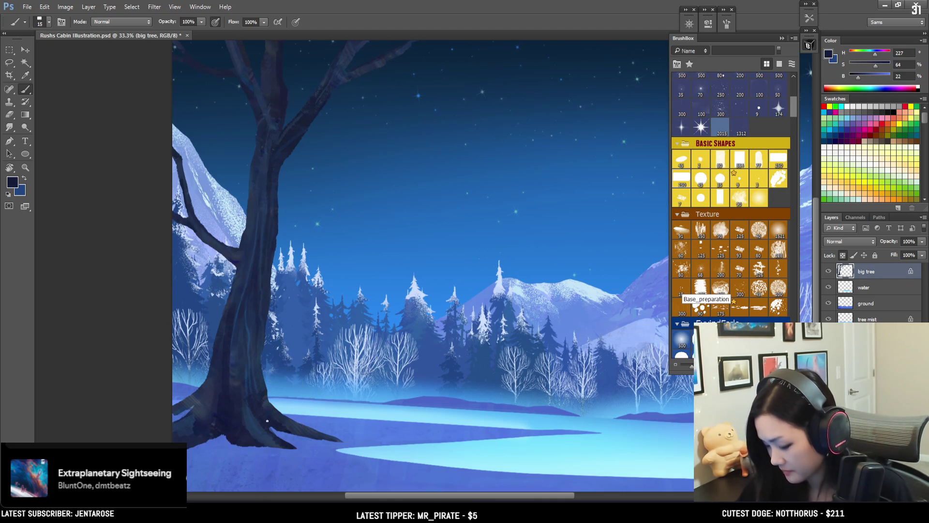
{"action": "key", "text": "bracketright"}
{"action": "key", "text": "bracketright"}
{"action": "key", "text": "bracketright"}
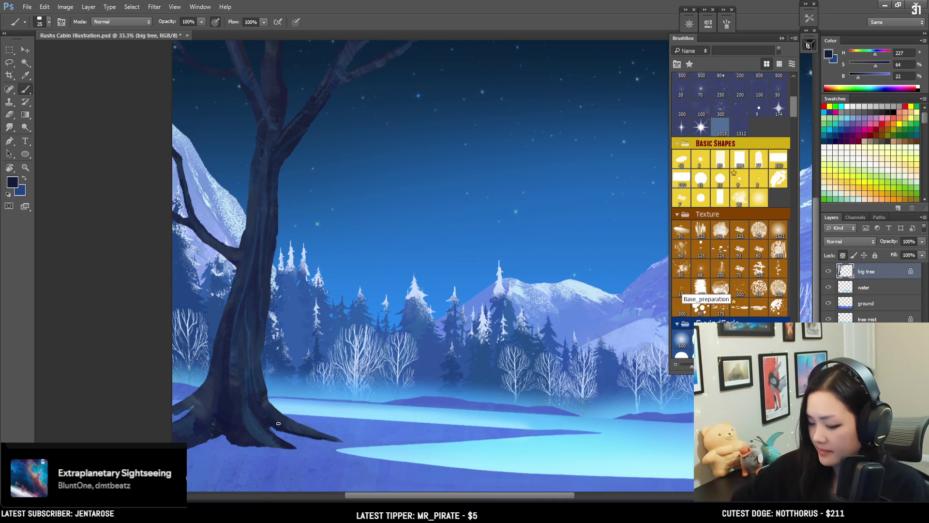
{"action": "left_click", "coordinate": [271, 436], "text": "alt"}
{"action": "left_click", "coordinate": [251, 404], "text": "alt"}
{"action": "key", "text": "bracketleft"}
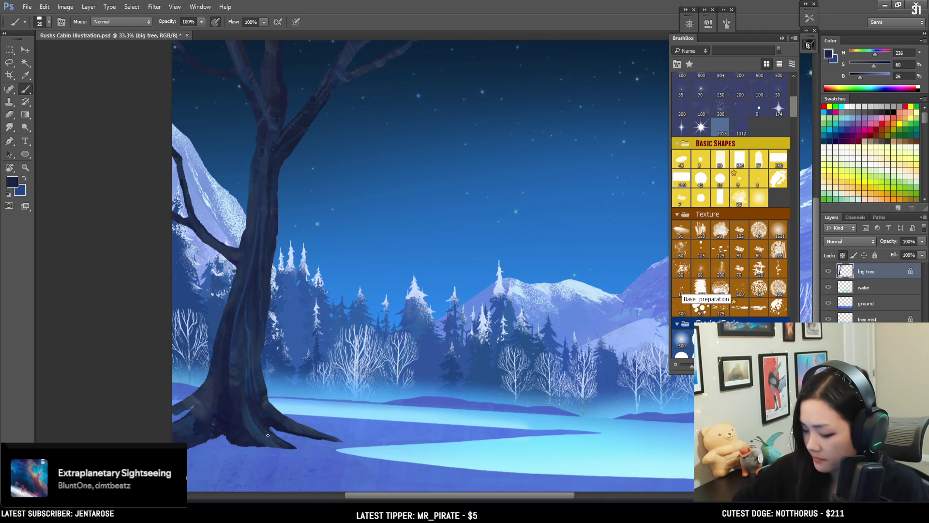
{"action": "left_click", "coordinate": [265, 444], "text": "alt"}
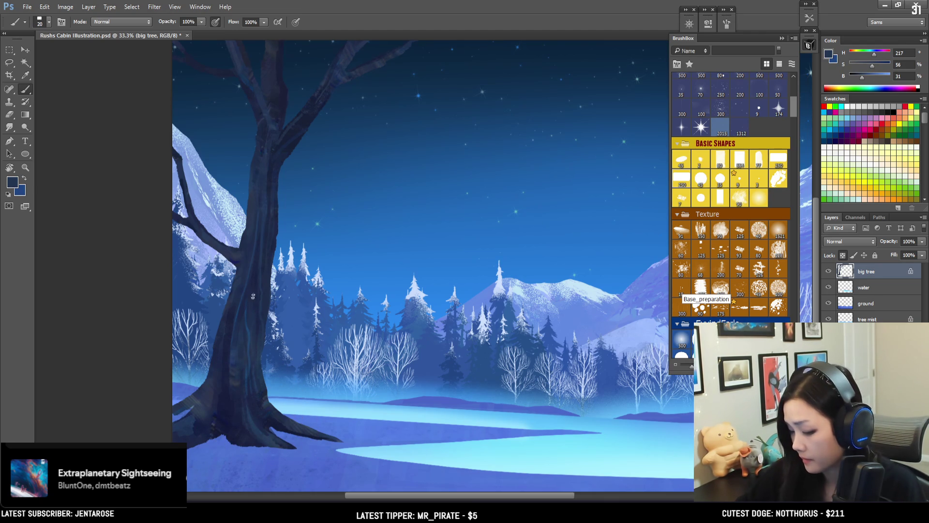
Zoom out and add a new layer above the water layer, ready to rename
{"action": "key", "text": "ctrl+minus"}
{"action": "left_click", "coordinate": [864, 287]}
{"action": "key", "text": "bracketright"}
{"action": "key", "text": "ctrl+shift+alt+n"}
{"action": "double_click", "coordinate": [866, 287]}
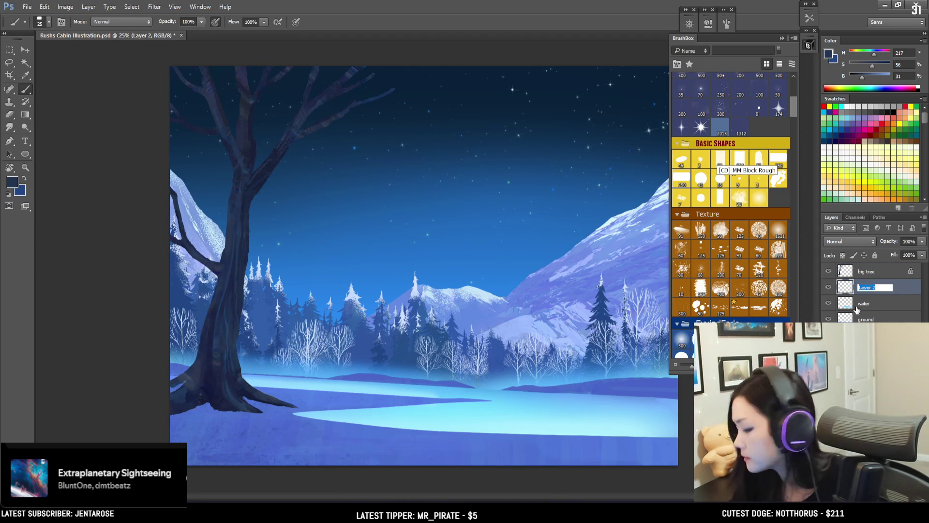
Name the layer 'back leaves' and choose the Round Leaves brush from Kloir Brushes
{"action": "type", "text": "back leave"}
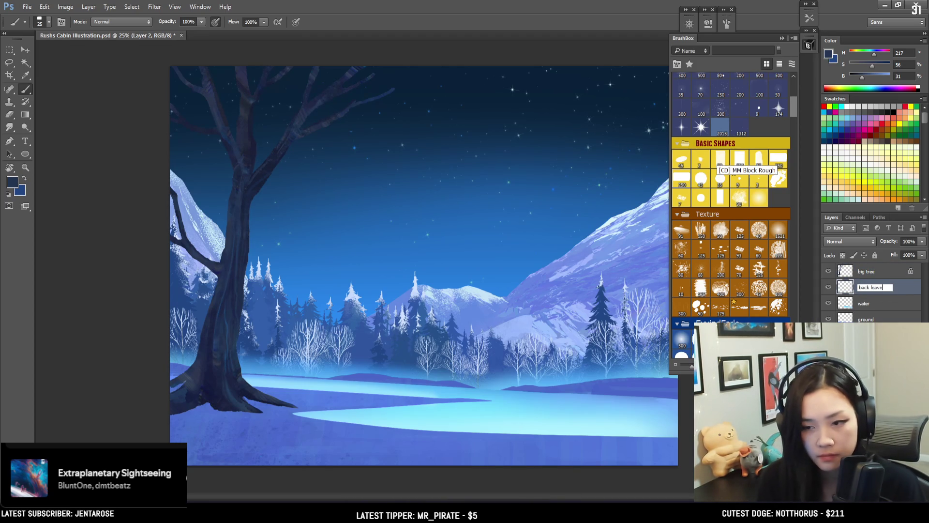
{"action": "type", "text": "s"}
{"action": "key", "text": "Return"}
{"action": "key", "text": "bracketright"}
{"action": "scroll", "coordinate": [775, 107], "scroll_direction": "up", "scroll_amount": 5}
{"action": "left_click", "coordinate": [775, 107]}
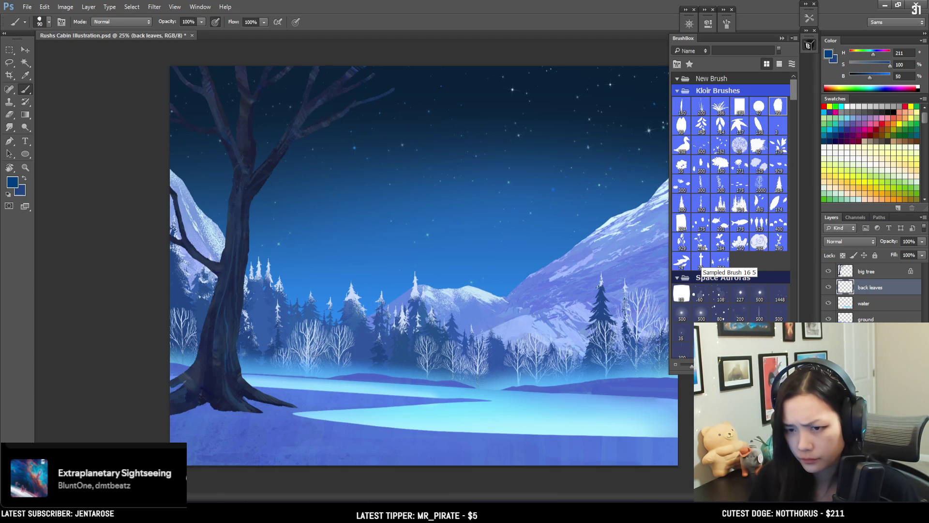
Dab dark blue leaves around the upper branch tip and shift the leaf patch up-left
{"action": "mouse_move", "coordinate": [388, 123]}
{"action": "left_mouse_down"}
{"action": "mouse_move", "coordinate": [341, 114]}
{"action": "mouse_move", "coordinate": [352, 81]}
{"action": "mouse_move", "coordinate": [378, 98]}
{"action": "left_mouse_up"}
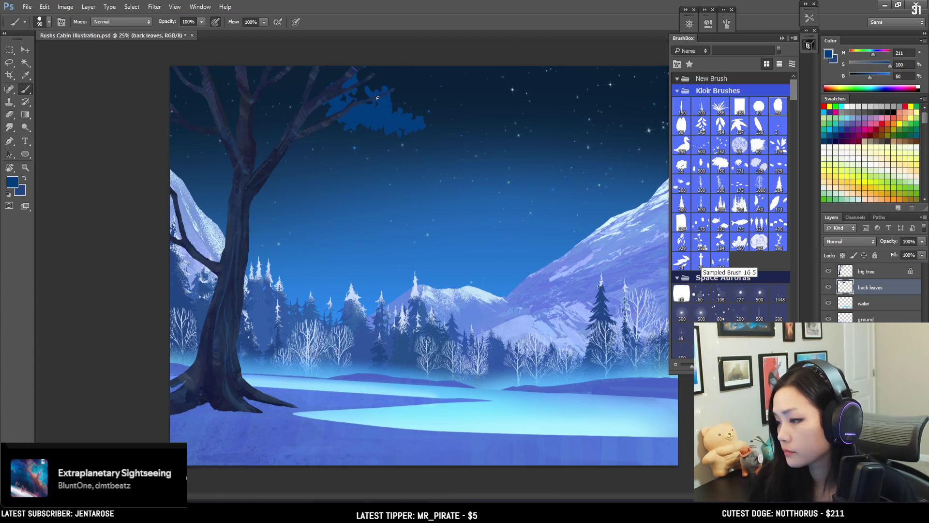
{"action": "key", "text": "bracketleft"}
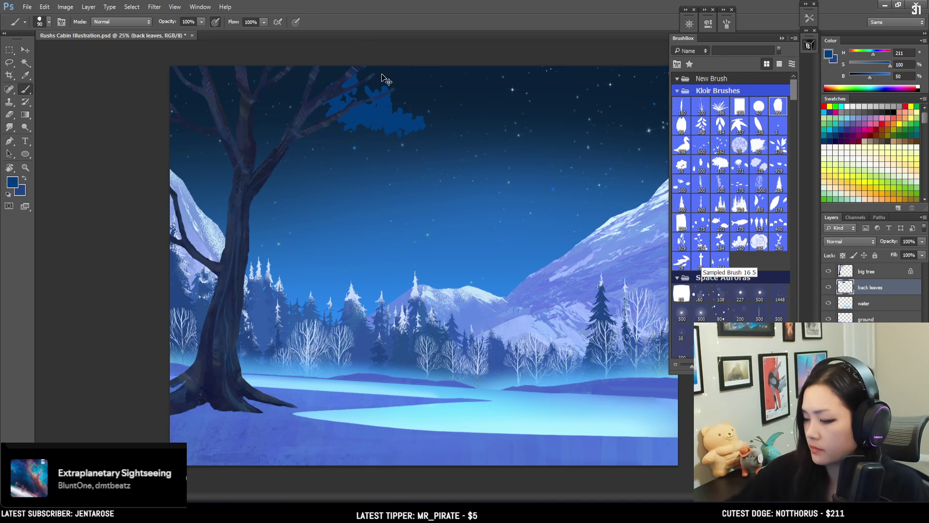
{"action": "left_click_drag", "start_coordinate": [378, 98], "coordinate": [376, 85]}
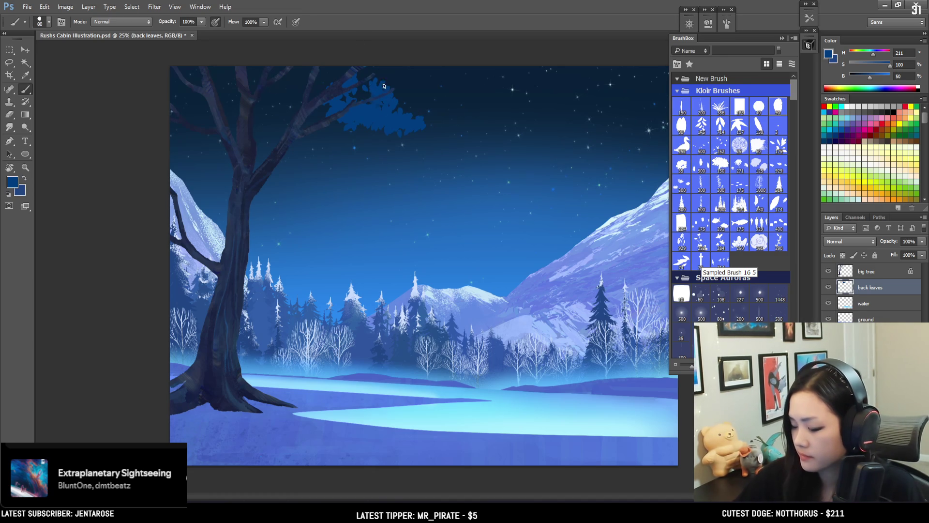
{"action": "key", "text": "e"}
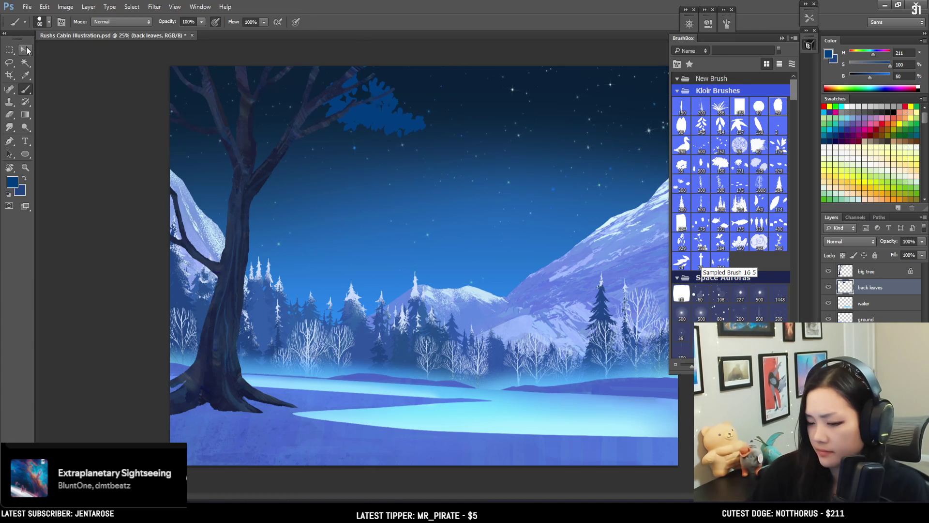
{"action": "left_click", "coordinate": [25, 49]}
{"action": "left_click_drag", "start_coordinate": [406, 123], "coordinate": [371, 108]}
{"action": "key", "text": "b"}
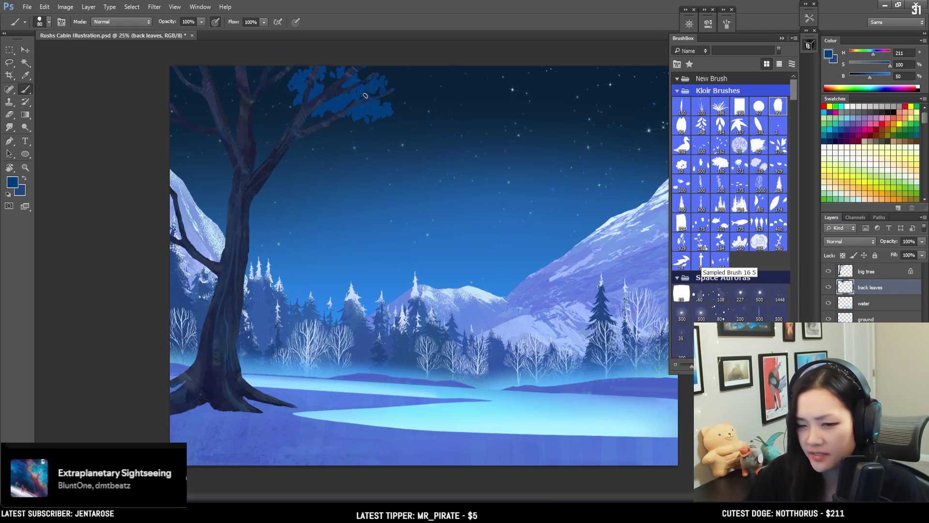
Paint leaf clusters along the canopy's right side and fill a dark gap
{"action": "key", "text": "bracketleft"}
{"action": "left_click_drag", "start_coordinate": [384, 83], "coordinate": [404, 97]}
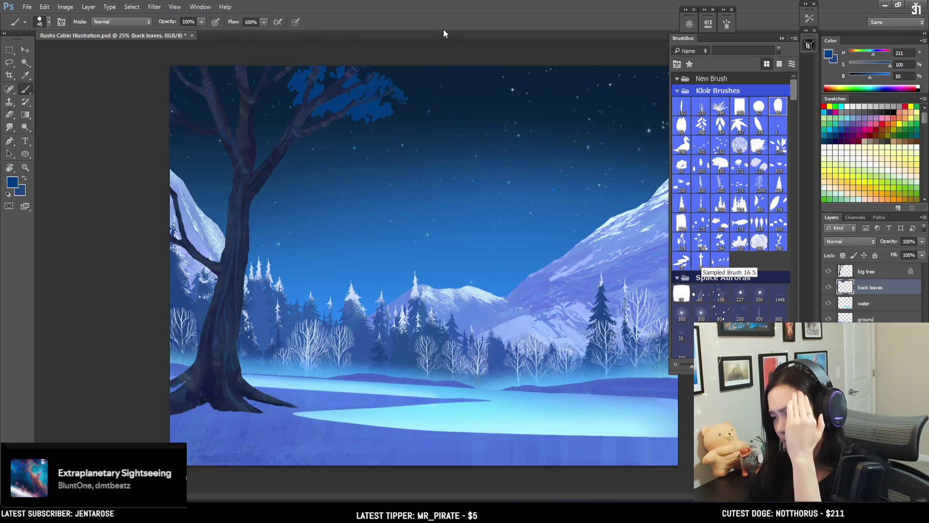
{"action": "key", "text": "bracketright"}
{"action": "key", "text": "bracketright"}
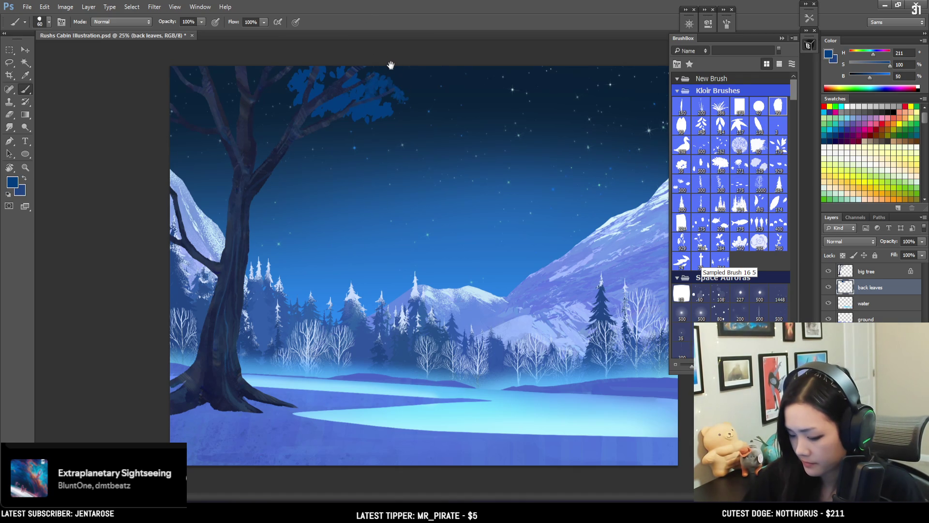
{"action": "key", "text": "bracketright"}
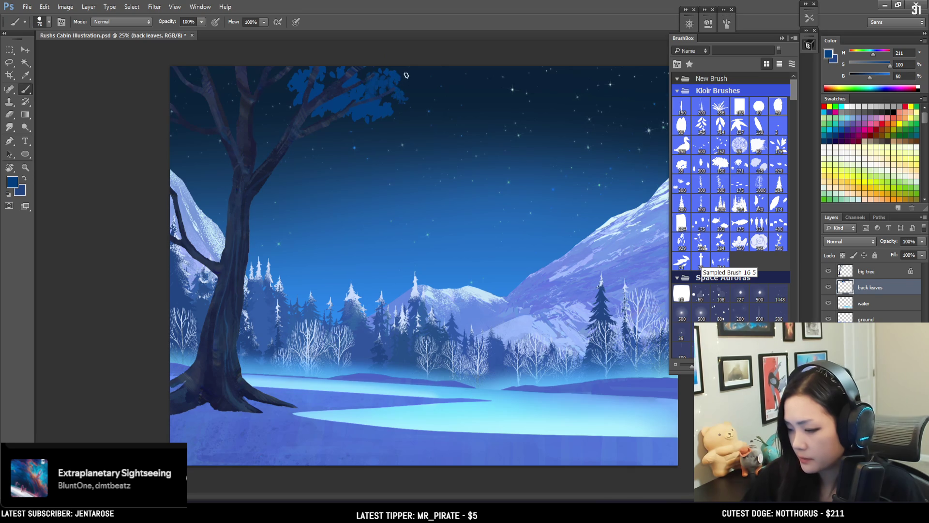
{"action": "key", "text": "bracketright"}
{"action": "key", "text": "bracketright"}
{"action": "key", "text": "bracketright"}
{"action": "mouse_move", "coordinate": [406, 70]}
{"action": "left_mouse_down"}
{"action": "mouse_move", "coordinate": [433, 97]}
{"action": "mouse_move", "coordinate": [420, 89]}
{"action": "left_mouse_up"}
{"action": "key", "text": "bracketleft"}
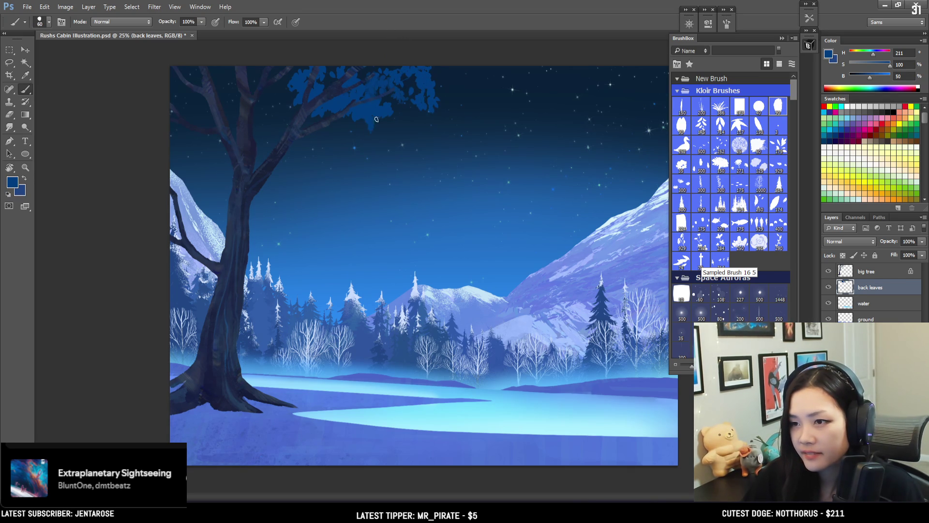
{"action": "left_click_drag", "start_coordinate": [409, 90], "coordinate": [405, 86]}
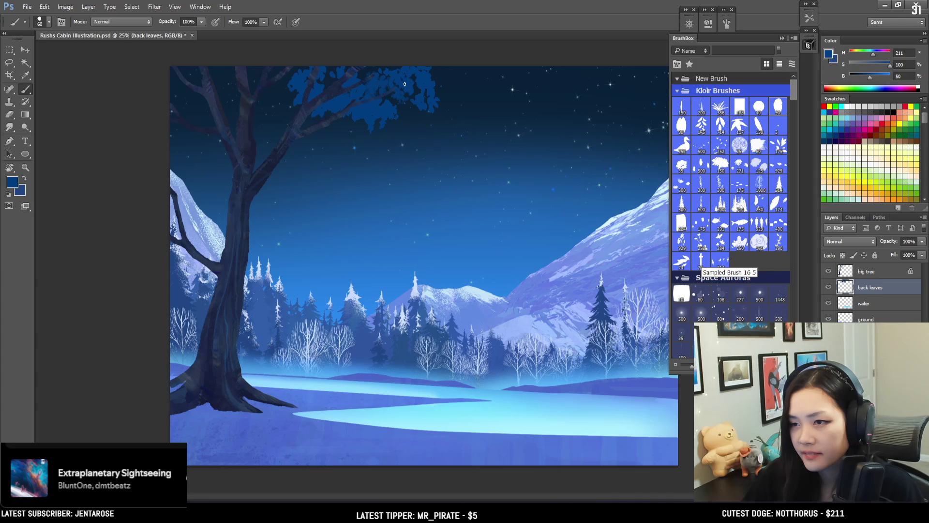
{"action": "key", "text": "bracketright"}
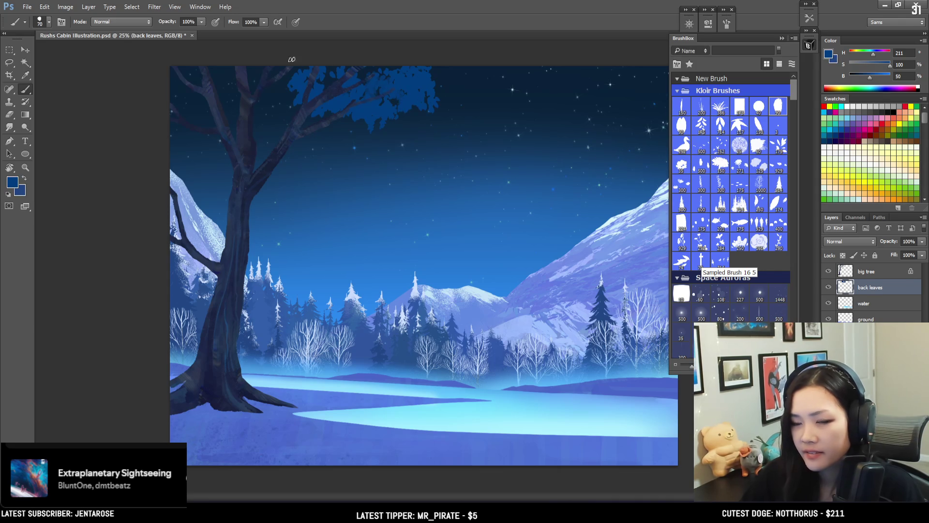
{"action": "key", "text": "bracketright"}
{"action": "key", "text": "bracketright"}
Extend the foliage left over the branches, redoing the left-edge dabs near the treetop
{"action": "mouse_move", "coordinate": [285, 109]}
{"action": "left_mouse_down"}
{"action": "mouse_move", "coordinate": [249, 94]}
{"action": "mouse_move", "coordinate": [260, 78]}
{"action": "mouse_move", "coordinate": [196, 93]}
{"action": "left_mouse_up"}
{"action": "key", "text": "bracketleft"}
{"action": "key", "text": "bracketleft"}
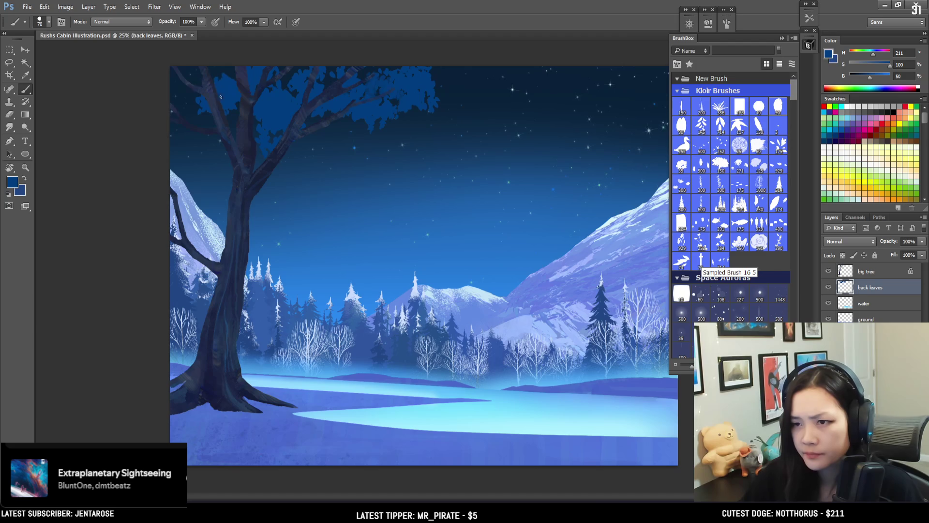
{"action": "key", "text": "bracketright"}
{"action": "key", "text": "bracketright"}
{"action": "key", "text": "bracketright"}
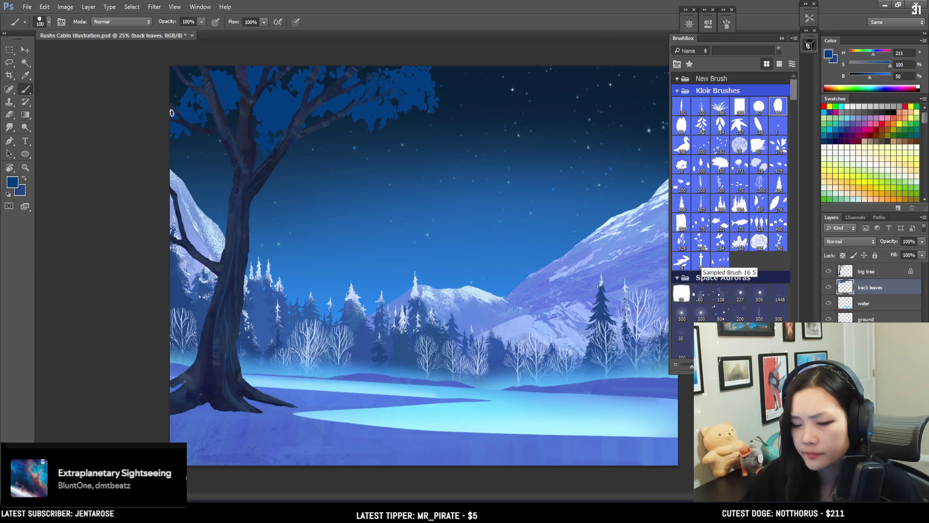
{"action": "left_click_drag", "start_coordinate": [170, 203], "coordinate": [171, 189]}
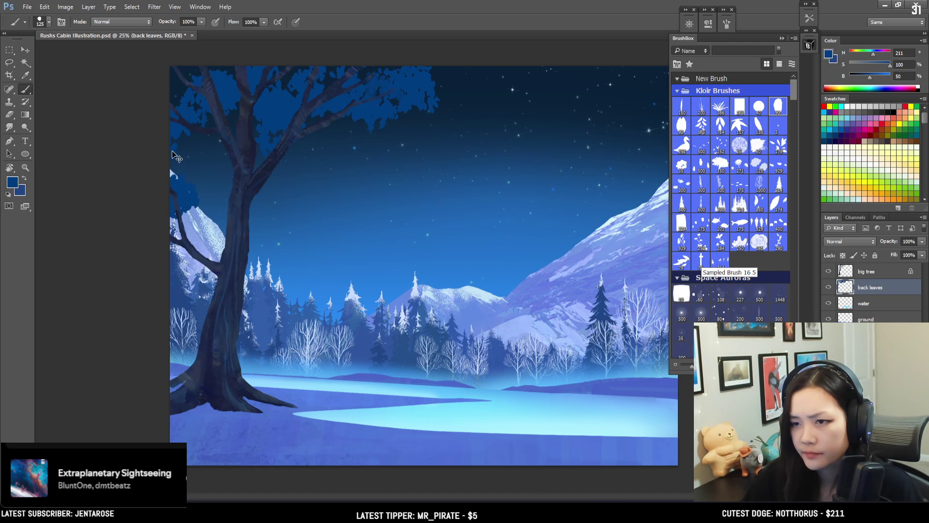
{"action": "key", "text": "ctrl+z"}
{"action": "left_click_drag", "start_coordinate": [182, 137], "coordinate": [182, 140]}
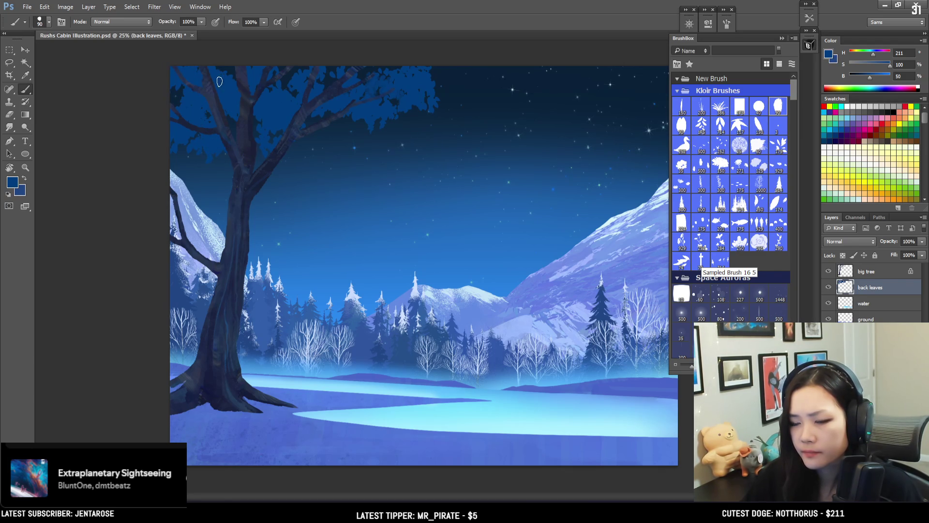
{"action": "key", "text": "bracketleft"}
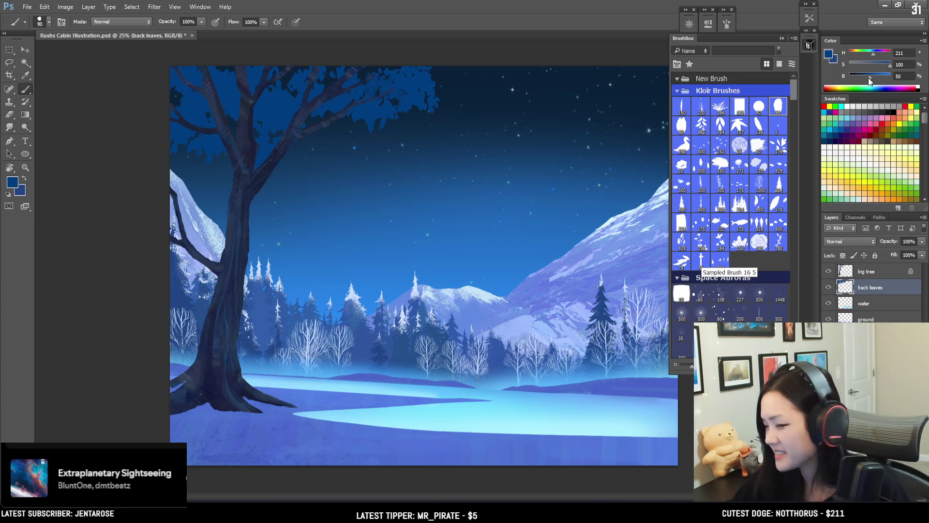
Set the paint to a darker teal and paint leaf strokes around the upper branches
{"action": "left_click_drag", "start_coordinate": [869, 77], "coordinate": [868, 77]}
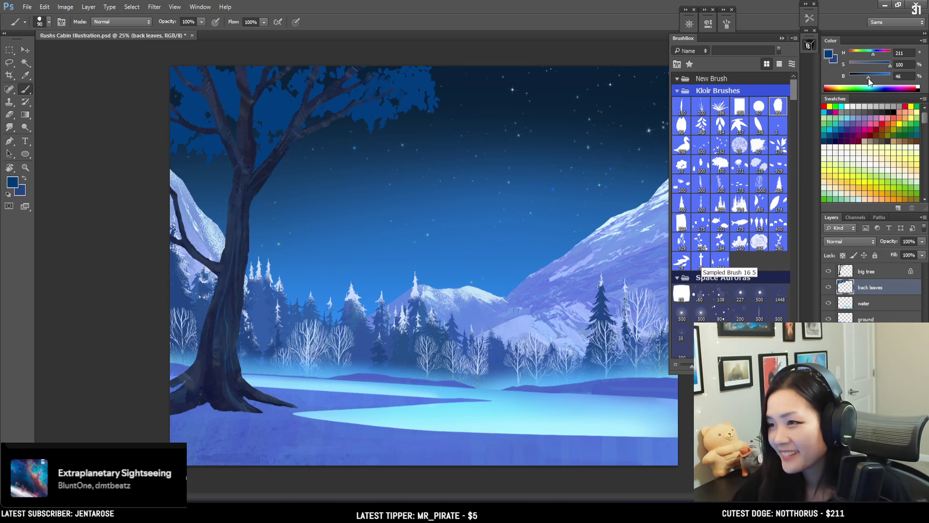
{"action": "key", "text": "bracketright"}
{"action": "key", "text": "bracketright"}
{"action": "key", "text": "bracketright"}
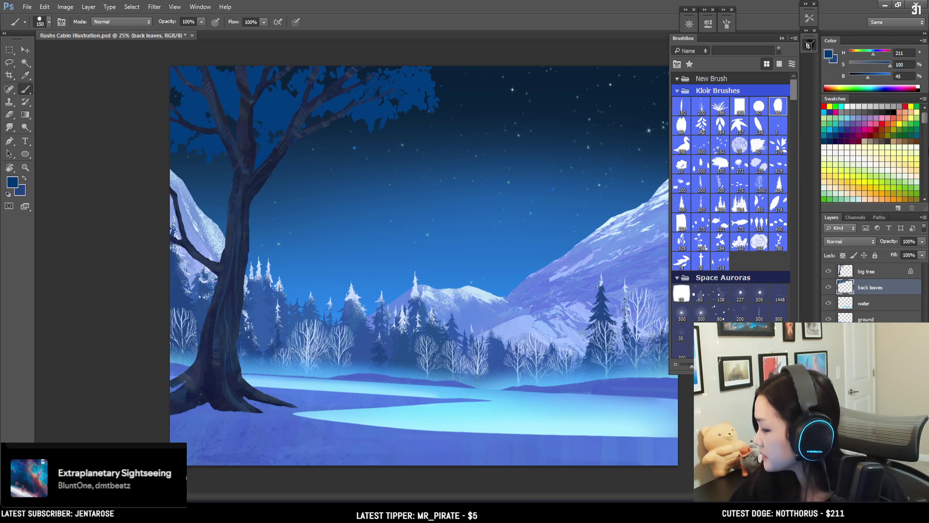
{"action": "mouse_move", "coordinate": [873, 54]}
{"action": "left_mouse_down"}
{"action": "mouse_move", "coordinate": [863, 76]}
{"action": "mouse_move", "coordinate": [877, 63]}
{"action": "left_mouse_up"}
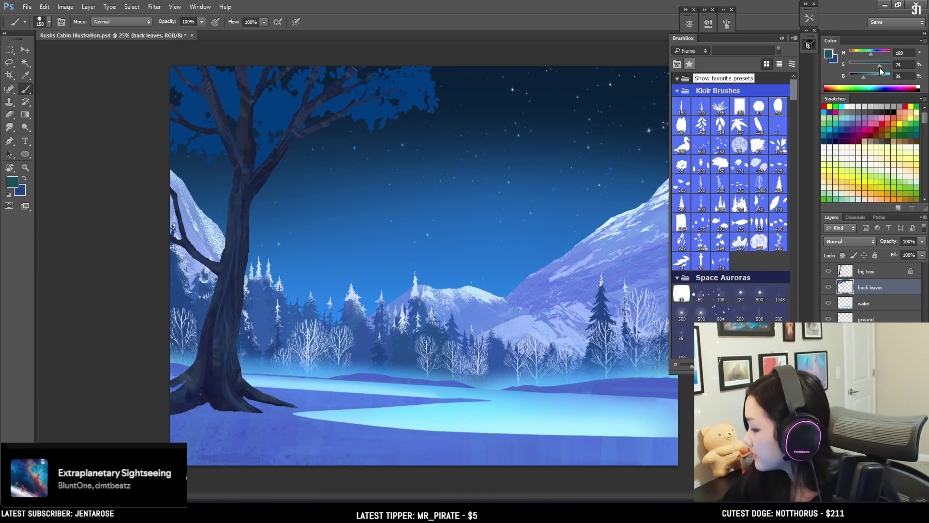
{"action": "left_click_drag", "start_coordinate": [863, 77], "coordinate": [872, 55]}
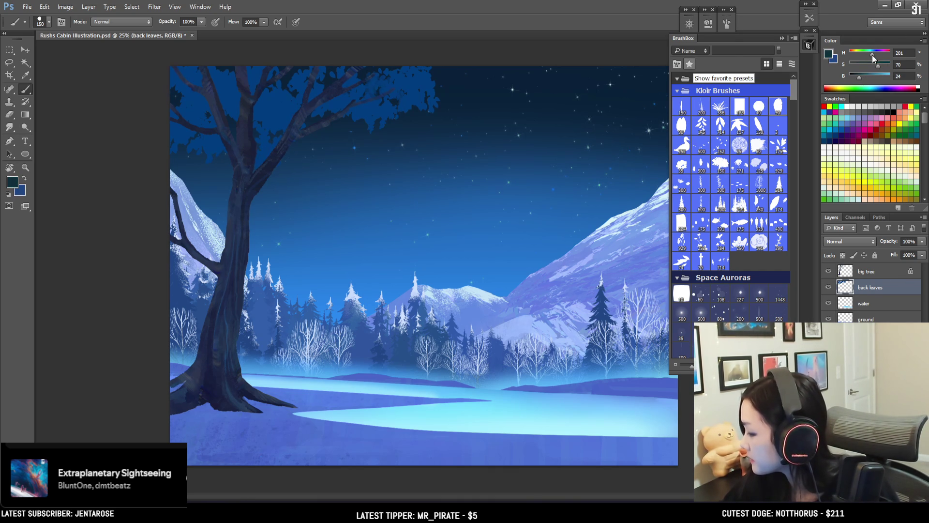
{"action": "mouse_move", "coordinate": [220, 179]}
{"action": "left_mouse_down"}
{"action": "mouse_move", "coordinate": [245, 153]}
{"action": "mouse_move", "coordinate": [273, 190]}
{"action": "left_mouse_up"}
{"action": "key", "text": "bracketleft"}
{"action": "key", "text": "bracketleft"}
{"action": "key", "text": "bracketleft"}
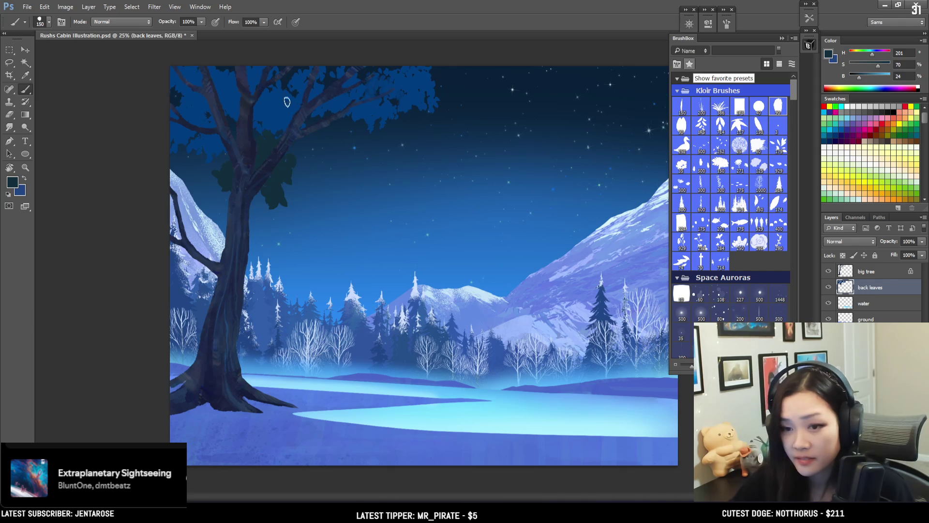
Undo the earlier leaf strokes and repaint dark leaf clusters around the upper branches and canopy's right side
{"action": "key", "text": "ctrl+alt+z"}
{"action": "key", "text": "ctrl+alt+z"}
{"action": "left_click_drag", "start_coordinate": [232, 167], "coordinate": [218, 179]}
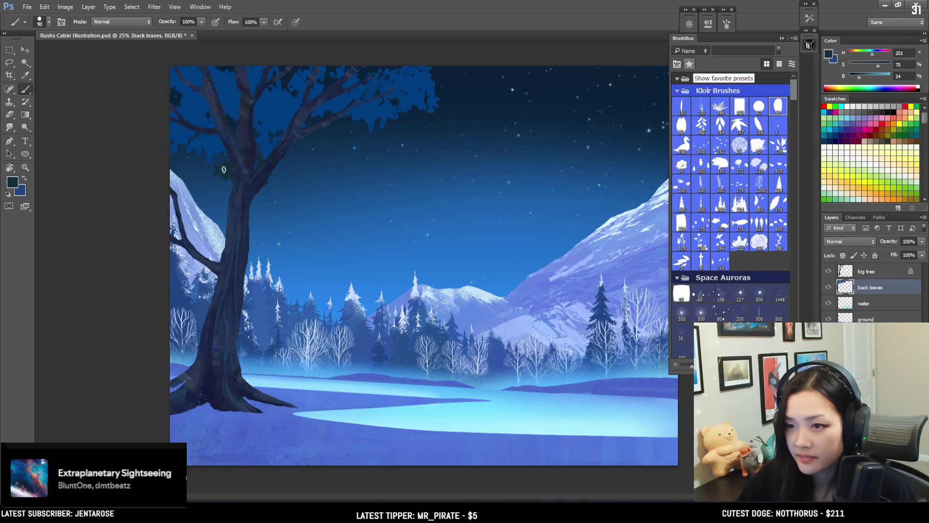
{"action": "mouse_move", "coordinate": [266, 155]}
{"action": "left_mouse_down"}
{"action": "mouse_move", "coordinate": [283, 140]}
{"action": "mouse_move", "coordinate": [317, 184]}
{"action": "mouse_move", "coordinate": [316, 156]}
{"action": "mouse_move", "coordinate": [296, 194]}
{"action": "mouse_move", "coordinate": [290, 175]}
{"action": "left_mouse_up"}
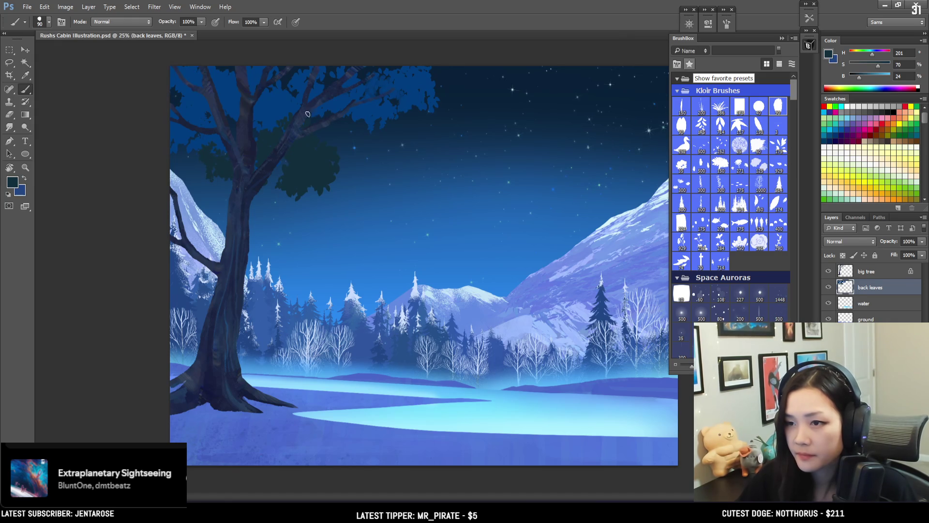
{"action": "key", "text": "bracketright"}
{"action": "left_click_drag", "start_coordinate": [351, 113], "coordinate": [367, 144]}
{"action": "key", "text": "bracketleft"}
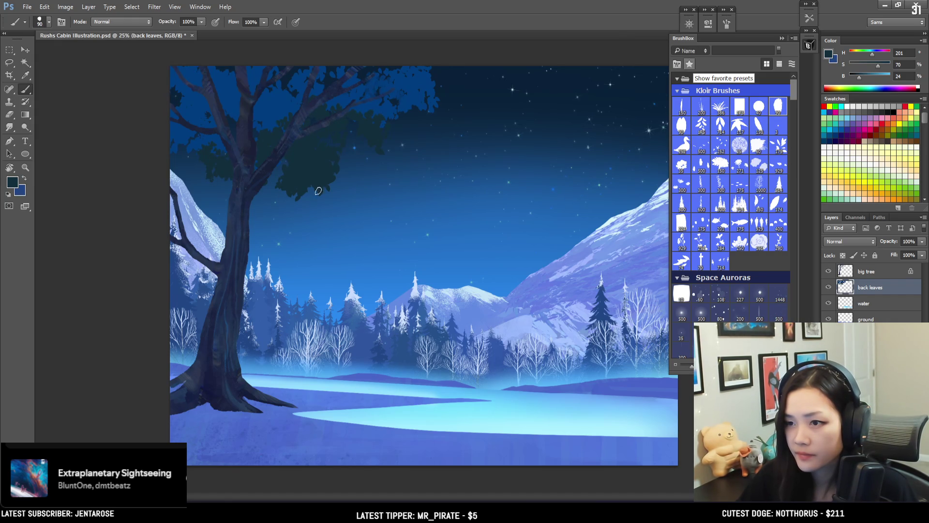
{"action": "mouse_move", "coordinate": [327, 177]}
{"action": "left_mouse_down"}
{"action": "mouse_move", "coordinate": [297, 198]}
{"action": "mouse_move", "coordinate": [346, 164]}
{"action": "left_mouse_up"}
Extend the dark teal foliage along the top edge toward the upper right of the sky
{"action": "key", "text": "bracketleft"}
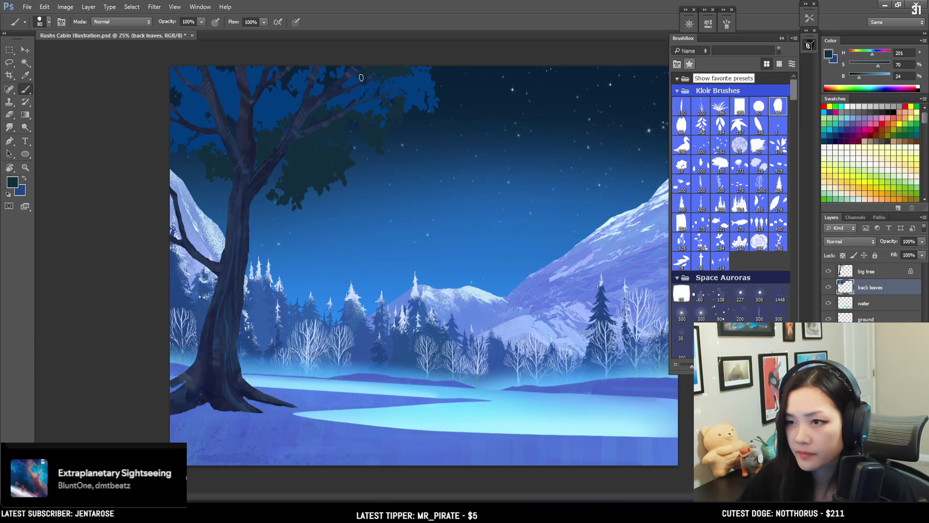
{"action": "left_click_drag", "start_coordinate": [426, 67], "coordinate": [440, 71]}
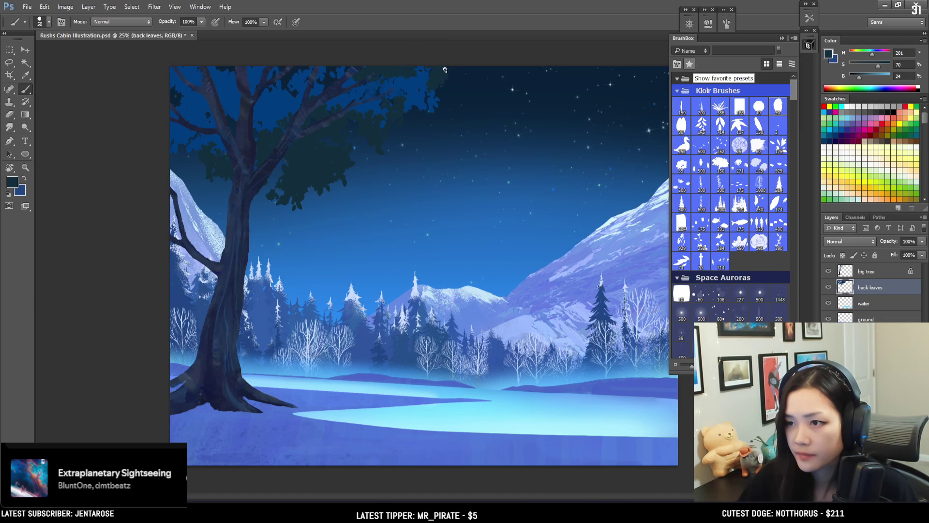
{"action": "key", "text": "bracketright"}
{"action": "key", "text": "bracketright"}
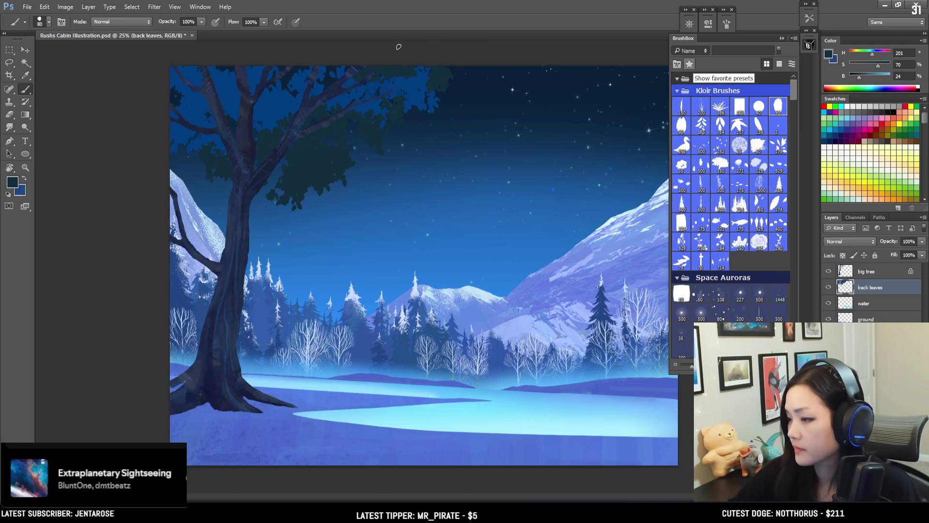
{"action": "key", "text": "bracketright"}
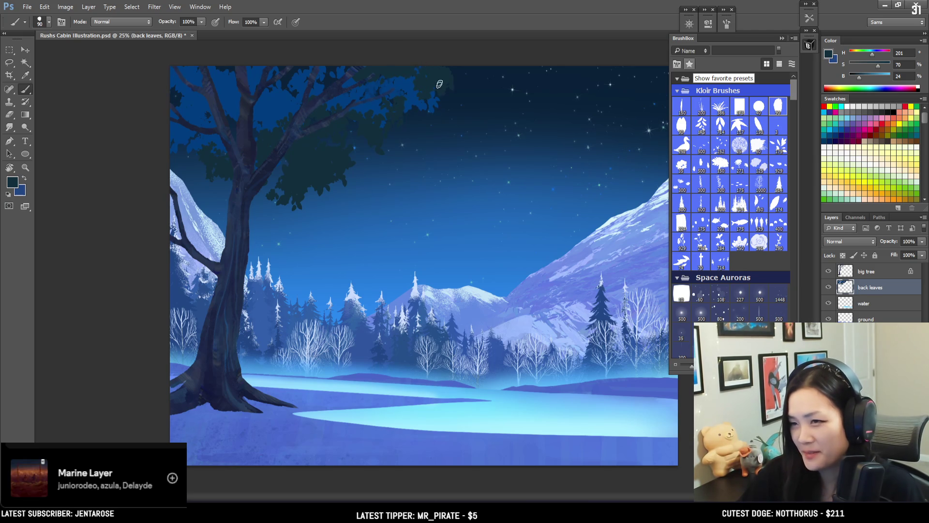
{"action": "key", "text": "bracketright"}
{"action": "key", "text": "bracketright"}
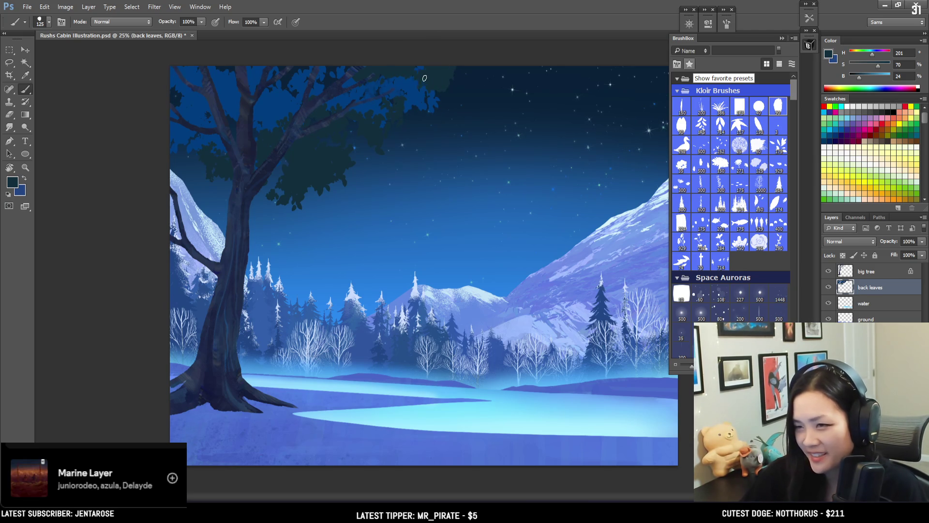
{"action": "left_click_drag", "start_coordinate": [445, 66], "coordinate": [429, 122]}
{"action": "key", "text": "bracketleft"}
{"action": "key", "text": "bracketleft"}
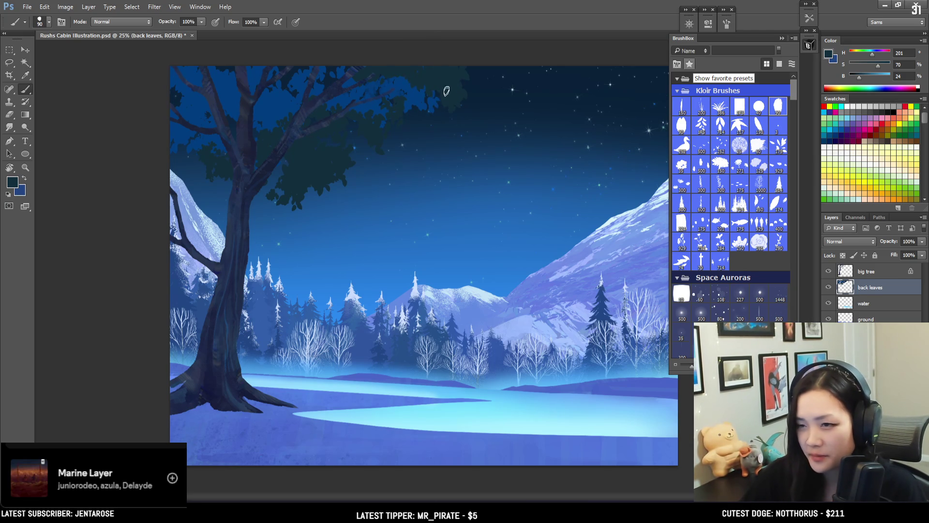
{"action": "mouse_move", "coordinate": [467, 81]}
{"action": "left_mouse_down"}
{"action": "mouse_move", "coordinate": [455, 98]}
{"action": "mouse_move", "coordinate": [467, 108]}
{"action": "left_mouse_up"}
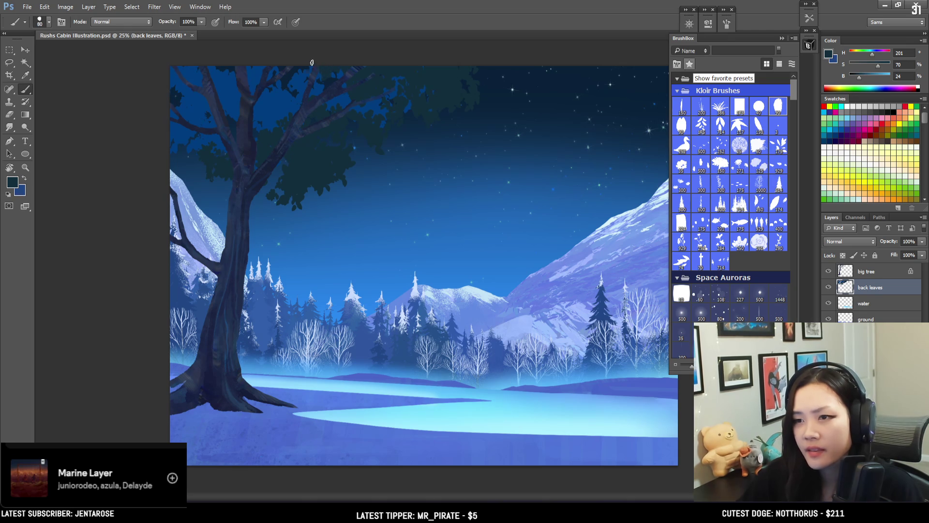
Sample the dark teal leaf colour from the canopy and use a slightly smaller brush
{"action": "left_click", "coordinate": [285, 106], "text": "alt"}
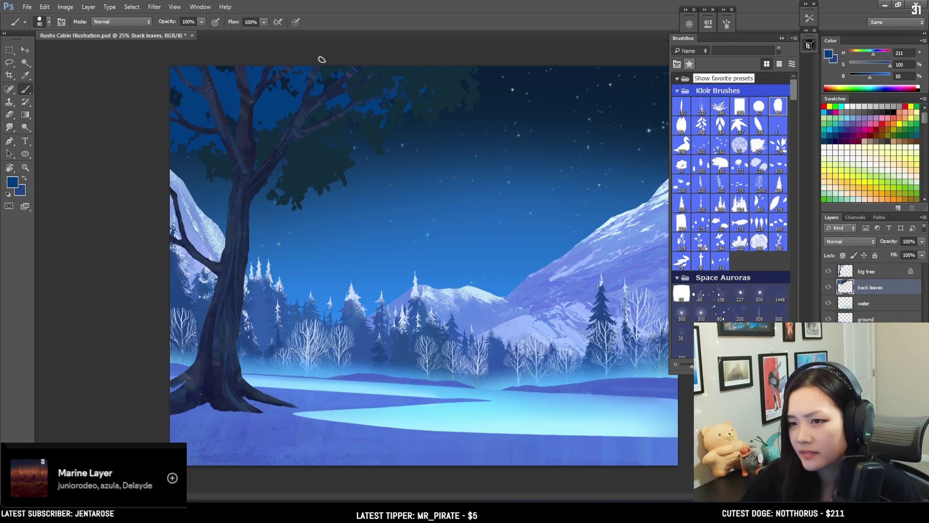
{"action": "left_click", "coordinate": [331, 150], "text": "alt"}
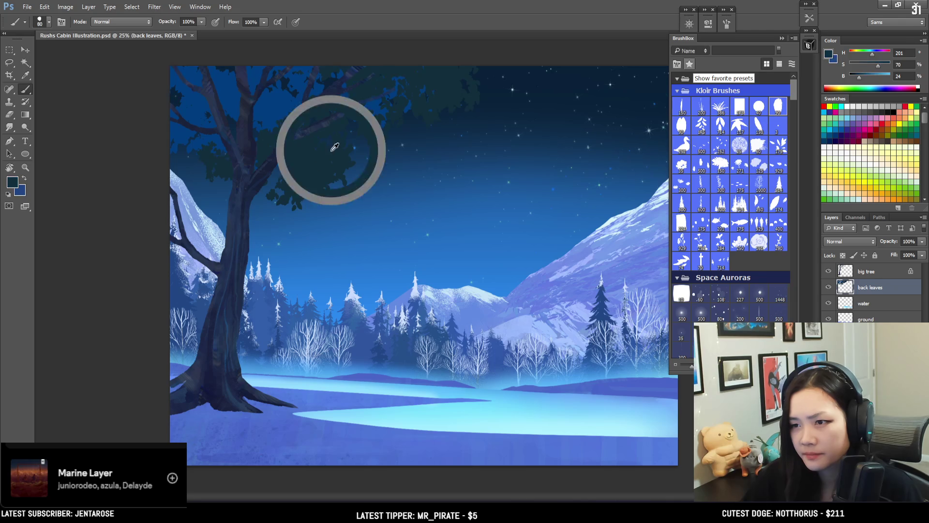
{"action": "key", "text": "bracketleft"}
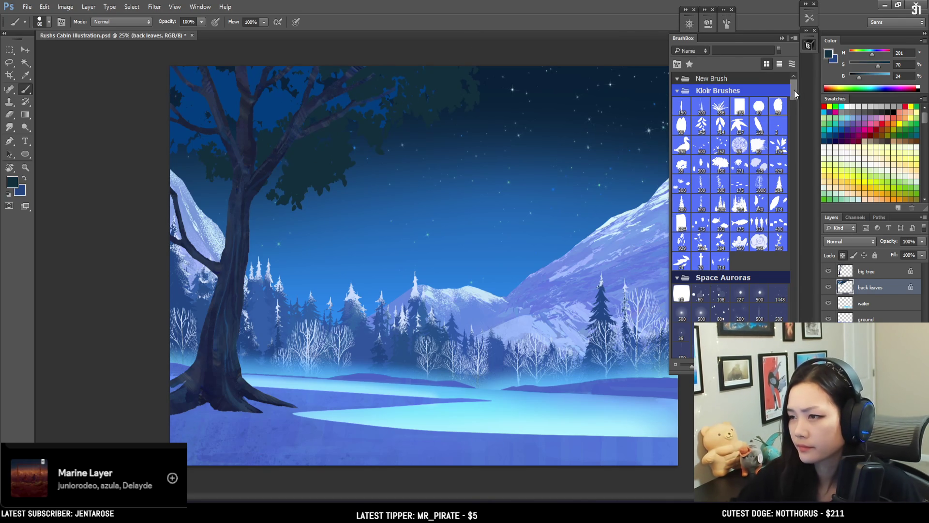
Load the first EyvindEarle brush from BrushBox, then activate the other open document
{"action": "left_click_drag", "start_coordinate": [794, 91], "coordinate": [793, 121]}
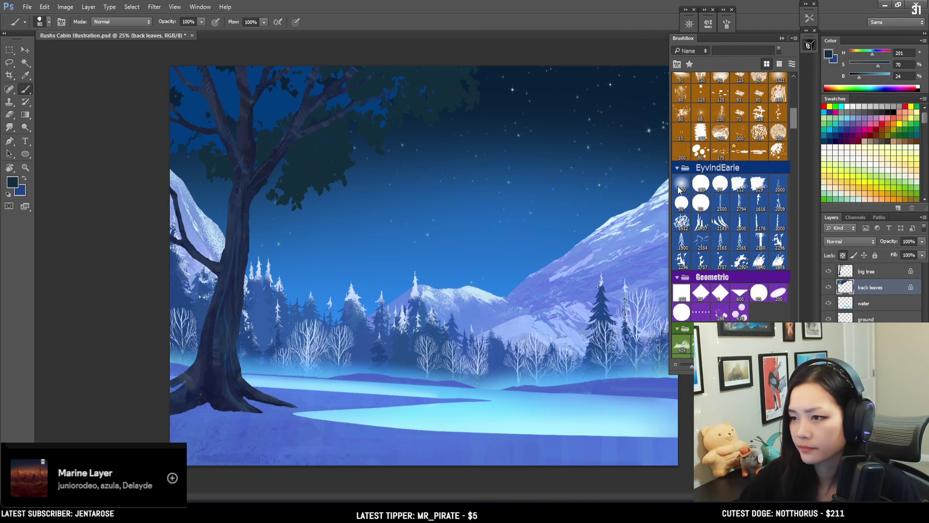
{"action": "left_click", "coordinate": [681, 187]}
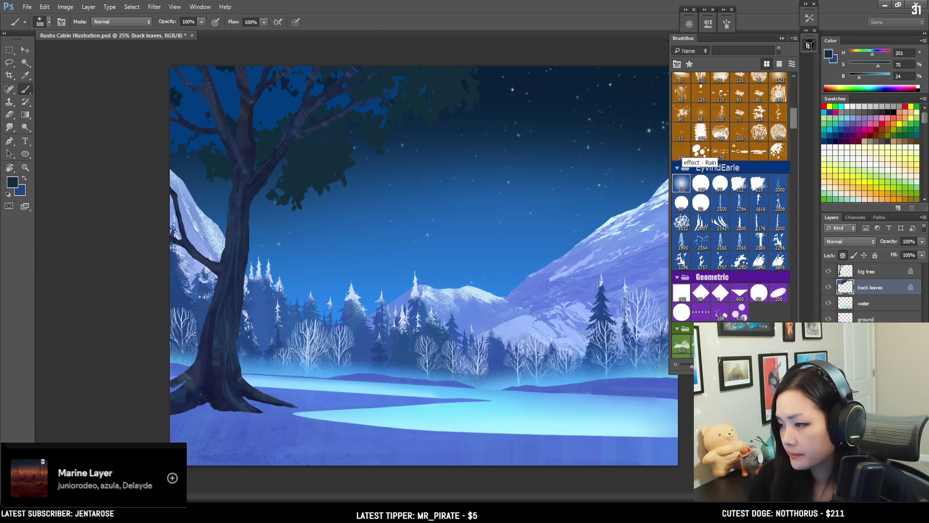
{"action": "left_click", "coordinate": [916, 6]}
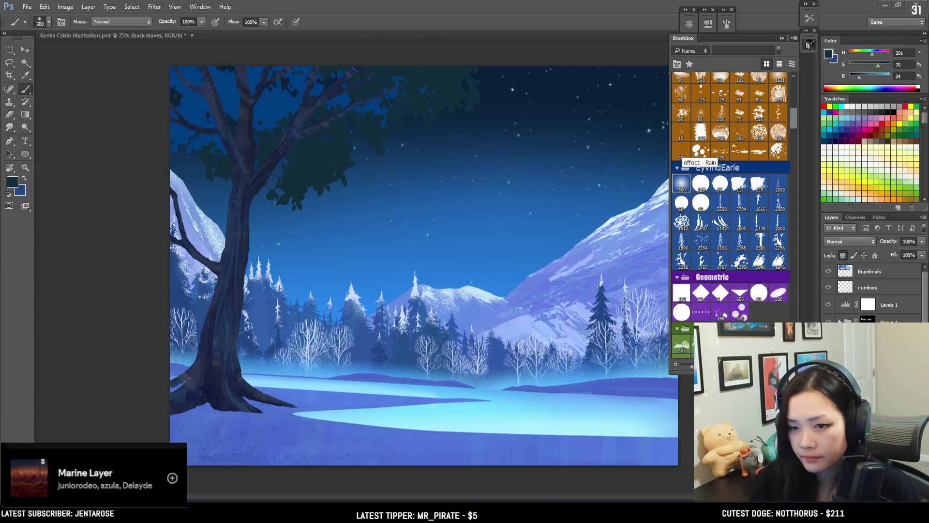
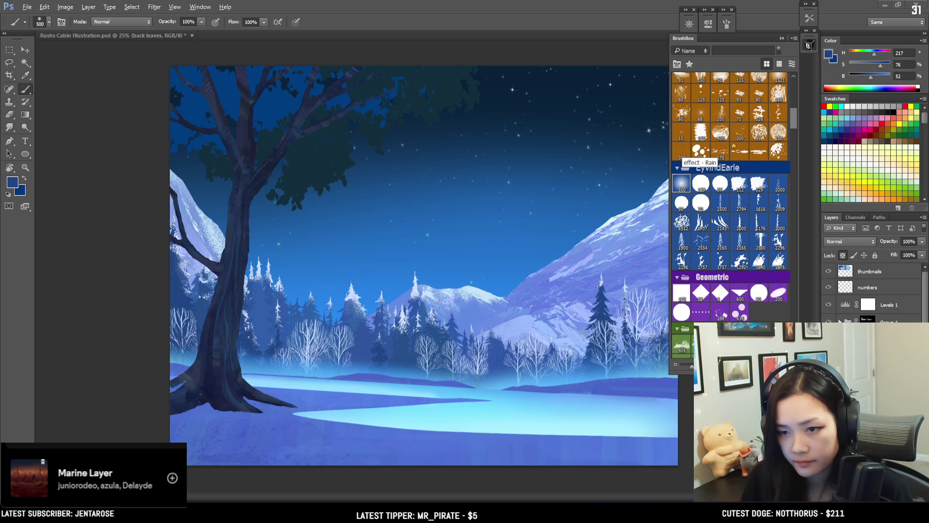
Paint dark blue over the top-left canopy on the back leaves layer with a larger brush
{"action": "left_click", "coordinate": [437, 149]}
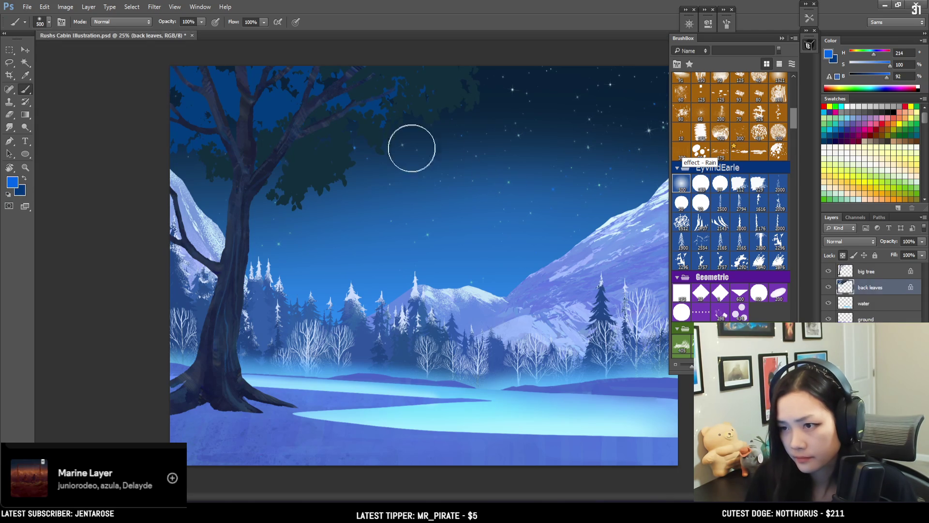
{"action": "left_click_drag", "start_coordinate": [284, 223], "coordinate": [416, 142]}
{"action": "key", "text": "]"}
{"action": "key", "text": "]"}
{"action": "key", "text": "]"}
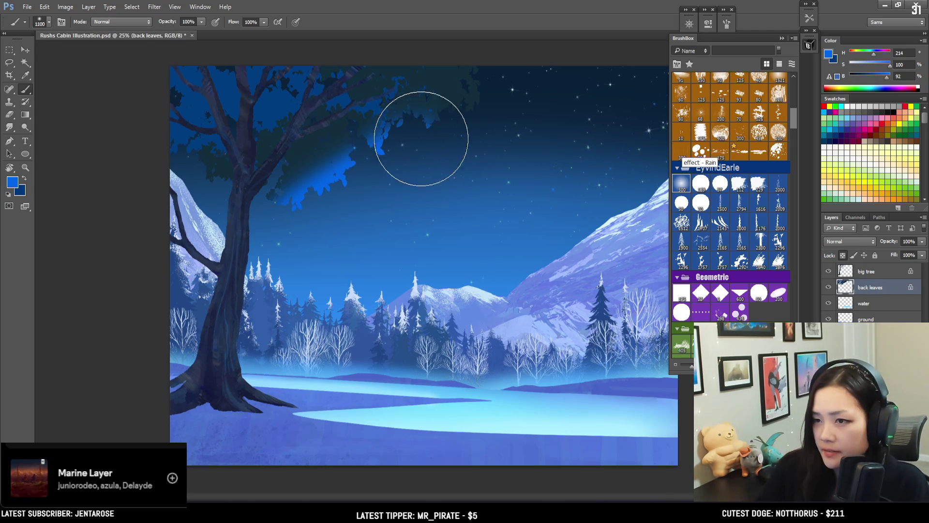
{"action": "key", "text": "ctrl+z"}
{"action": "key", "text": "x"}
{"action": "left_click_drag", "start_coordinate": [353, 161], "coordinate": [284, 100]}
Brush sampled dark teal and then a brighter blue over the upper tree canopy
{"action": "left_click", "coordinate": [330, 133], "text": "alt"}
{"action": "mouse_move", "coordinate": [310, 140]}
{"action": "left_mouse_down"}
{"action": "mouse_move", "coordinate": [277, 128]}
{"action": "mouse_move", "coordinate": [218, 73]}
{"action": "left_mouse_up"}
{"action": "key", "text": "bracketleft"}
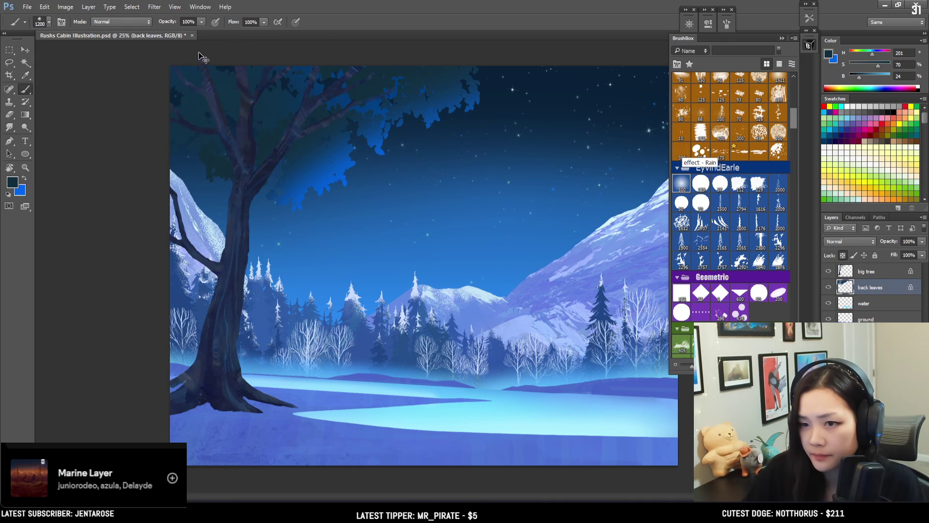
{"action": "left_click", "coordinate": [269, 93], "text": "alt"}
{"action": "left_click_drag", "start_coordinate": [269, 94], "coordinate": [292, 72]}
{"action": "key", "text": "bracketleft"}
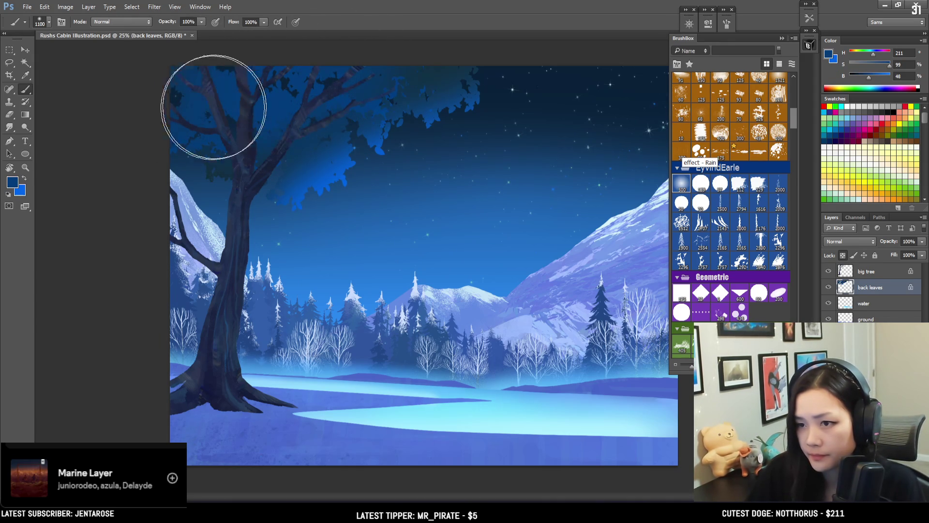
Darken the area around the trunk and add dark leaf clumps against the sky glow
{"action": "left_click", "coordinate": [211, 107], "text": "alt"}
{"action": "key", "text": "bracketleft"}
{"action": "key", "text": "bracketleft"}
{"action": "left_click_drag", "start_coordinate": [207, 160], "coordinate": [224, 176]}
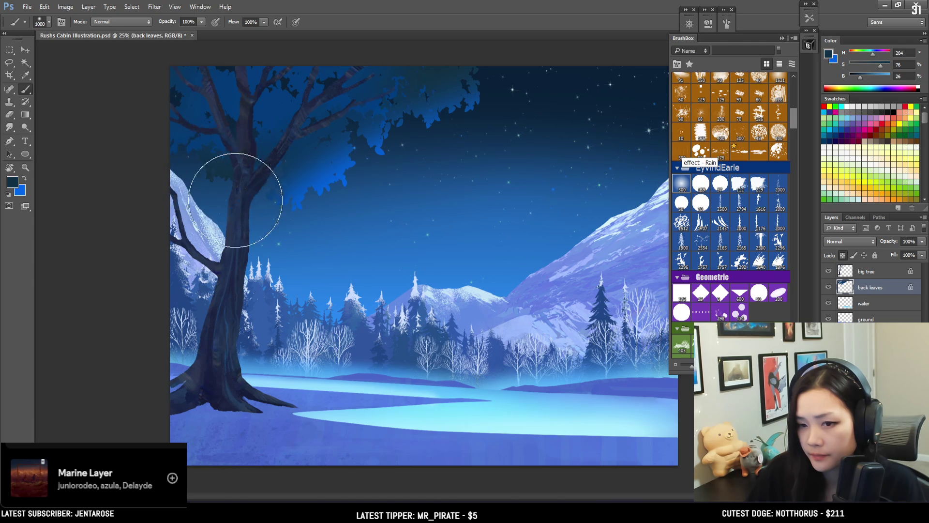
{"action": "mouse_move", "coordinate": [247, 217]}
{"action": "left_mouse_down"}
{"action": "mouse_move", "coordinate": [297, 222]}
{"action": "mouse_move", "coordinate": [307, 203]}
{"action": "mouse_move", "coordinate": [297, 192]}
{"action": "left_mouse_up"}
{"action": "left_click", "coordinate": [342, 141], "text": "alt"}
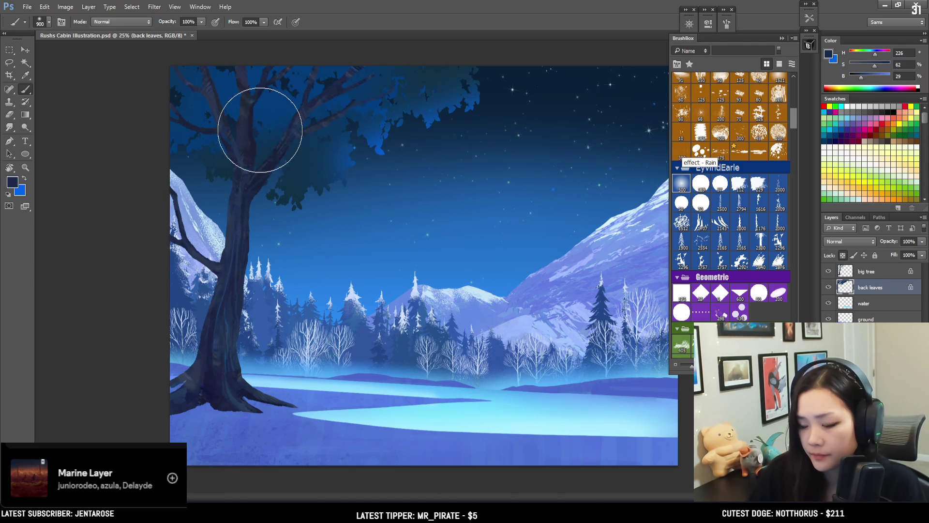
{"action": "key", "text": "bracketleft"}
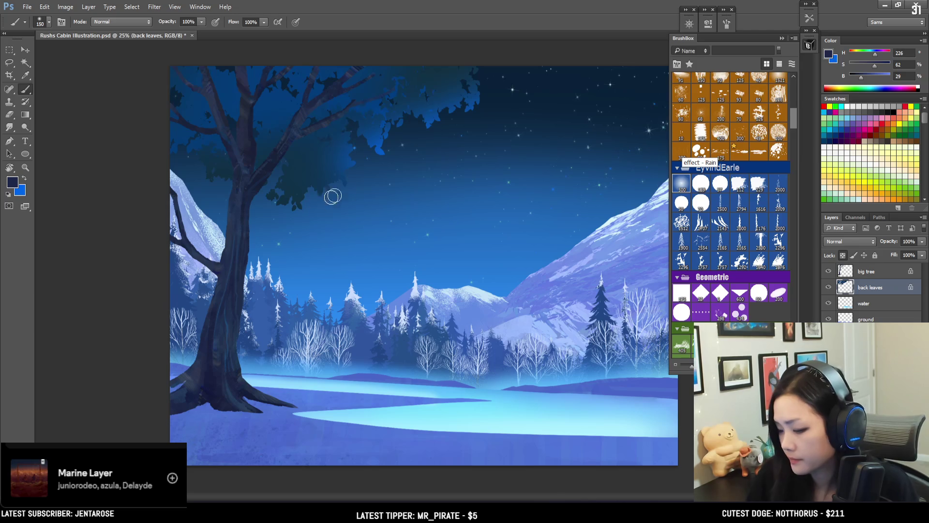
Paint a soft bright blue glow onto the leaves at the upper right of the canopy
{"action": "key", "text": "bracketright"}
{"action": "key", "text": "bracketright"}
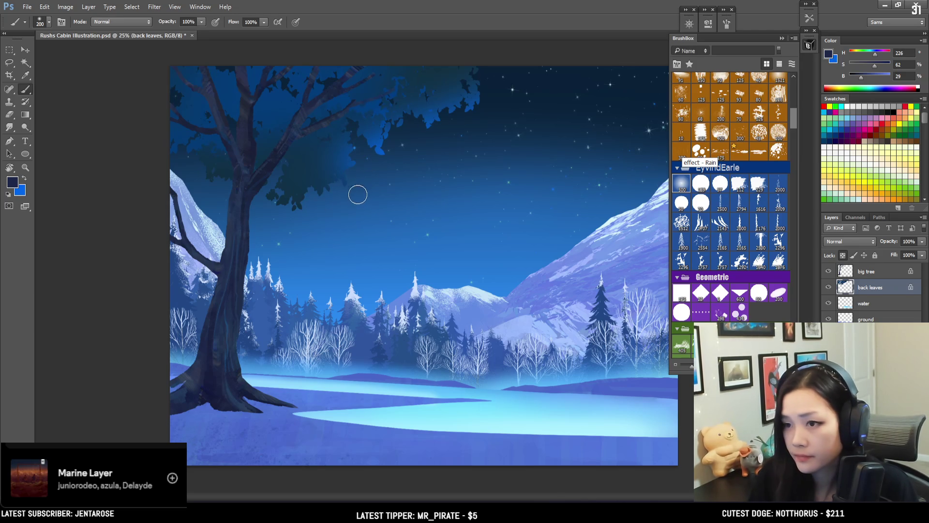
{"action": "key", "text": "bracketright"}
{"action": "key", "text": "bracketright"}
{"action": "key", "text": "bracketright"}
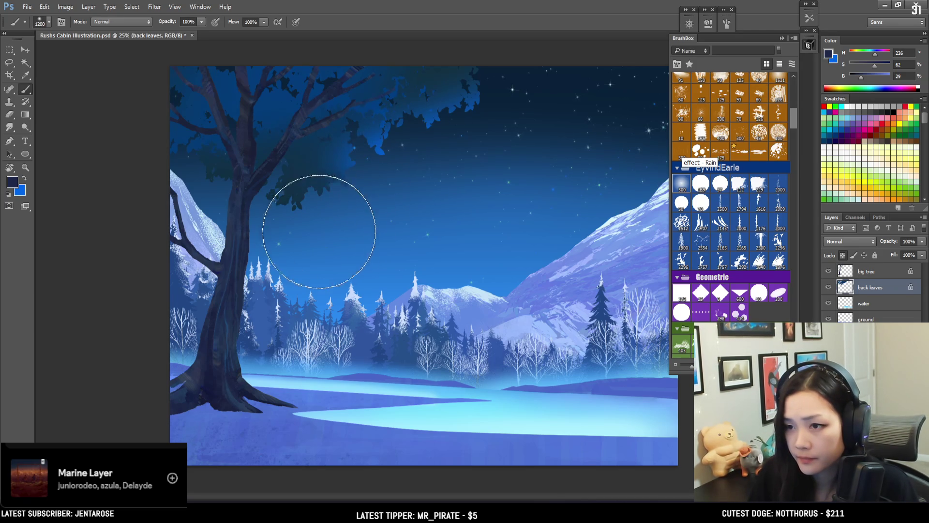
{"action": "key", "text": "bracketleft"}
{"action": "key", "text": "x"}
{"action": "mouse_move", "coordinate": [402, 108]}
{"action": "left_mouse_down"}
{"action": "mouse_move", "coordinate": [402, 182]}
{"action": "mouse_move", "coordinate": [442, 162]}
{"action": "left_mouse_up"}
{"action": "key", "text": "bracketleft"}
{"action": "key", "text": "bracketleft"}
{"action": "key", "text": "bracketleft"}
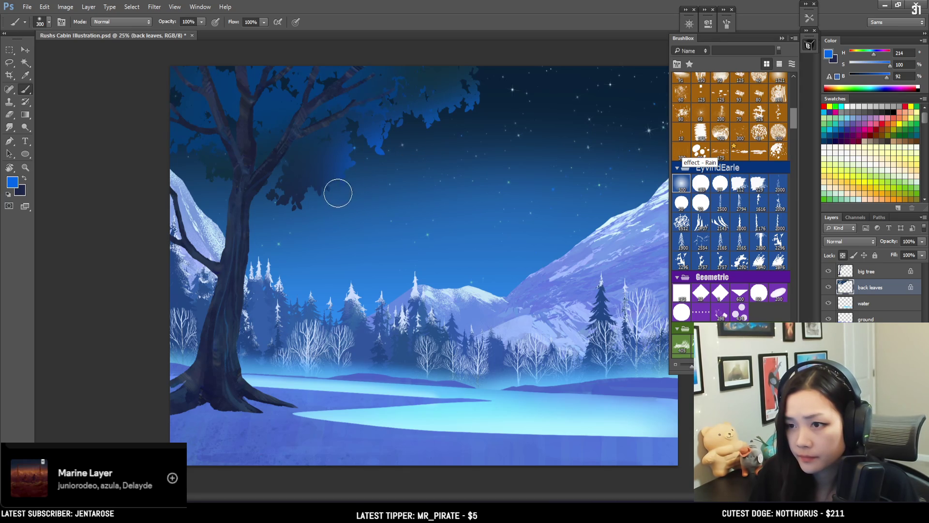
Return to dark navy and sample mid and dark blues from the tree with a 400–600 brush
{"action": "key", "text": "x"}
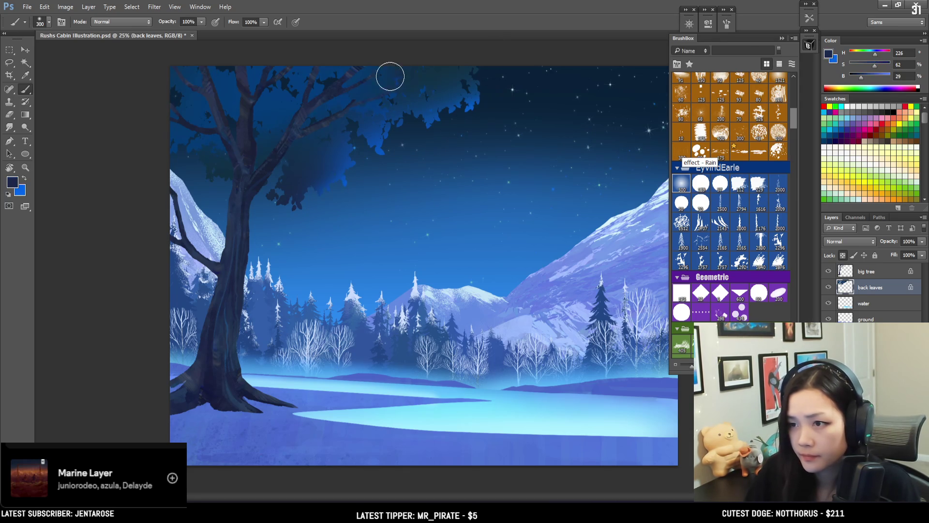
{"action": "key", "text": "bracketright"}
{"action": "key", "text": "bracketright"}
{"action": "key", "text": "bracketright"}
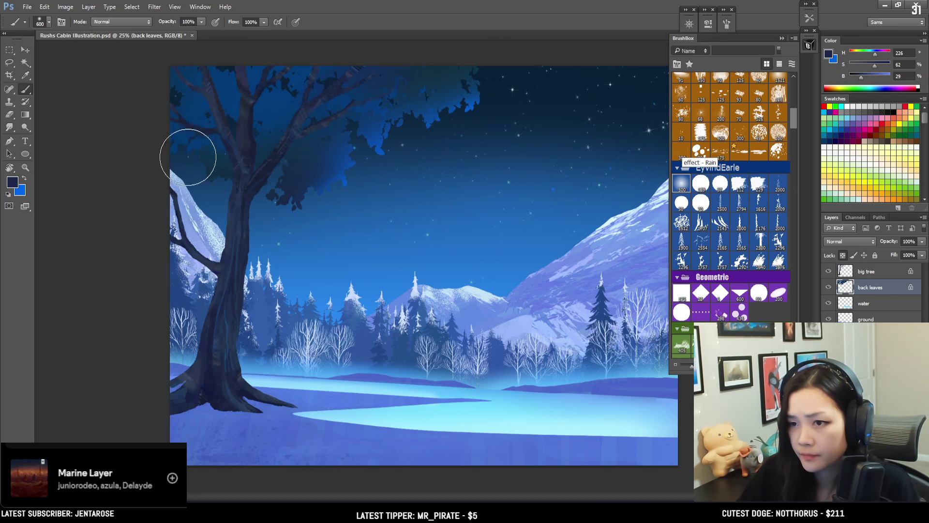
{"action": "mouse_move", "coordinate": [224, 160]}
{"action": "left_mouse_down", "text": "alt"}
{"action": "mouse_move", "coordinate": [283, 193]}
{"action": "mouse_move", "coordinate": [239, 152]}
{"action": "left_mouse_up", "text": "alt"}
{"action": "key", "text": "bracketleft"}
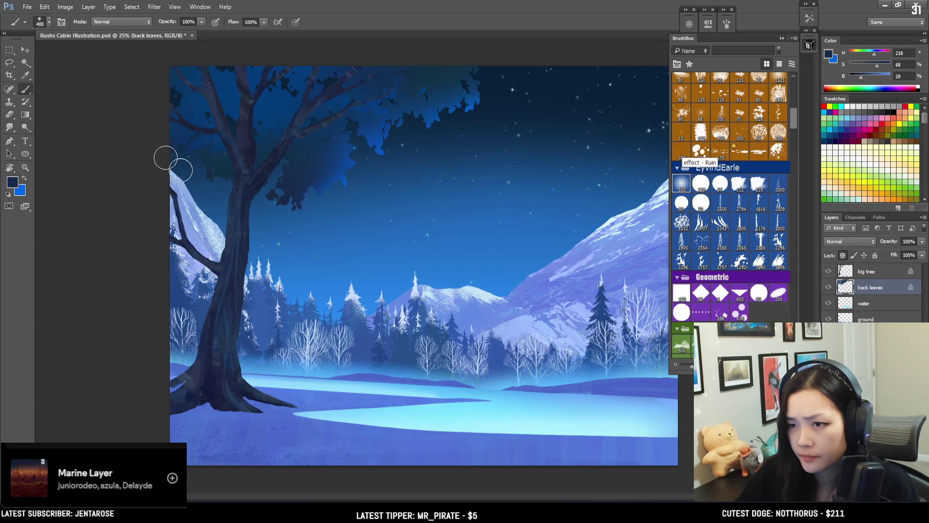
{"action": "key", "text": "bracketright"}
{"action": "key", "text": "bracketright"}
{"action": "left_click", "coordinate": [224, 158], "text": "alt"}
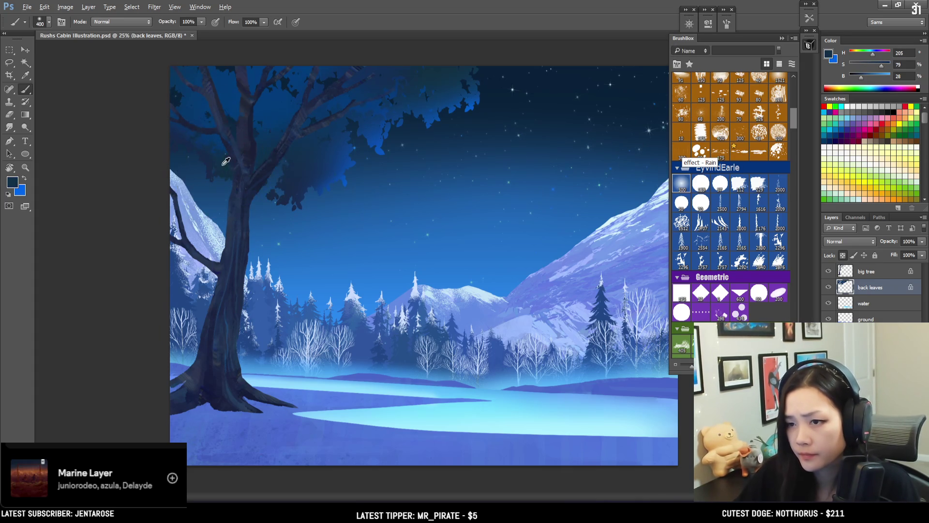
{"action": "left_click", "coordinate": [866, 351]}
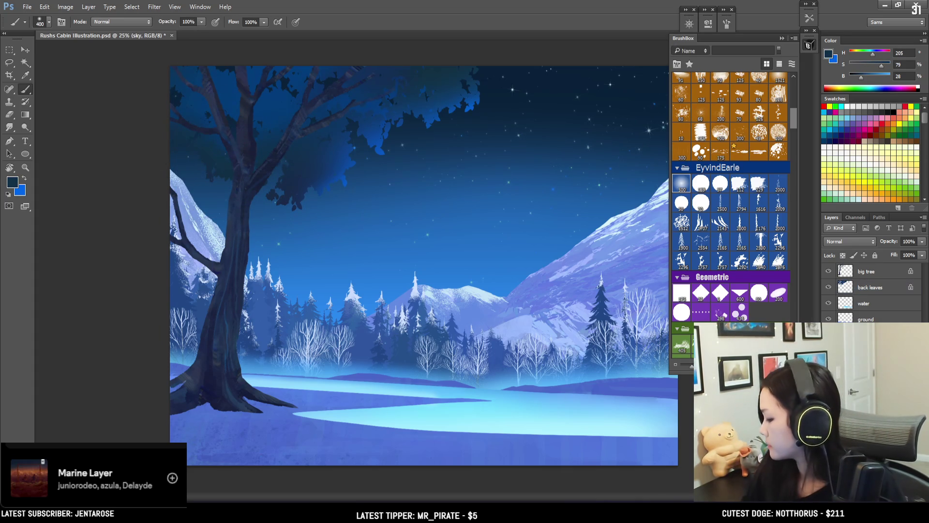
Apply Levels of 6 / 0.93 / 237 to the sky layer
{"action": "key", "text": "ctrl+l"}
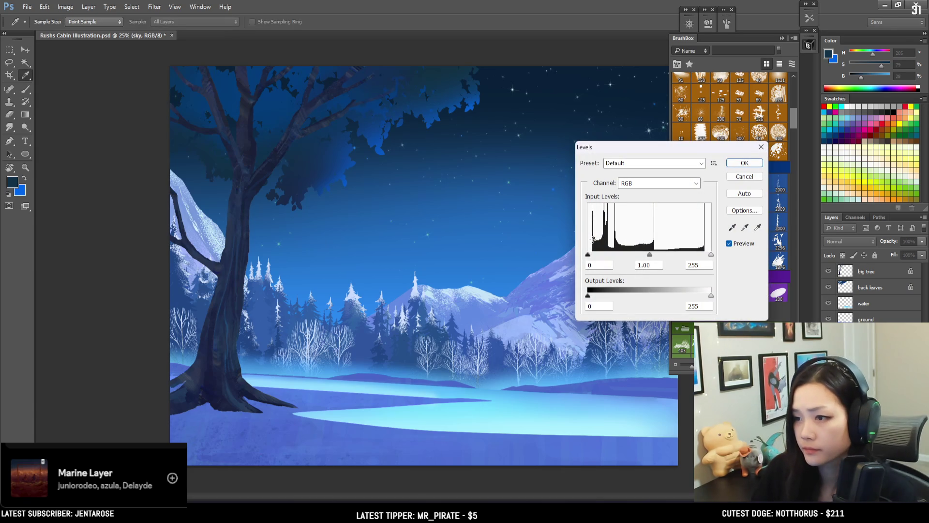
{"action": "left_click_drag", "start_coordinate": [587, 255], "coordinate": [592, 254]}
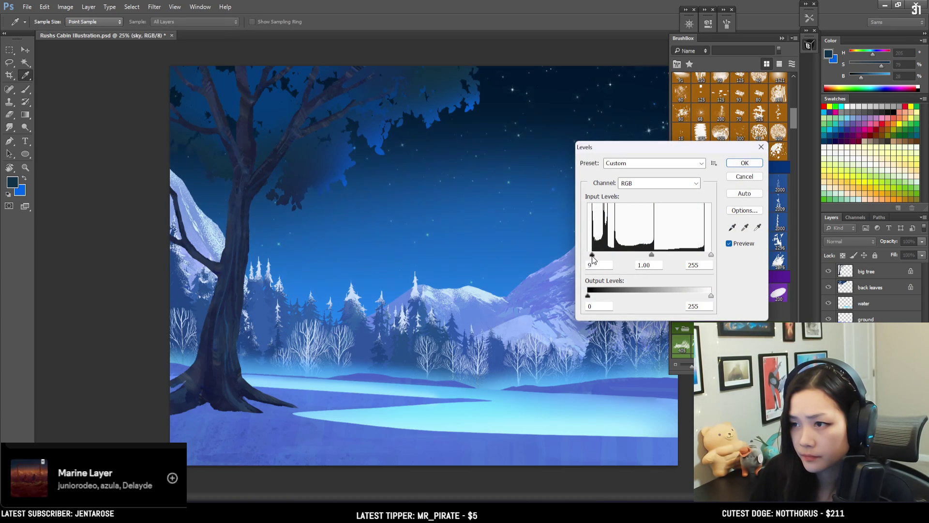
{"action": "mouse_move", "coordinate": [651, 255]}
{"action": "left_mouse_down"}
{"action": "mouse_move", "coordinate": [641, 255]}
{"action": "mouse_move", "coordinate": [648, 255]}
{"action": "left_mouse_up"}
{"action": "left_click_drag", "start_coordinate": [711, 255], "coordinate": [651, 255]}
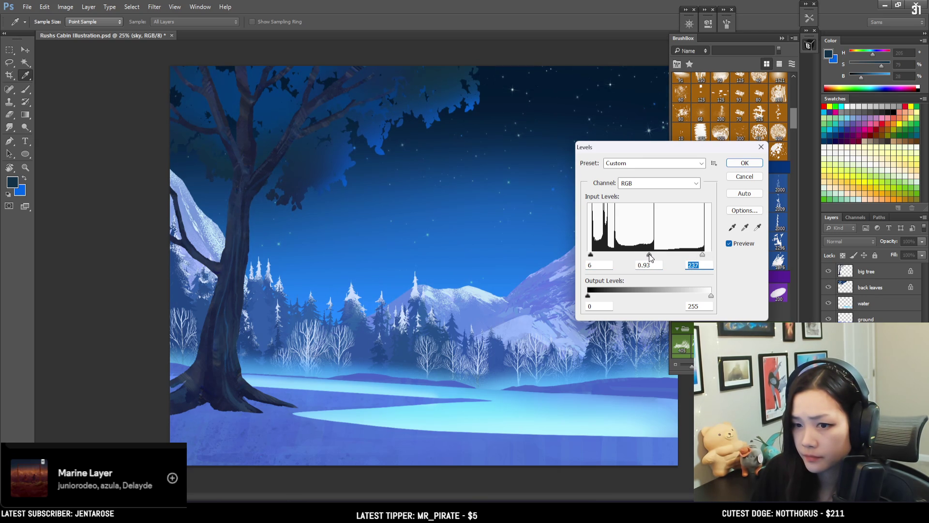
{"action": "left_click", "coordinate": [744, 163]}
Return to the brush at size 700 with a bright blue sampled from the sky, on the back leaves layer
{"action": "key", "text": "b"}
{"action": "key", "text": "ctrl+minus"}
{"action": "key", "text": "ctrl+plus"}
{"action": "key", "text": "bracketright"}
{"action": "left_click", "coordinate": [344, 181], "text": "alt"}
{"action": "key", "text": "bracketright"}
{"action": "key", "text": "bracketright"}
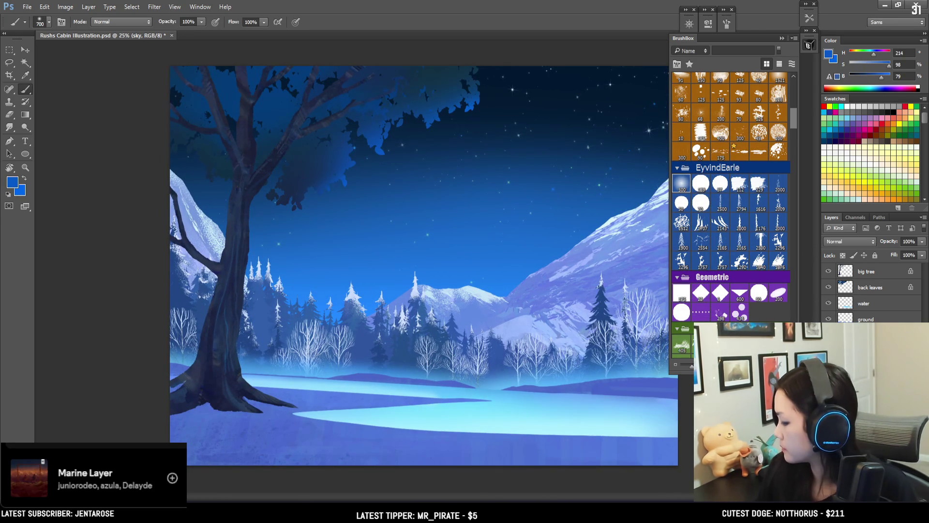
{"action": "left_click", "coordinate": [864, 289]}
Shade the upper-left canopy and sky with progressively darker blues sampled from both, using a 700–900 brush
{"action": "key", "text": "bracketright"}
{"action": "key", "text": "bracketright"}
{"action": "left_click", "coordinate": [293, 184], "text": "alt"}
{"action": "key", "text": "bracketleft"}
{"action": "key", "text": "bracketleft"}
{"action": "key", "text": "bracketleft"}
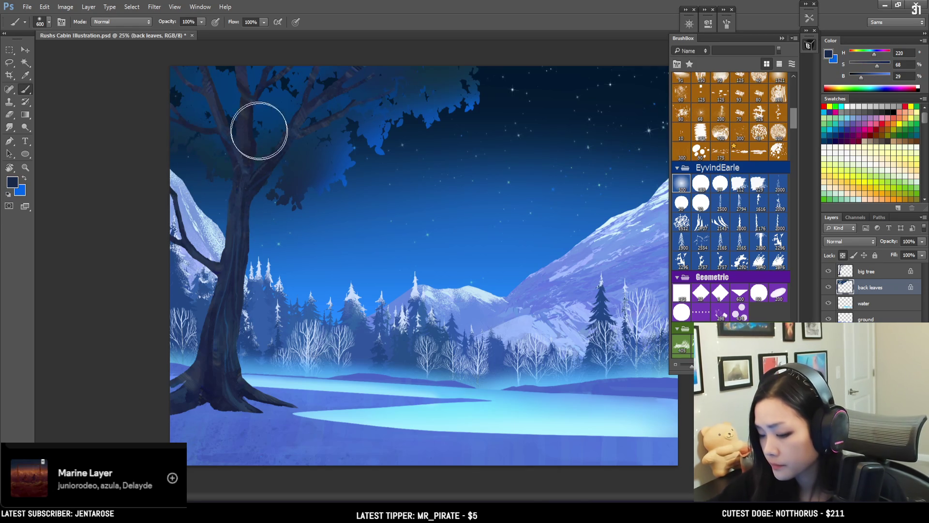
{"action": "left_click", "coordinate": [382, 126], "text": "ctrl"}
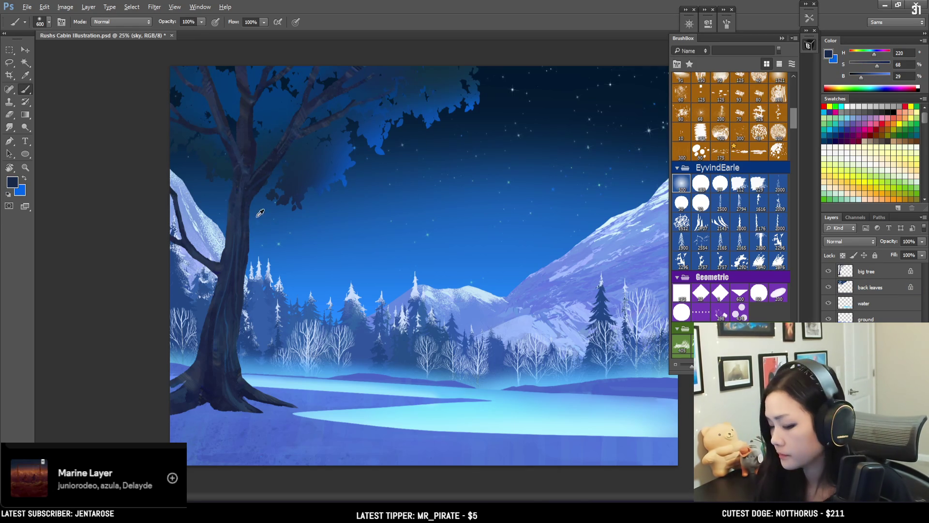
{"action": "left_click", "coordinate": [277, 225], "text": "alt"}
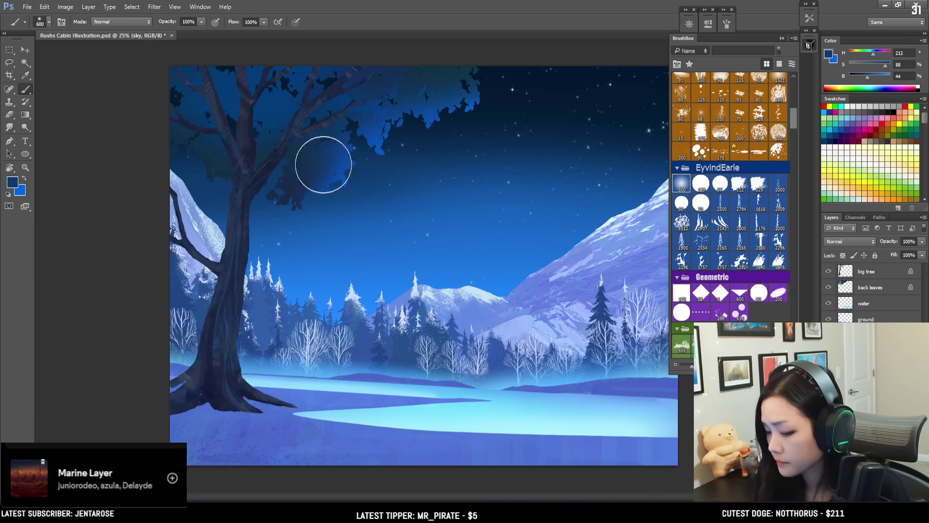
{"action": "left_click", "coordinate": [294, 211], "text": "alt"}
{"action": "left_click", "coordinate": [538, 126], "text": "alt"}
{"action": "key", "text": "bracketright"}
{"action": "key", "text": "bracketright"}
{"action": "key", "text": "bracketright"}
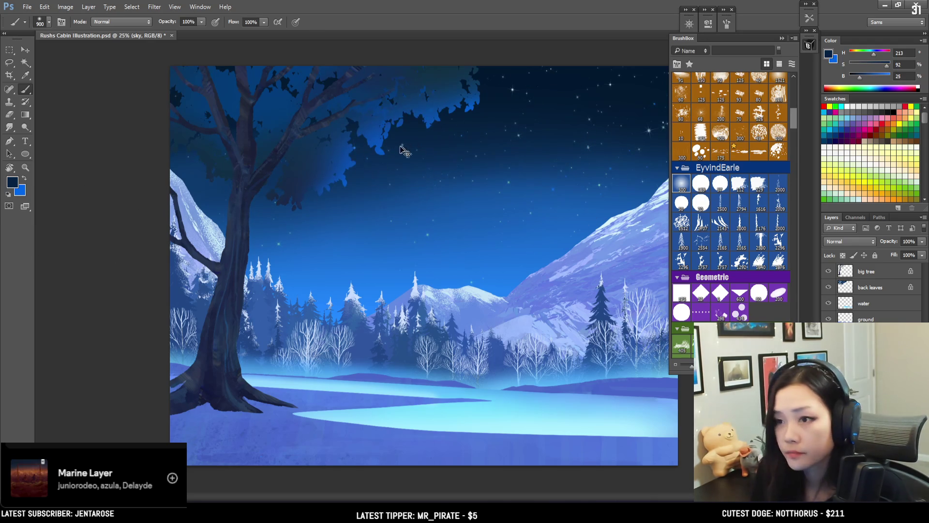
{"action": "left_click", "coordinate": [232, 95], "text": "alt"}
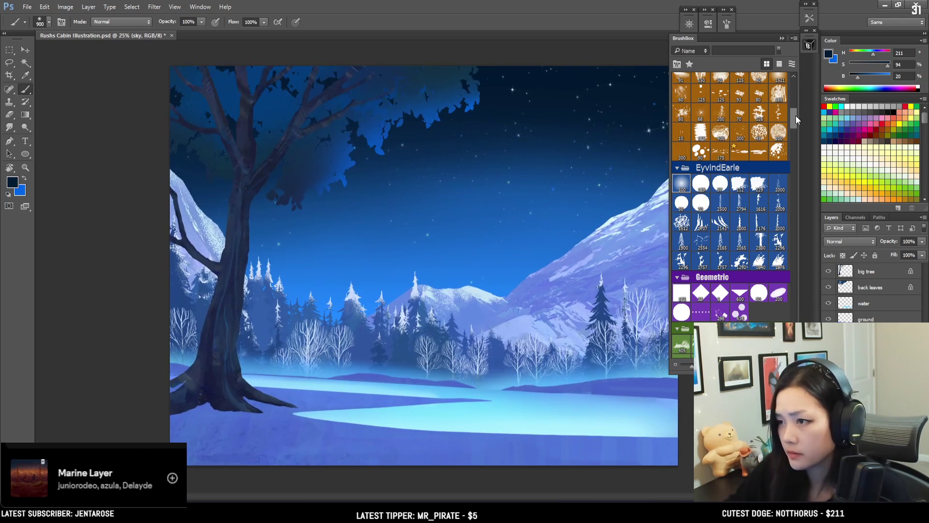
{"action": "left_click_drag", "start_coordinate": [795, 115], "coordinate": [791, 134]}
Pick the Space Auroras 500 star brush from BrushBox and add a new layer named galaxy
{"action": "scroll", "coordinate": [792, 133], "scroll_direction": "down", "scroll_amount": 5}
{"action": "scroll", "coordinate": [791, 160], "scroll_direction": "down", "scroll_amount": 5}
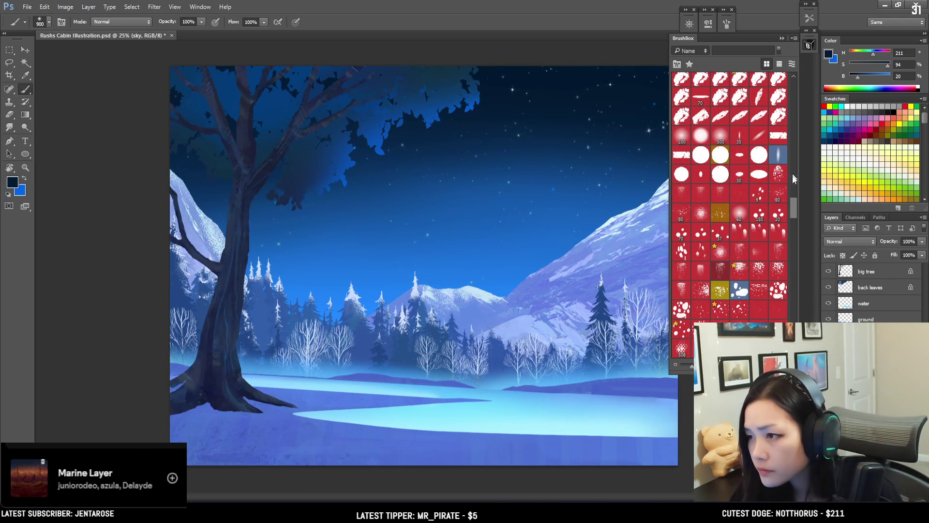
{"action": "left_click_drag", "start_coordinate": [793, 199], "coordinate": [803, 97]}
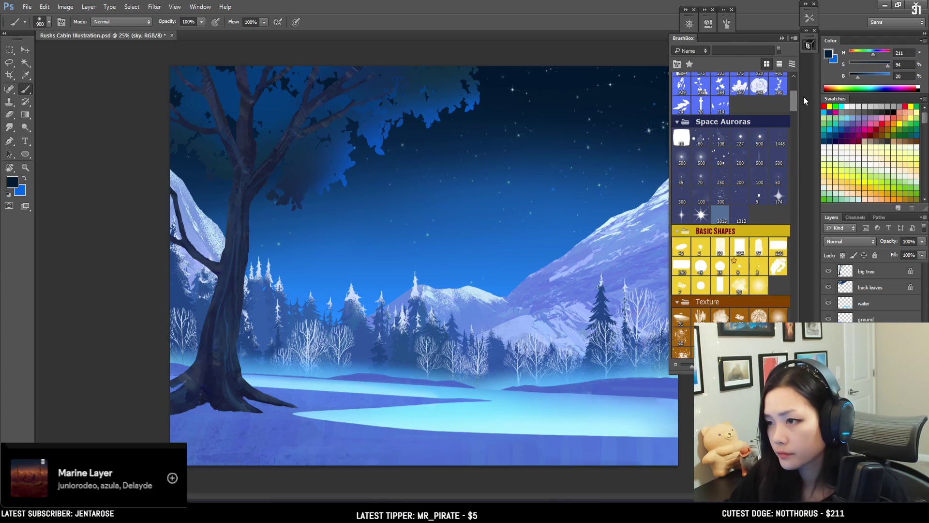
{"action": "left_click", "coordinate": [683, 164]}
{"action": "key", "text": "ctrl+shift+alt+n"}
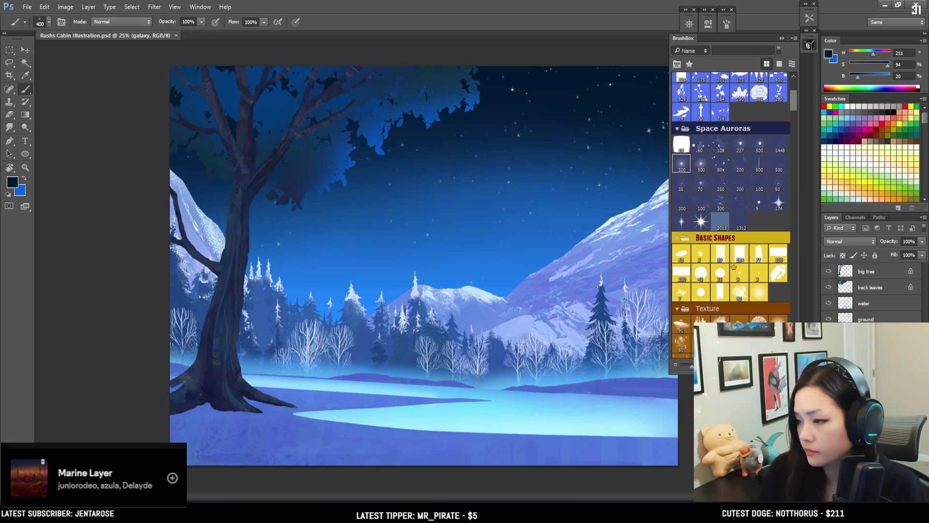
{"action": "left_click", "coordinate": [415, 262], "text": "ctrl"}
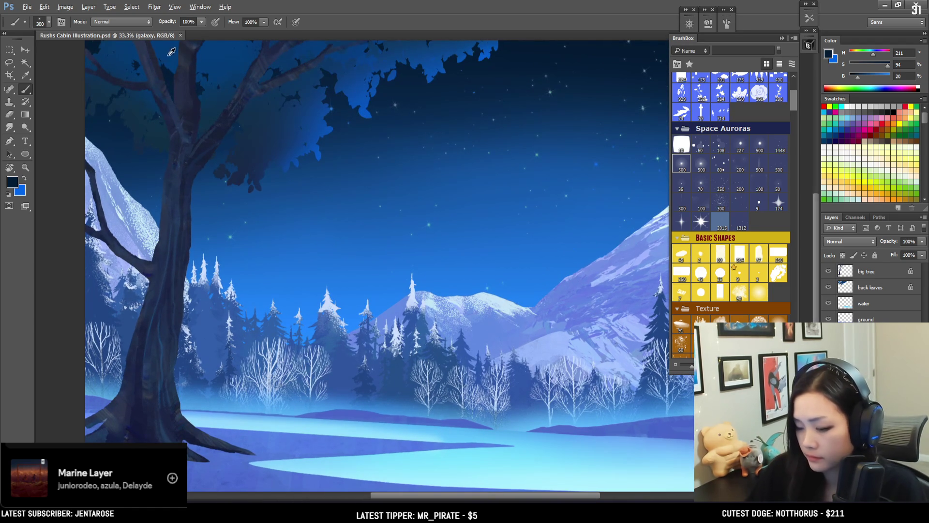
Choose a lighter cyan paint colour and enlarge the sparkle brush to about 700
{"action": "left_click_drag", "start_coordinate": [236, 311], "coordinate": [580, 160]}
{"action": "key", "text": "ctrl+z"}
{"action": "left_click", "coordinate": [357, 309], "text": "alt"}
{"action": "key", "text": "bracketright"}
{"action": "left_click_drag", "start_coordinate": [489, 202], "coordinate": [406, 294]}
{"action": "key", "text": "bracketright"}
{"action": "left_click", "coordinate": [880, 66]}
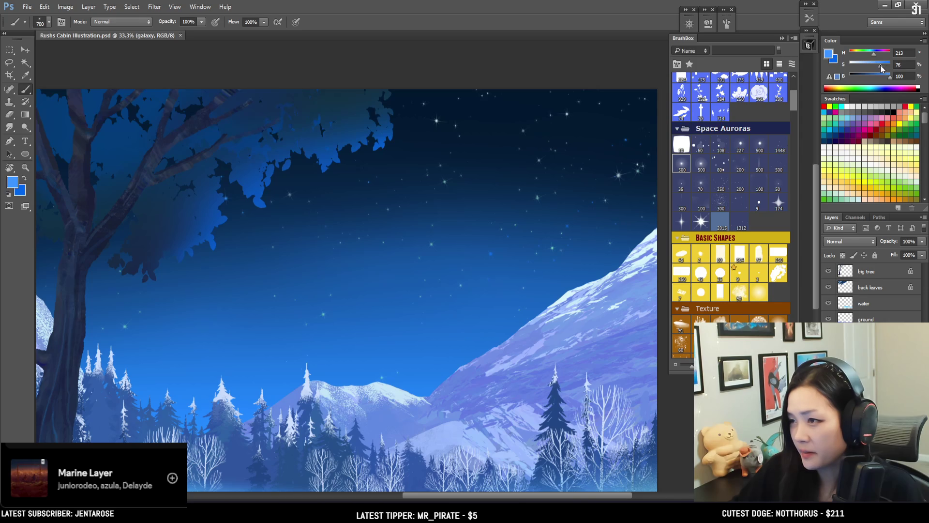
{"action": "left_click", "coordinate": [873, 54]}
{"action": "key", "text": "bracketright"}
{"action": "key", "text": "bracketright"}
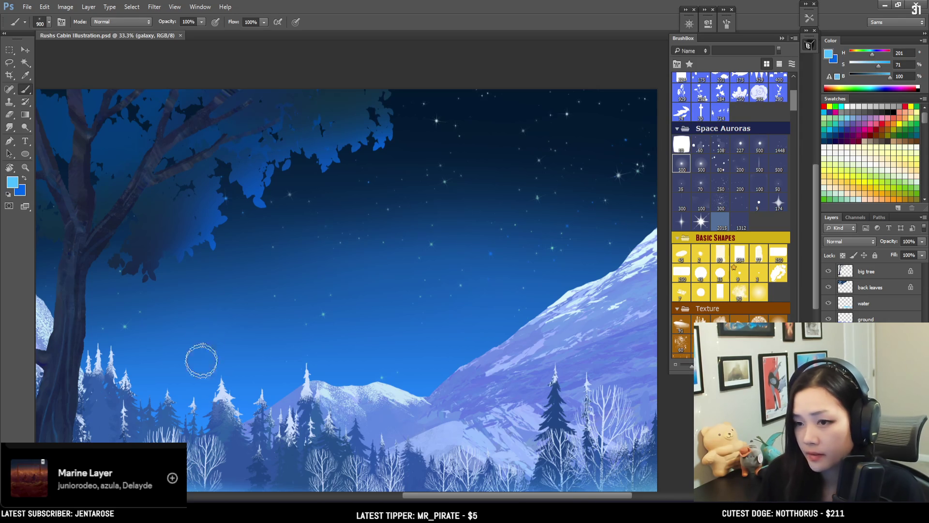
Try several sparkly Milky Way strokes above the mountains, undoing them and desaturating the cyan
{"action": "left_click_drag", "start_coordinate": [204, 347], "coordinate": [552, 337]}
{"action": "key", "text": "ctrl+z"}
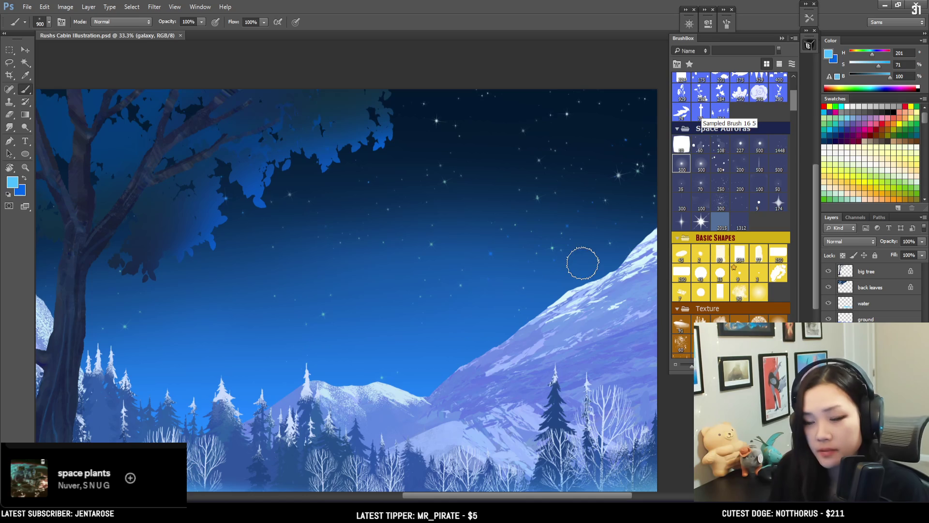
{"action": "left_click_drag", "start_coordinate": [297, 364], "coordinate": [508, 305]}
{"action": "key", "text": "ctrl+z"}
{"action": "left_click_drag", "start_coordinate": [348, 374], "coordinate": [401, 320]}
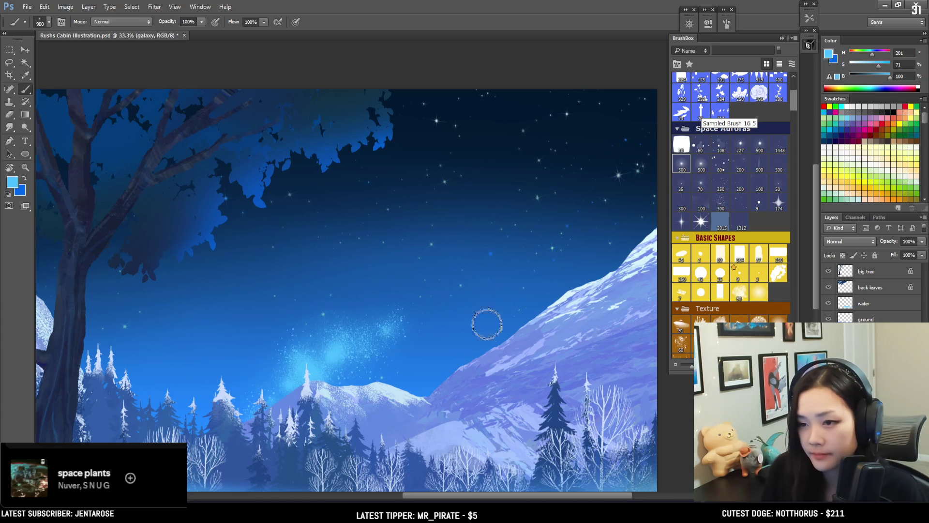
{"action": "key", "text": "ctrl+z"}
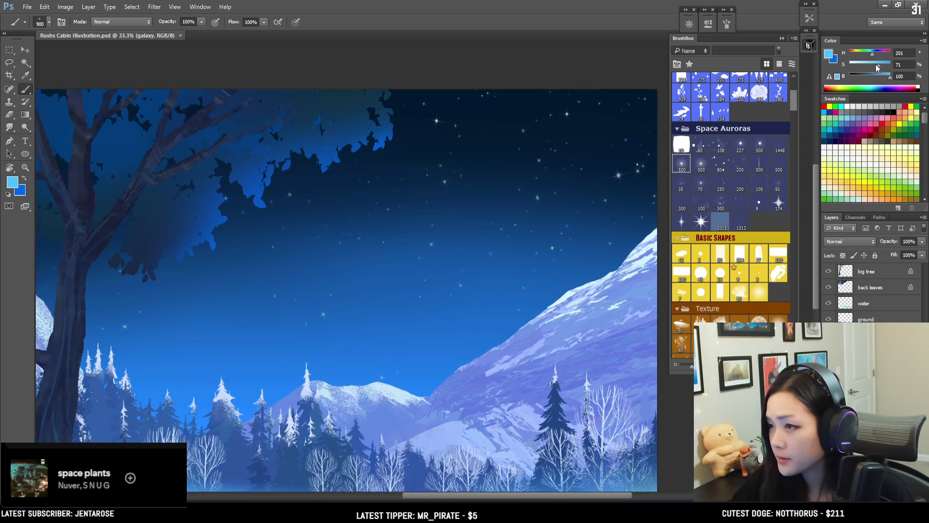
{"action": "left_click_drag", "start_coordinate": [875, 65], "coordinate": [872, 64]}
{"action": "key", "text": "bracketleft"}
{"action": "left_click_drag", "start_coordinate": [254, 386], "coordinate": [464, 283]}
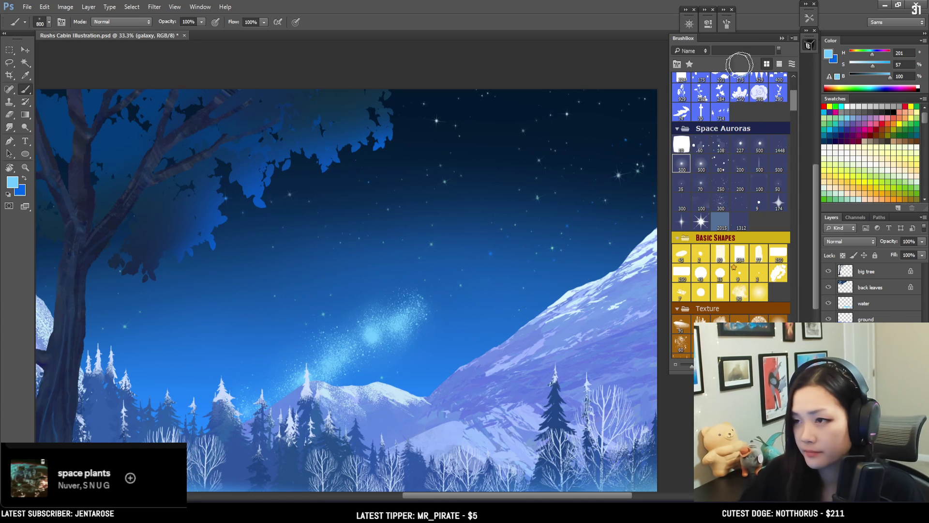
{"action": "key", "text": "ctrl+z"}
Paint the sparkly Milky Way band diagonally across the sky and extend its sparkles leftward
{"action": "left_click", "coordinate": [727, 28]}
{"action": "key", "text": "ctrl+minus"}
{"action": "key", "text": "bracketright"}
{"action": "key", "text": "bracketright"}
{"action": "key", "text": "bracketright"}
{"action": "left_click_drag", "start_coordinate": [291, 217], "coordinate": [438, 206]}
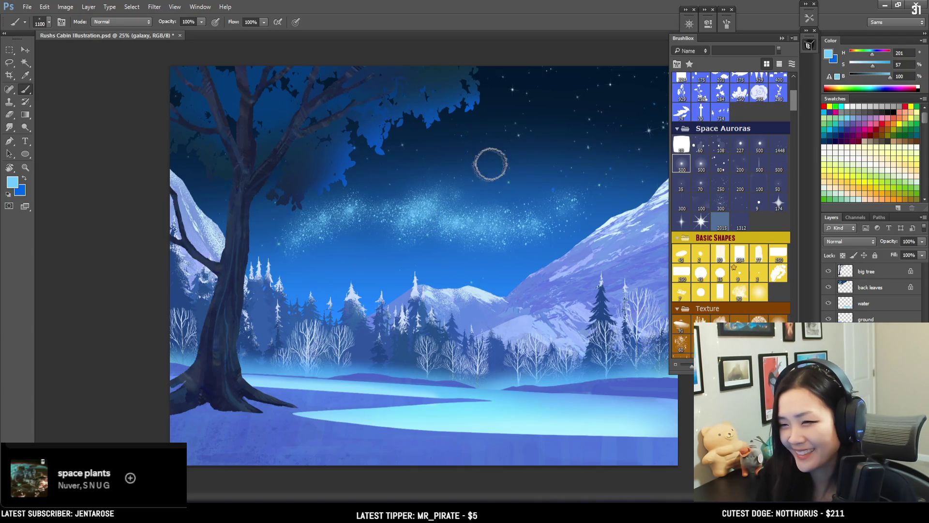
{"action": "key", "text": "e"}
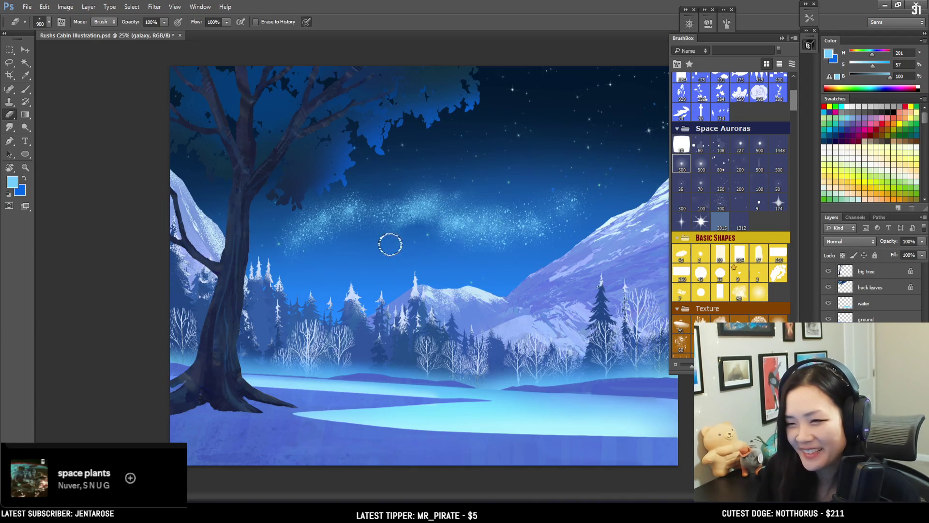
{"action": "key", "text": "b"}
{"action": "key", "text": "bracketleft"}
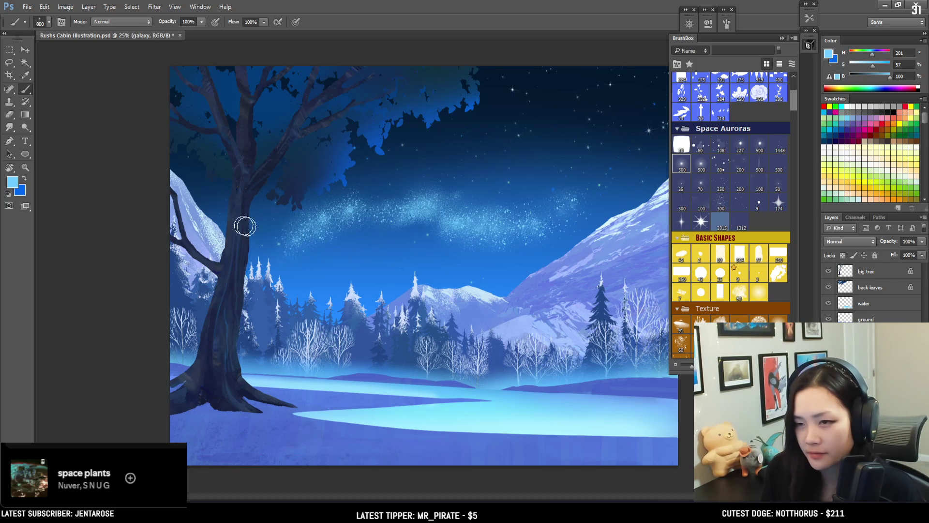
{"action": "left_click_drag", "start_coordinate": [178, 205], "coordinate": [437, 250]}
{"action": "key", "text": "ctrl+z"}
{"action": "key", "text": "bracketright"}
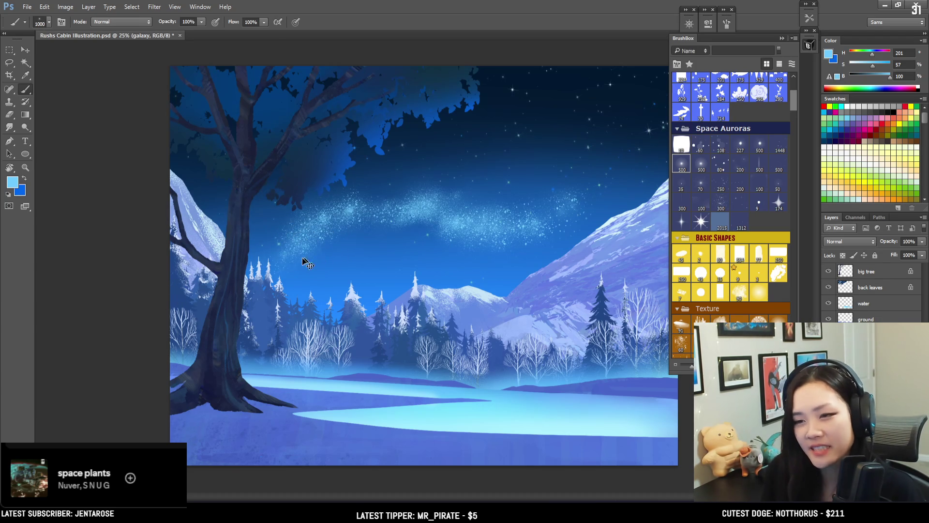
{"action": "left_click_drag", "start_coordinate": [333, 242], "coordinate": [254, 257]}
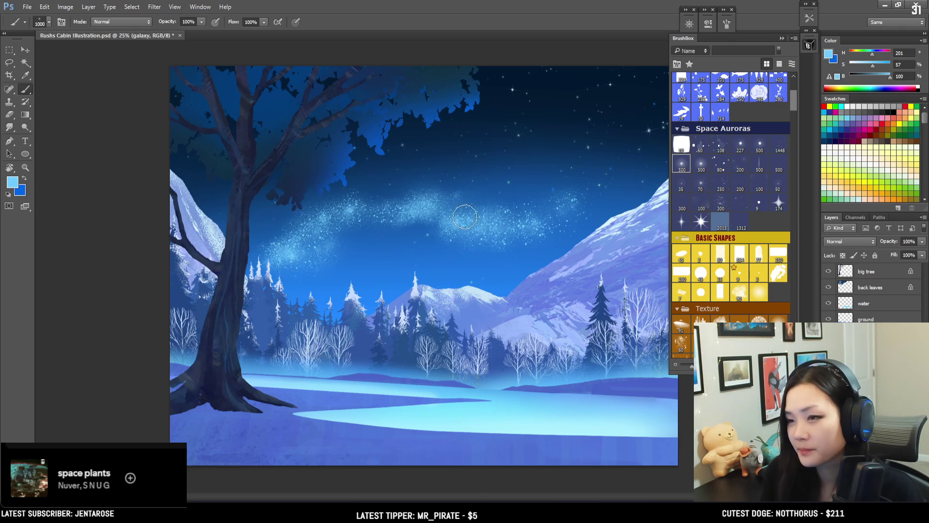
{"action": "key", "text": "ctrl+t"}
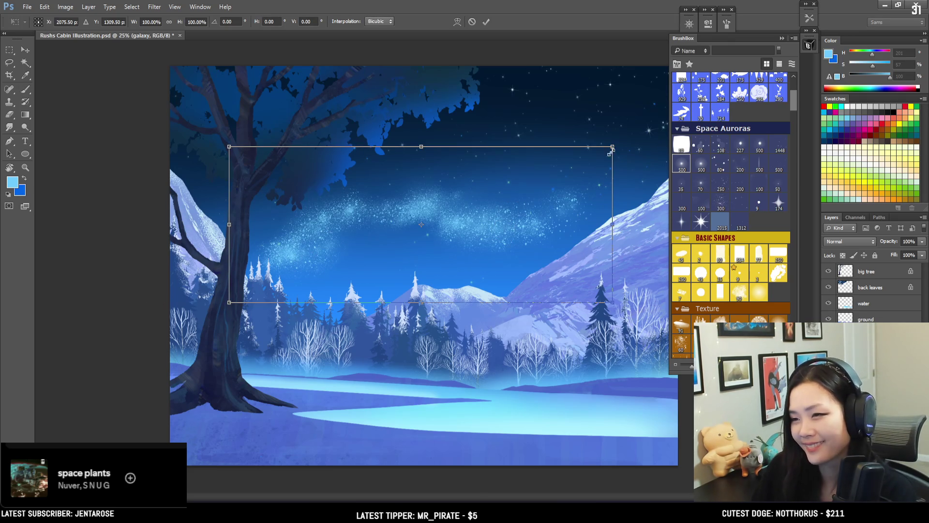
Scale the galaxy layer's Milky Way band down about its centre and commit the transform
{"action": "key", "text": "ctrl+minus"}
{"action": "mouse_move", "coordinate": [553, 186]}
{"action": "left_mouse_down"}
{"action": "mouse_move", "coordinate": [506, 190]}
{"action": "mouse_move", "coordinate": [523, 189]}
{"action": "left_mouse_up"}
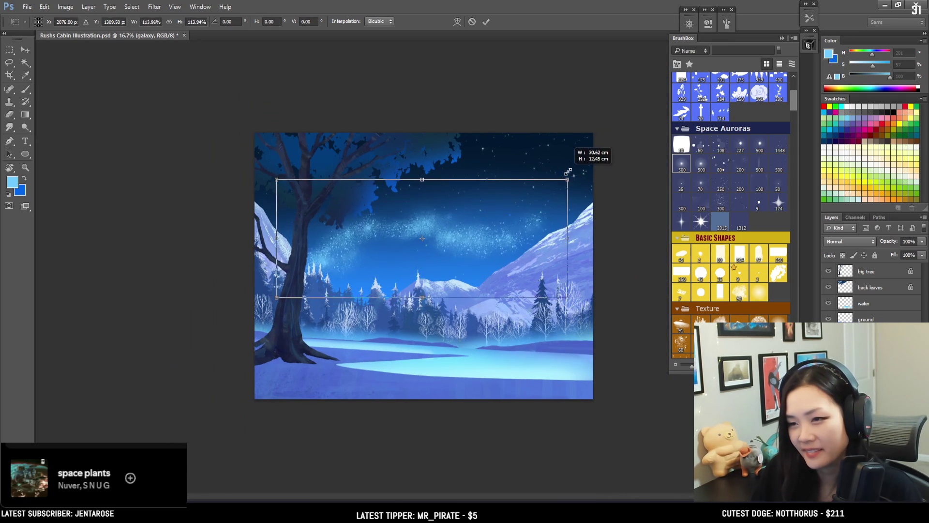
{"action": "key", "text": "Return"}
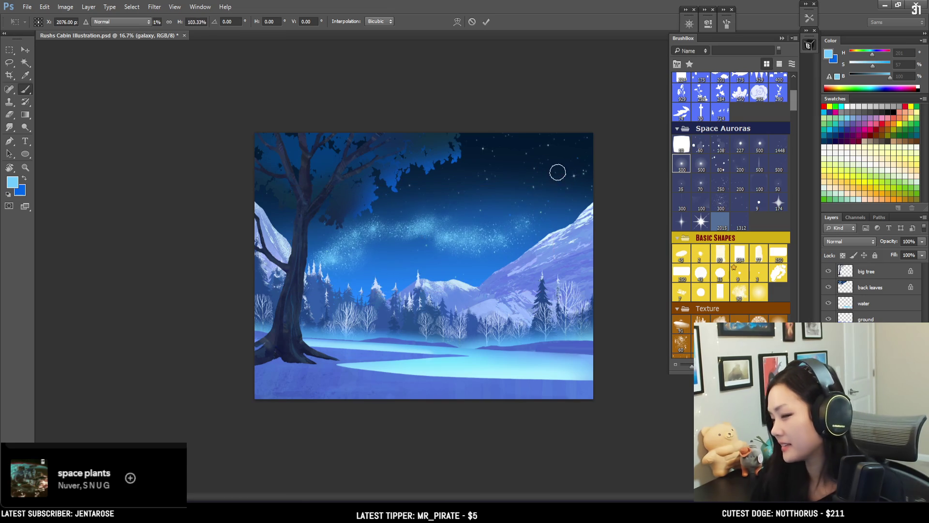
{"action": "key", "text": "ctrl+plus"}
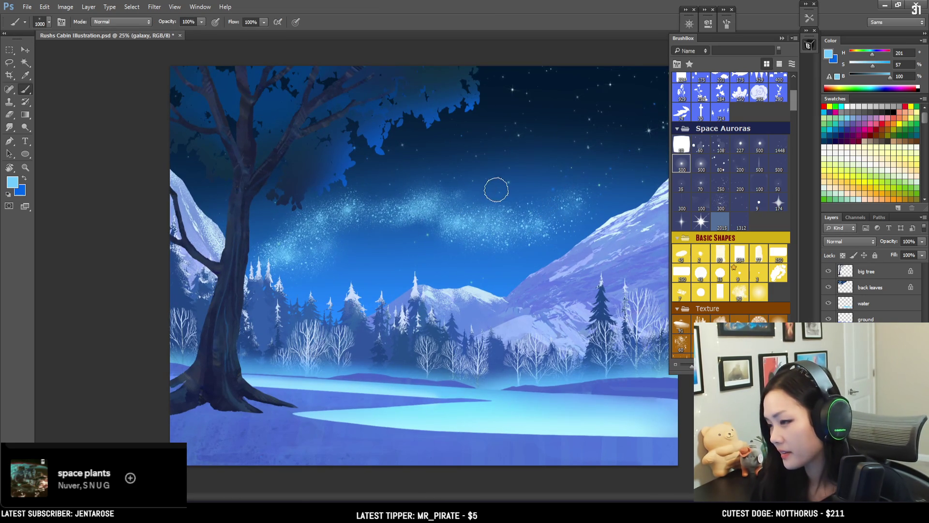
{"action": "key", "text": "ctrl+plus"}
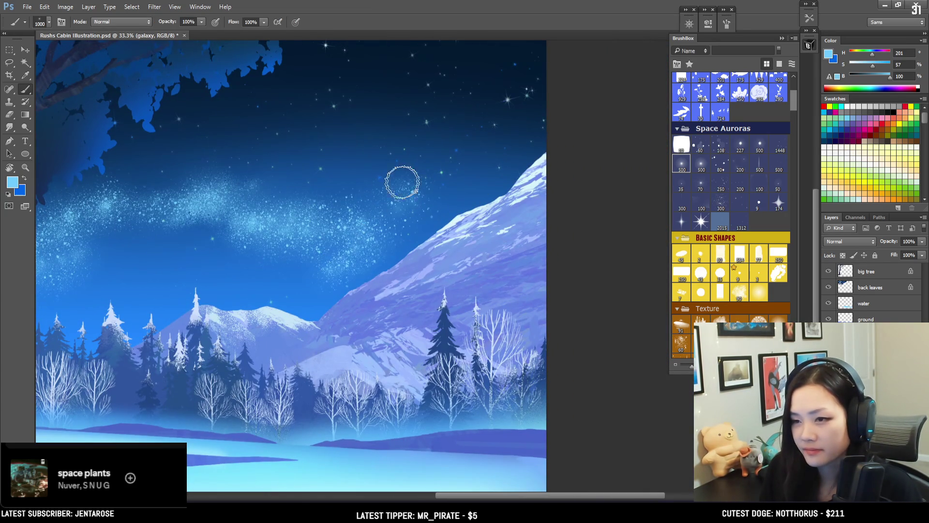
Erase stray sparkles above the small snowy mountain and switch to a smaller brush
{"action": "key", "text": "e"}
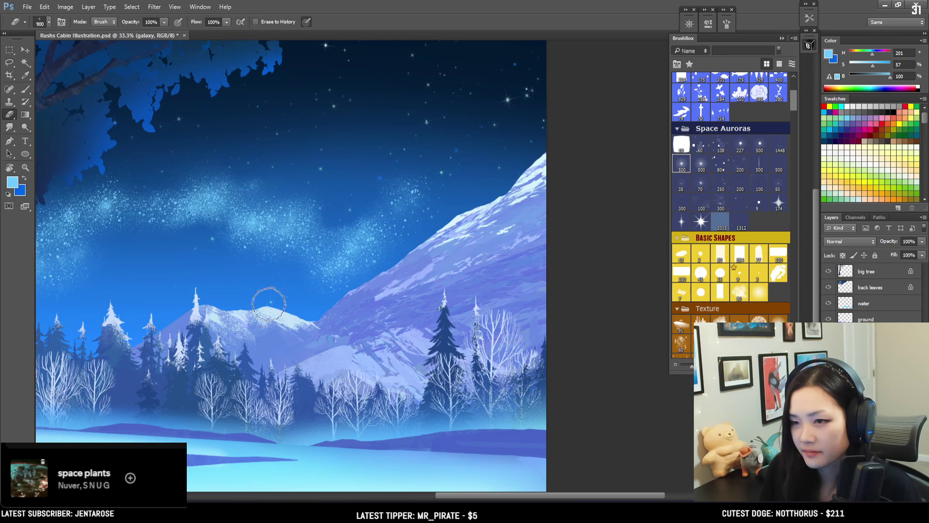
{"action": "left_click_drag", "start_coordinate": [324, 269], "coordinate": [318, 335]}
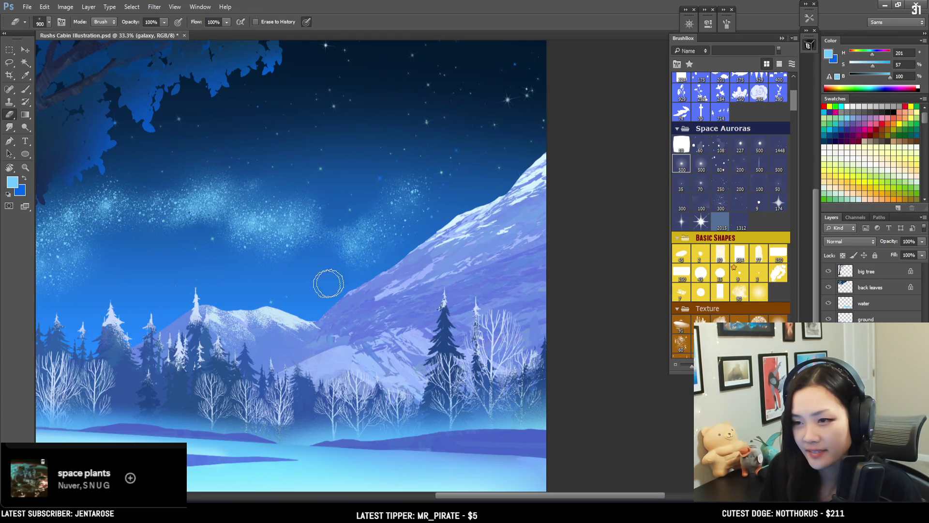
{"action": "key", "text": "b"}
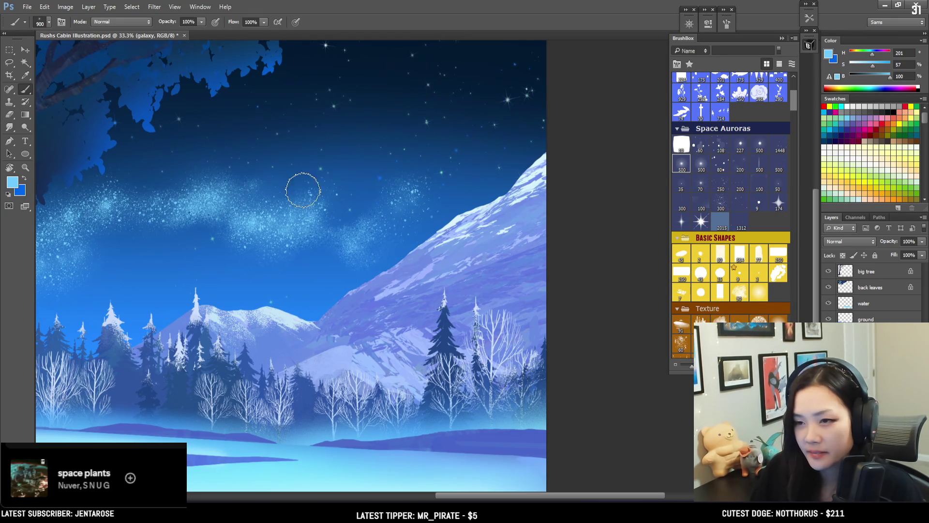
{"action": "key", "text": "bracketleft"}
{"action": "key", "text": "bracketleft"}
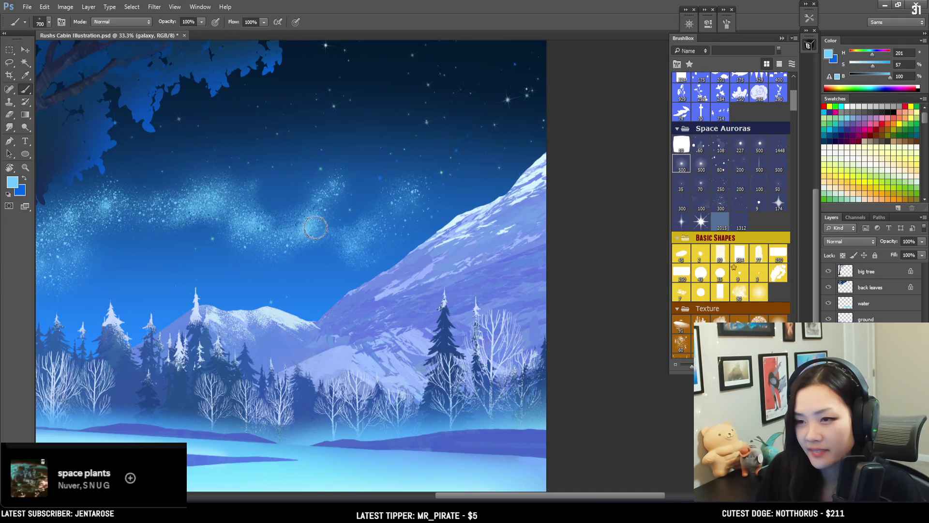
{"action": "key", "text": "bracketleft"}
{"action": "key", "text": "e"}
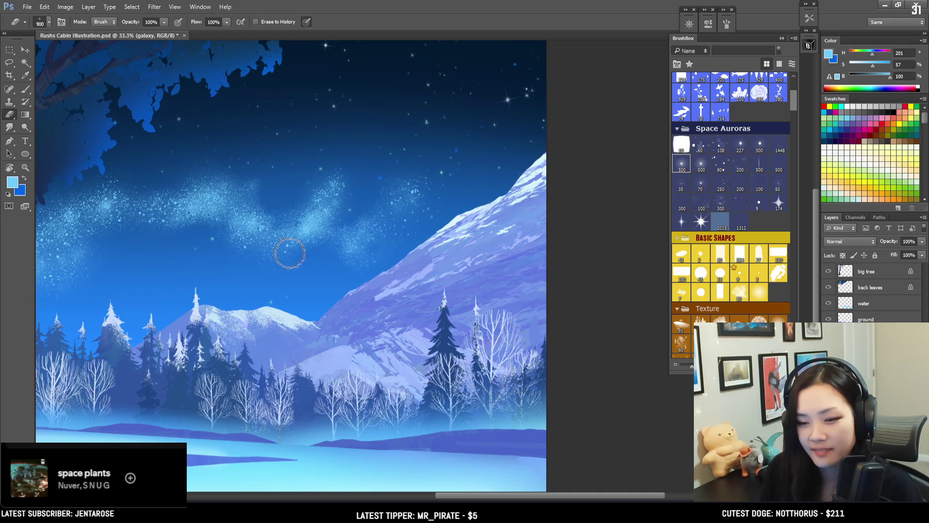
{"action": "key", "text": "b"}
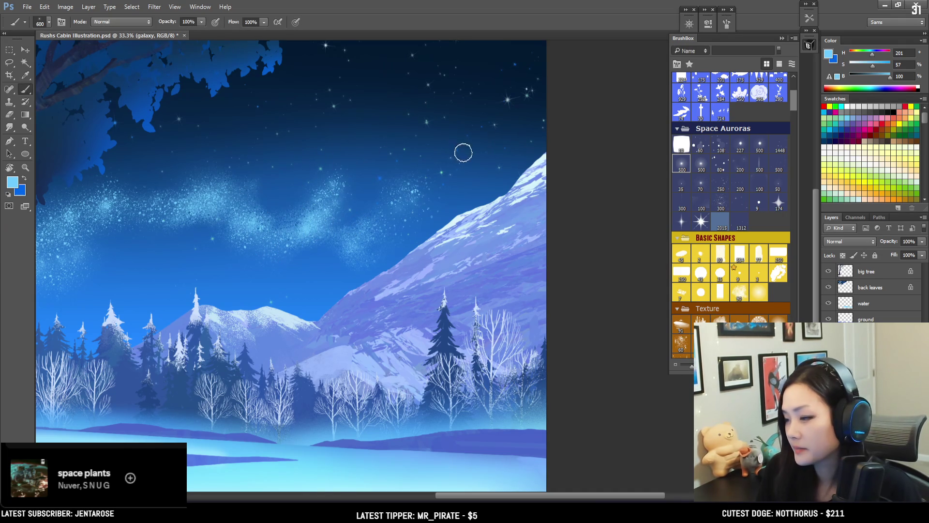
{"action": "left_click_drag", "start_coordinate": [451, 206], "coordinate": [493, 200]}
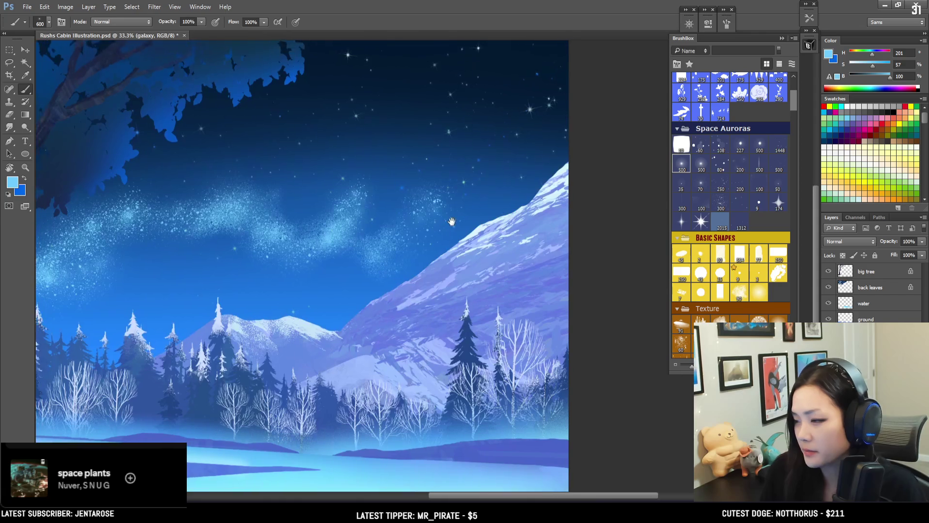
{"action": "key", "text": "e"}
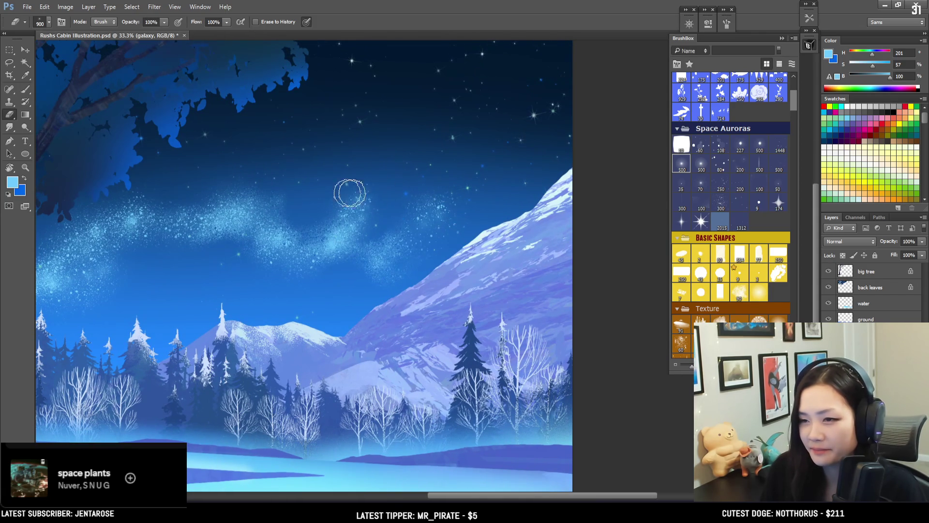
{"action": "key", "text": "b"}
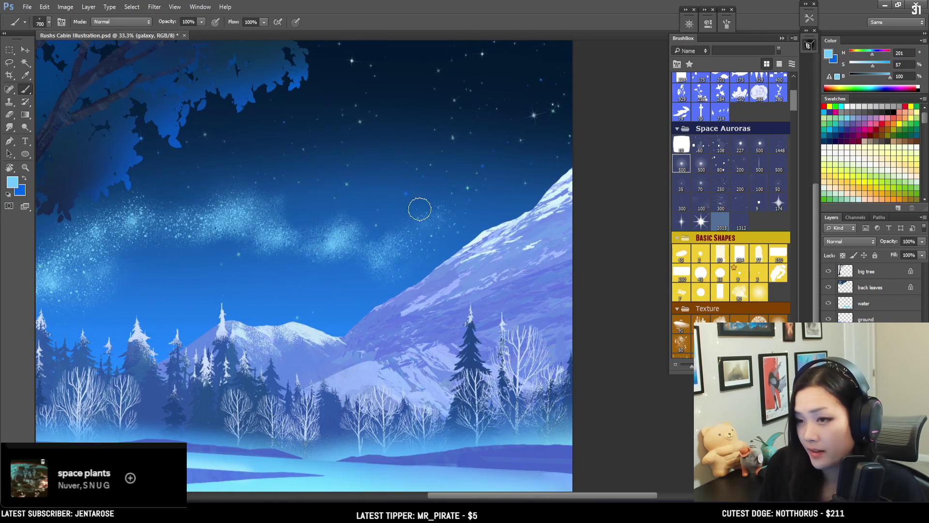
Repaint a sparkly stroke and add a small faint blue sparkle patch in the upper-right sky
{"action": "left_click_drag", "start_coordinate": [353, 228], "coordinate": [467, 168]}
{"action": "key", "text": "bracketright"}
{"action": "key", "text": "bracketright"}
{"action": "key", "text": "bracketright"}
{"action": "mouse_move", "coordinate": [530, 59]}
{"action": "left_mouse_down"}
{"action": "mouse_move", "coordinate": [452, 214]}
{"action": "mouse_move", "coordinate": [467, 187]}
{"action": "left_mouse_up"}
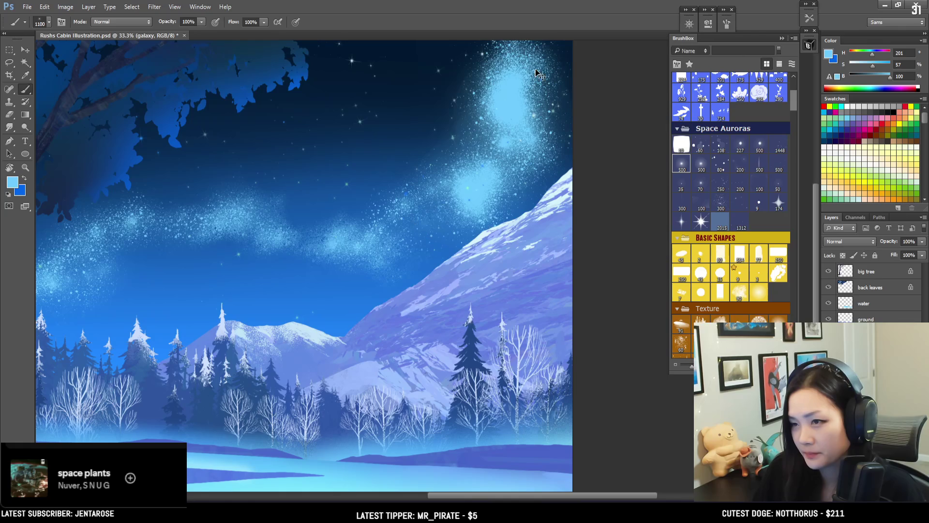
{"action": "key", "text": "ctrl+z"}
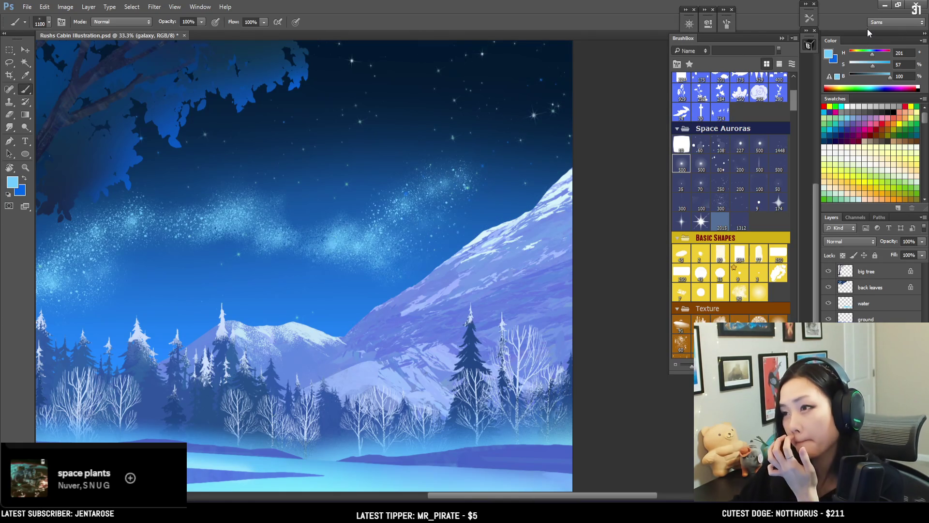
{"action": "key", "text": "x"}
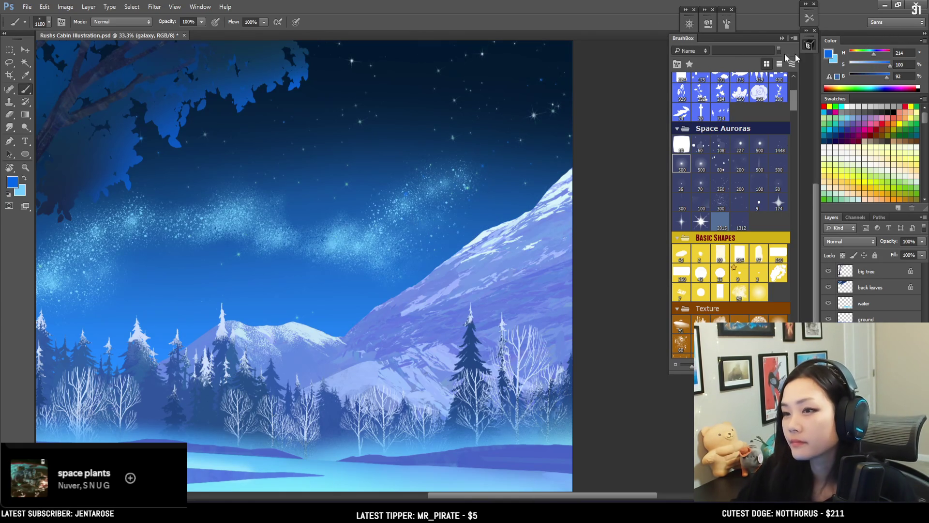
{"action": "left_click_drag", "start_coordinate": [518, 62], "coordinate": [460, 198]}
{"action": "key", "text": "ctrl+z"}
{"action": "left_click_drag", "start_coordinate": [515, 83], "coordinate": [478, 146]}
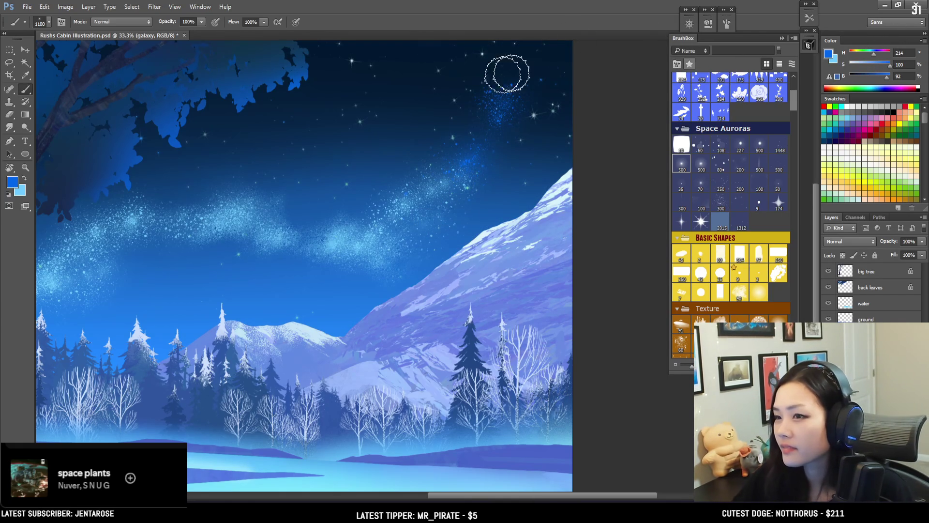
{"action": "key", "text": "e"}
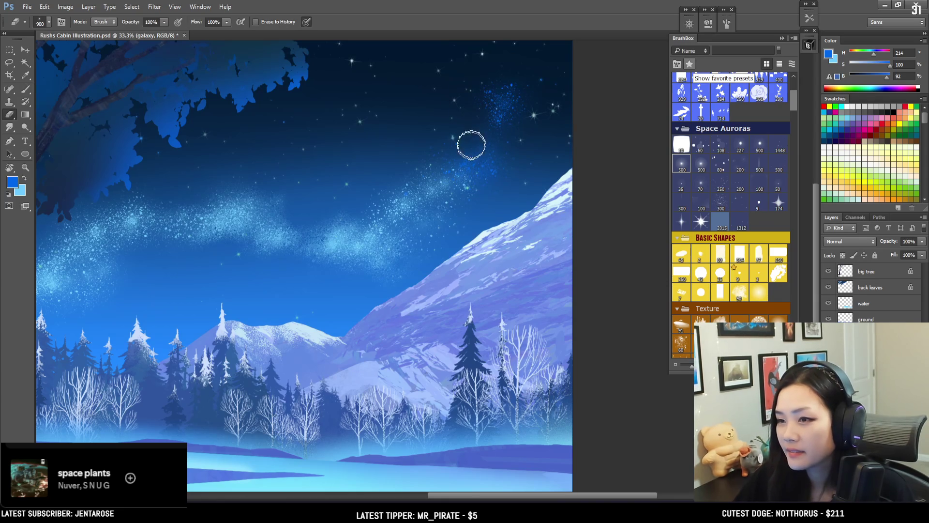
{"action": "key", "text": "b"}
{"action": "left_click_drag", "start_coordinate": [876, 54], "coordinate": [866, 54]}
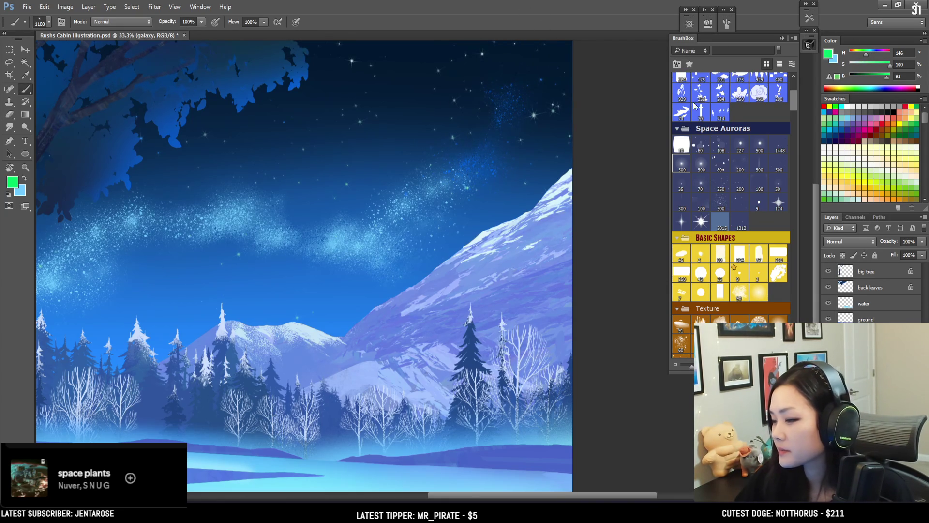
Switch to a different sampled sparkle brush and test green sparkle strokes on the Milky Way
{"action": "left_click", "coordinate": [681, 111]}
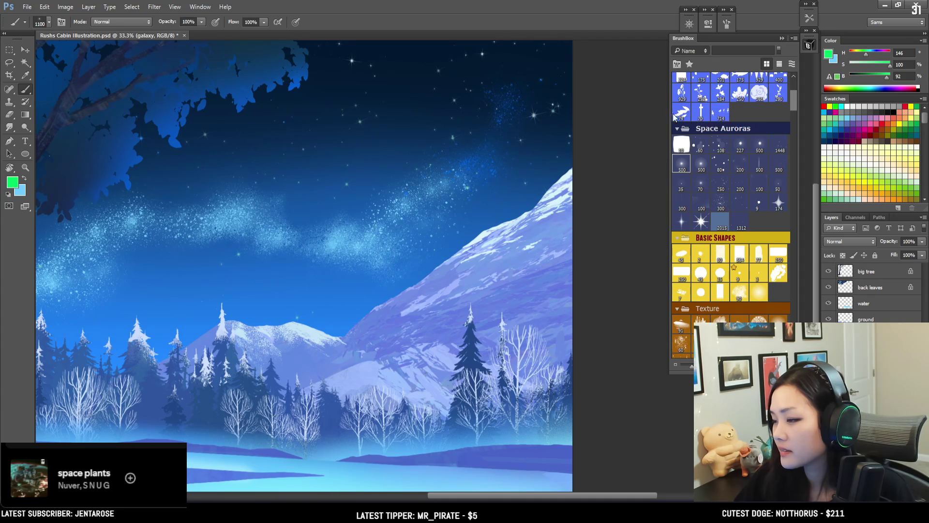
{"action": "mouse_move", "coordinate": [497, 132]}
{"action": "left_mouse_down"}
{"action": "mouse_move", "coordinate": [469, 156]}
{"action": "mouse_move", "coordinate": [518, 97]}
{"action": "left_mouse_up"}
{"action": "key", "text": "ctrl+z"}
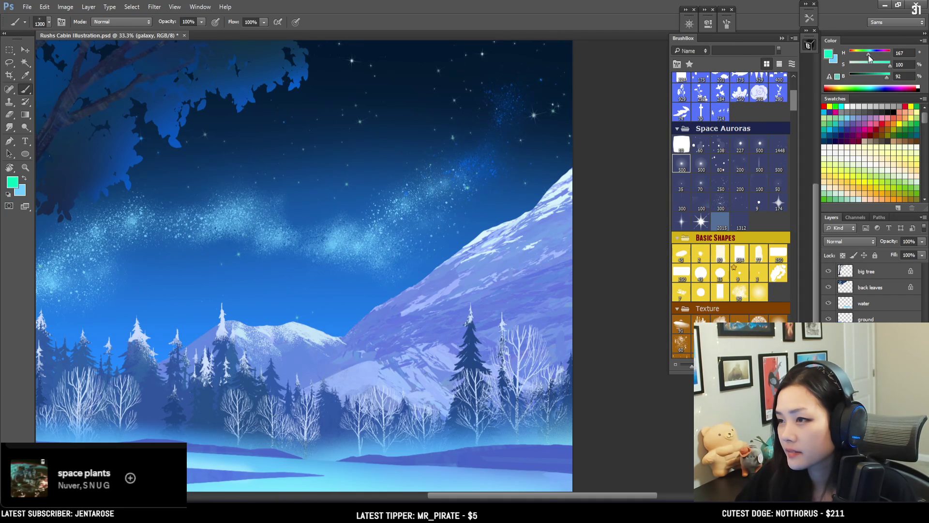
{"action": "key", "text": "bracketright"}
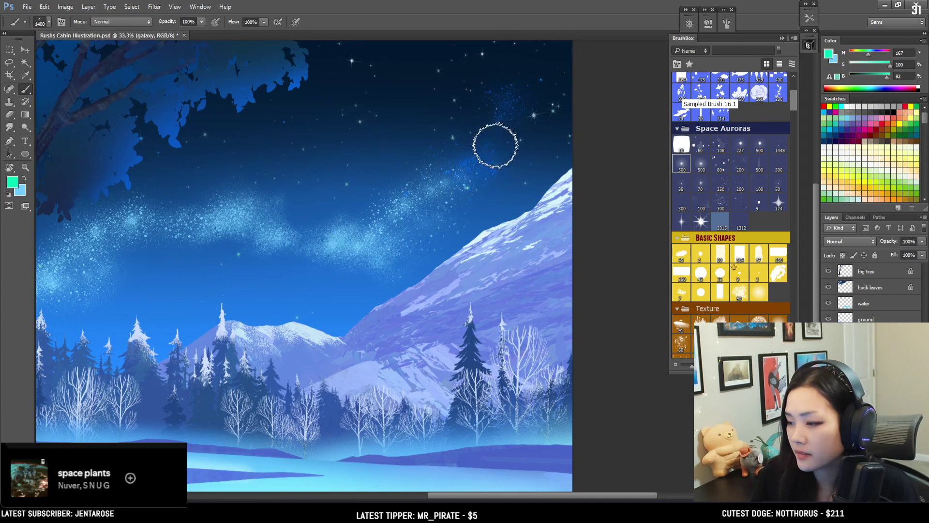
{"action": "key", "text": "bracketright"}
{"action": "mouse_move", "coordinate": [483, 144]}
{"action": "left_mouse_down"}
{"action": "mouse_move", "coordinate": [443, 178]}
{"action": "mouse_move", "coordinate": [479, 145]}
{"action": "left_mouse_up"}
{"action": "key", "text": "ctrl+z"}
{"action": "key", "text": "bracketleft"}
{"action": "key", "text": "bracketleft"}
{"action": "key", "text": "bracketleft"}
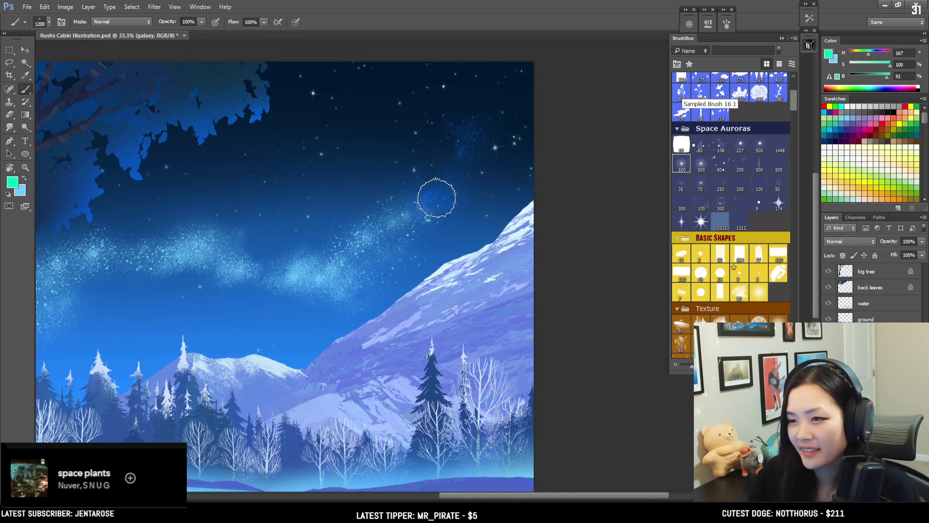
{"action": "key", "text": "bracketleft"}
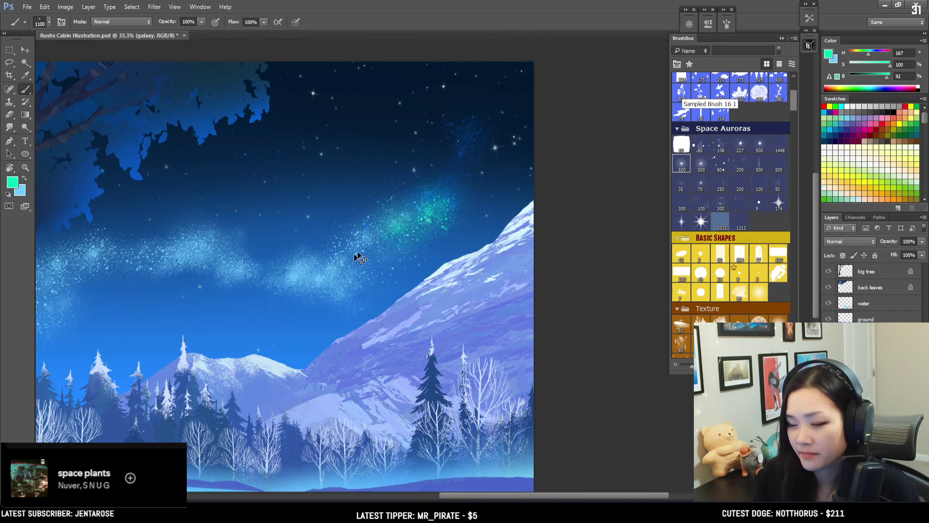
Erase unwanted speckles from the band, paint teal sparkles into it, and sample a light sky blue
{"action": "key", "text": "e"}
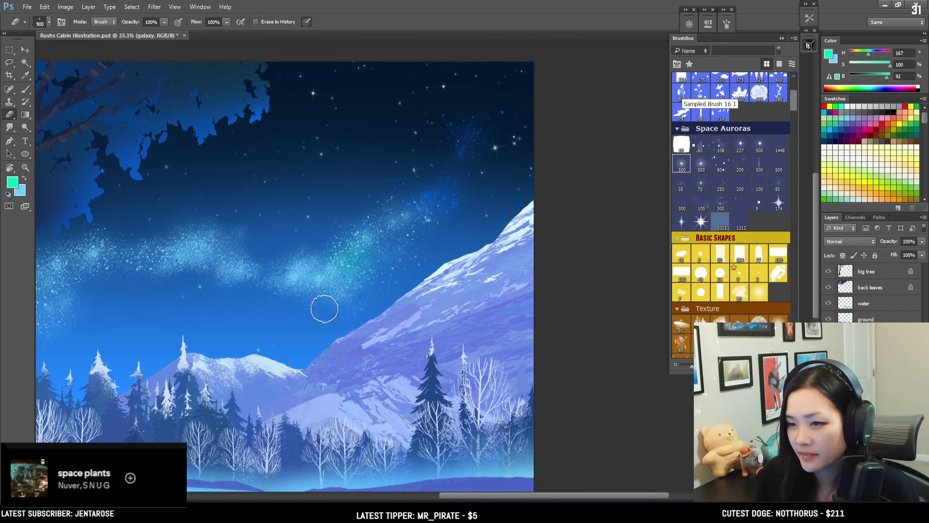
{"action": "mouse_move", "coordinate": [316, 232]}
{"action": "left_mouse_down"}
{"action": "mouse_move", "coordinate": [307, 243]}
{"action": "mouse_move", "coordinate": [361, 229]}
{"action": "left_mouse_up"}
{"action": "key", "text": "b"}
{"action": "left_click_drag", "start_coordinate": [430, 197], "coordinate": [358, 262]}
{"action": "left_click", "coordinate": [300, 270], "text": "alt"}
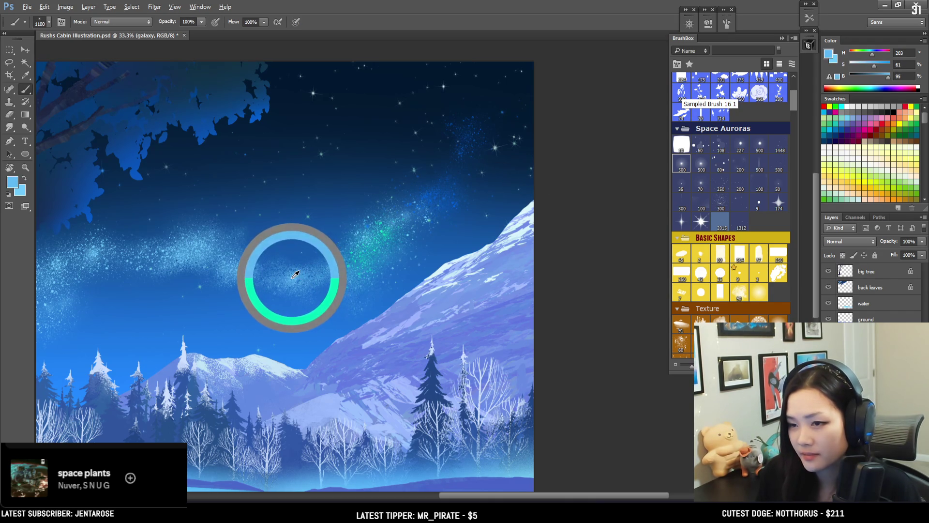
{"action": "key", "text": "bracketleft"}
{"action": "key", "text": "bracketleft"}
Raise paint brightness to 100 and paint pale blue sparkles in the upper-right aurora and near the trunk
{"action": "left_click", "coordinate": [890, 77]}
{"action": "key", "text": "ctrl+minus"}
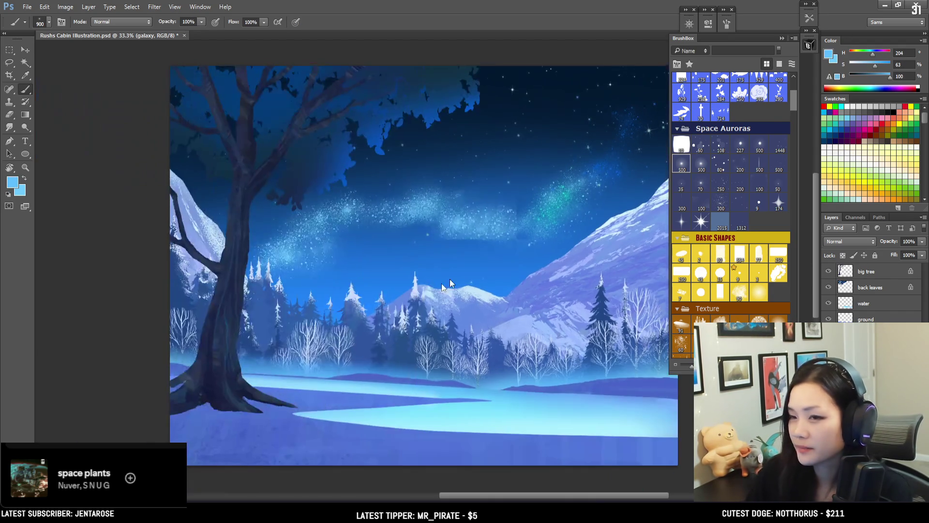
{"action": "mouse_move", "coordinate": [576, 203]}
{"action": "left_mouse_down"}
{"action": "mouse_move", "coordinate": [609, 152]}
{"action": "mouse_move", "coordinate": [530, 217]}
{"action": "left_mouse_up"}
{"action": "key", "text": "e"}
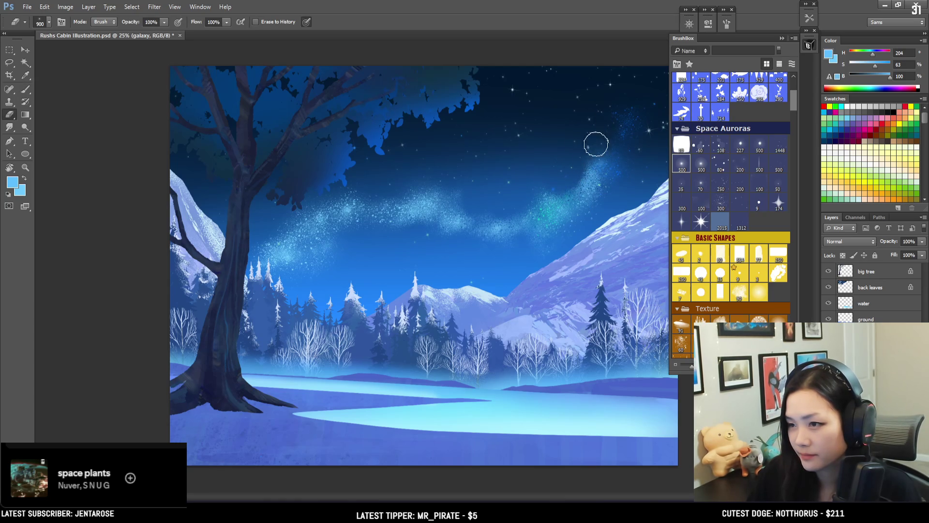
{"action": "key", "text": "b"}
{"action": "left_click_drag", "start_coordinate": [279, 255], "coordinate": [261, 242]}
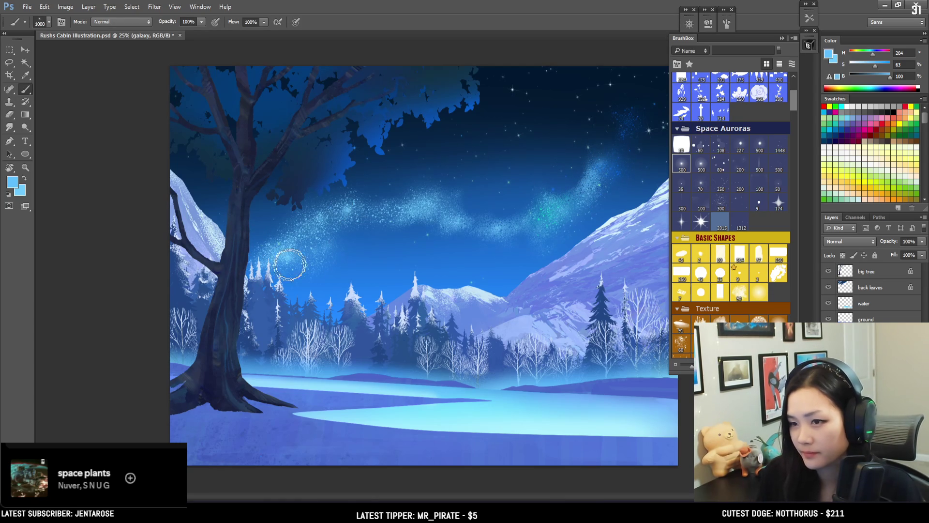
Try erasing sparkles near the trunk and upper galaxy with a larger eraser, undoing both strokes
{"action": "key", "text": "e"}
{"action": "left_click_drag", "start_coordinate": [338, 247], "coordinate": [259, 251]}
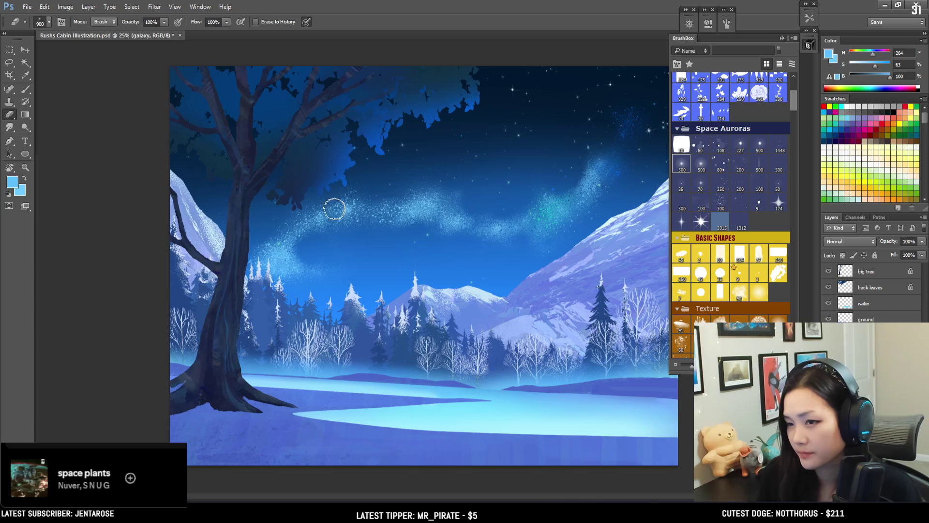
{"action": "key", "text": "ctrl+z"}
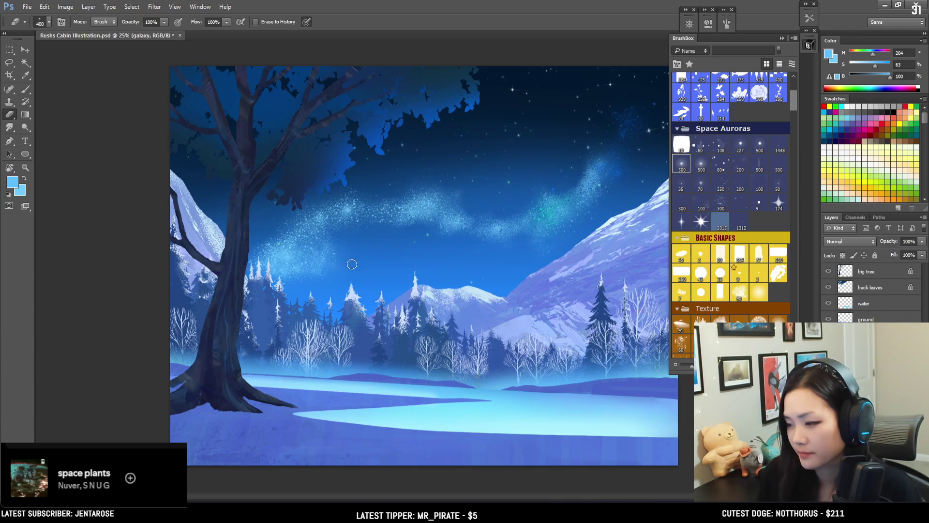
{"action": "key", "text": "bracketright"}
{"action": "key", "text": "bracketright"}
{"action": "key", "text": "bracketright"}
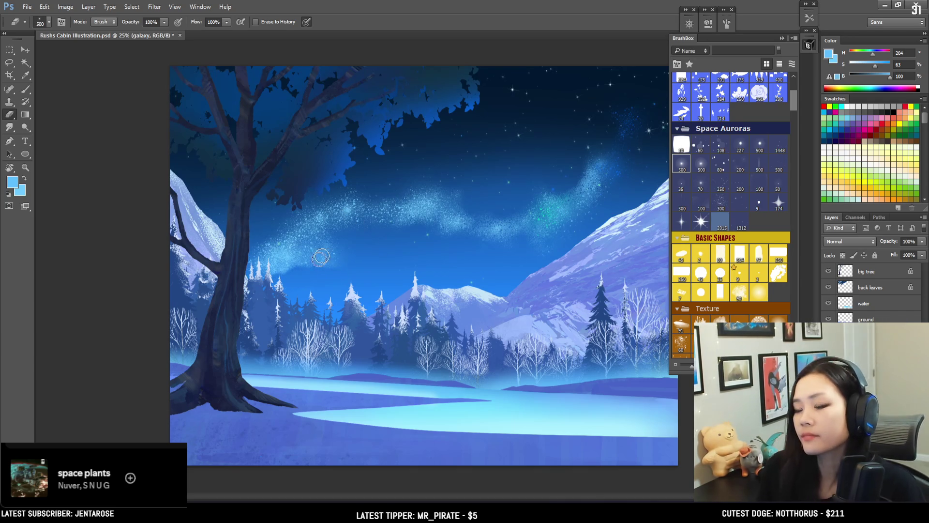
{"action": "key", "text": "bracketright"}
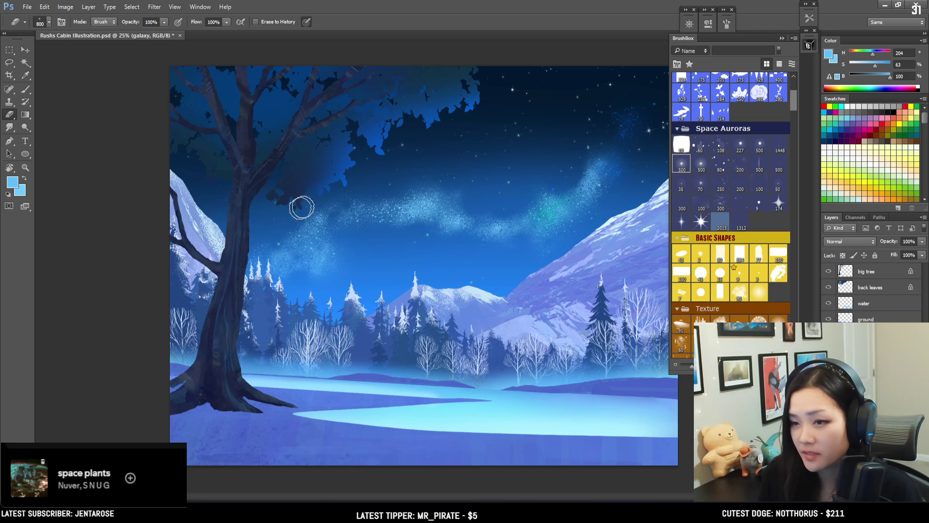
{"action": "key", "text": "b"}
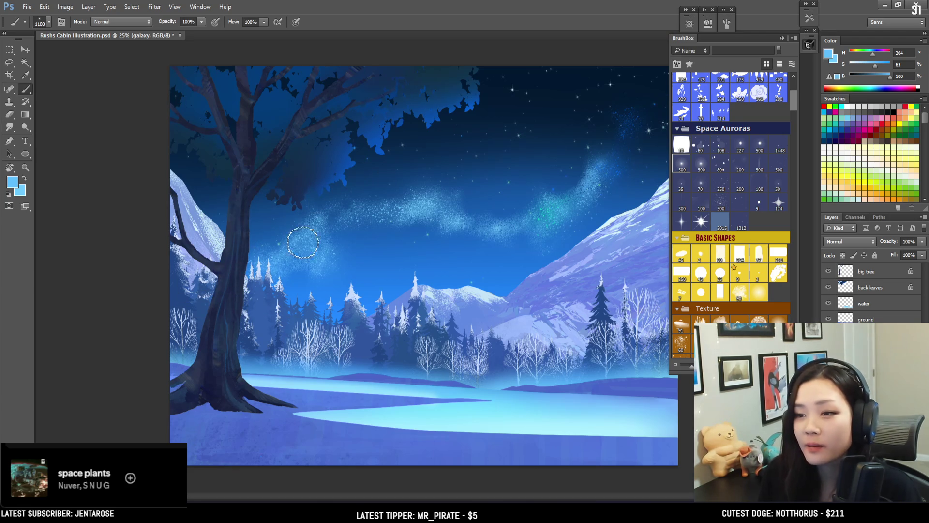
{"action": "key", "text": "e"}
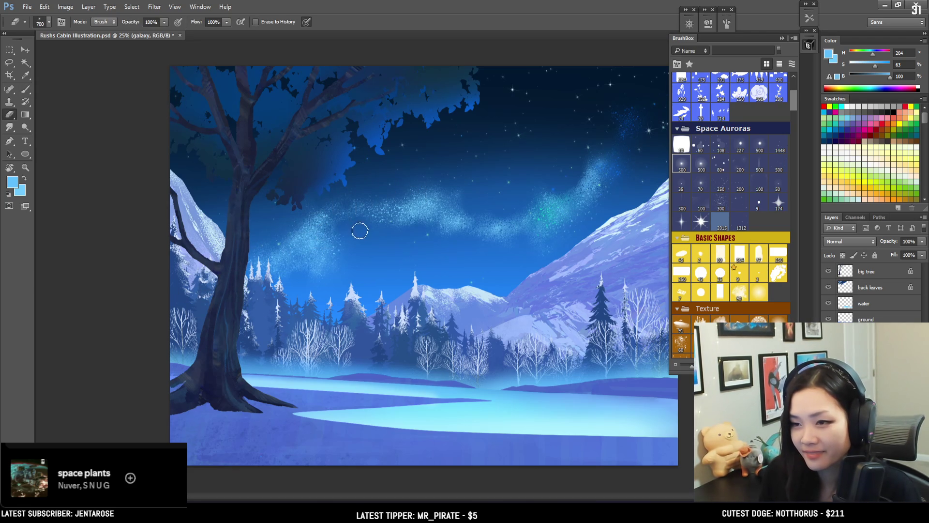
{"action": "mouse_move", "coordinate": [530, 176]}
{"action": "left_mouse_down"}
{"action": "mouse_move", "coordinate": [561, 95]}
{"action": "mouse_move", "coordinate": [544, 199]}
{"action": "mouse_move", "coordinate": [551, 137]}
{"action": "mouse_move", "coordinate": [522, 183]}
{"action": "left_mouse_up"}
{"action": "key", "text": "ctrl+z"}
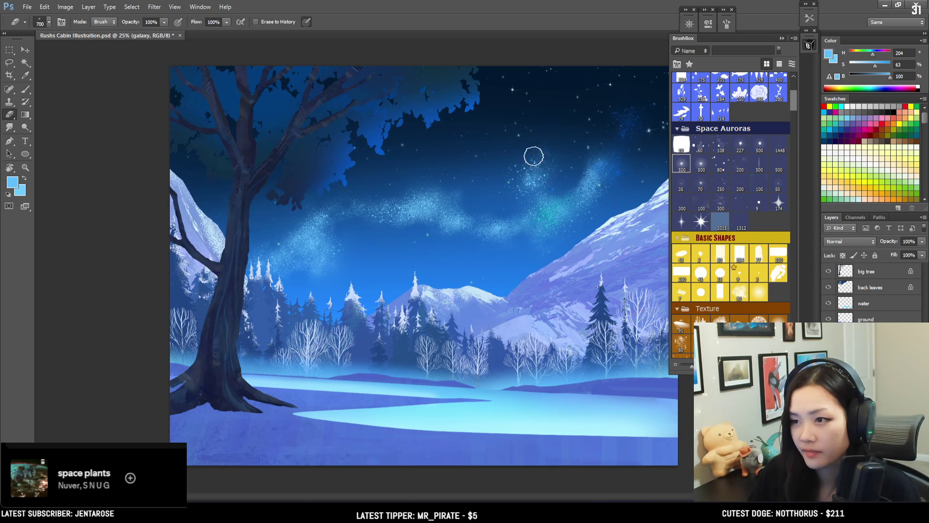
Paint new sparkles in the upper galaxy and thin out speckles in the top-right sky
{"action": "key", "text": "b"}
{"action": "left_click_drag", "start_coordinate": [543, 149], "coordinate": [557, 145]}
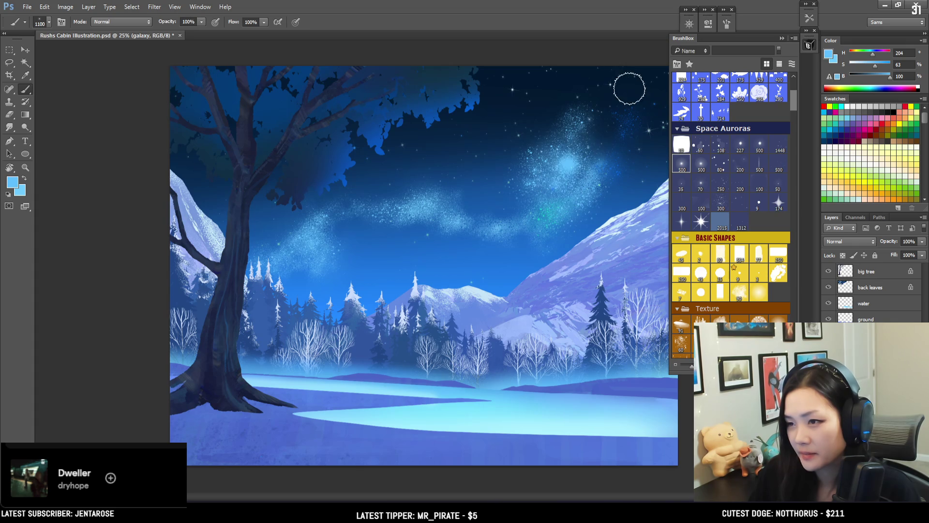
{"action": "key", "text": "e"}
{"action": "mouse_move", "coordinate": [574, 124]}
{"action": "left_mouse_down"}
{"action": "mouse_move", "coordinate": [564, 114]}
{"action": "mouse_move", "coordinate": [555, 120]}
{"action": "left_mouse_up"}
{"action": "key", "text": "bracketright"}
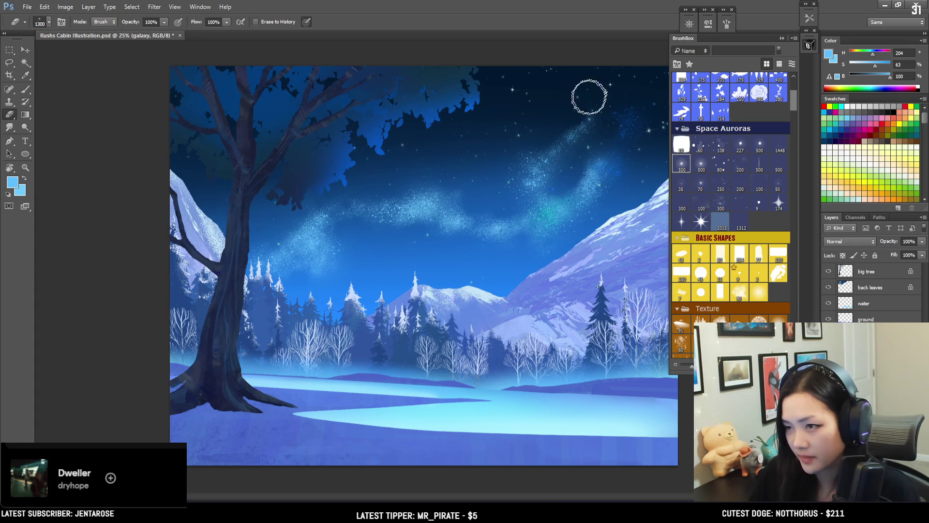
{"action": "mouse_move", "coordinate": [551, 153]}
{"action": "left_mouse_down"}
{"action": "mouse_move", "coordinate": [565, 131]}
{"action": "mouse_move", "coordinate": [564, 155]}
{"action": "mouse_move", "coordinate": [501, 174]}
{"action": "mouse_move", "coordinate": [529, 148]}
{"action": "left_mouse_up"}
Try a soft glow in the aurora with a smaller brush, undo it, and shift the colour toward cyan
{"action": "key", "text": "b"}
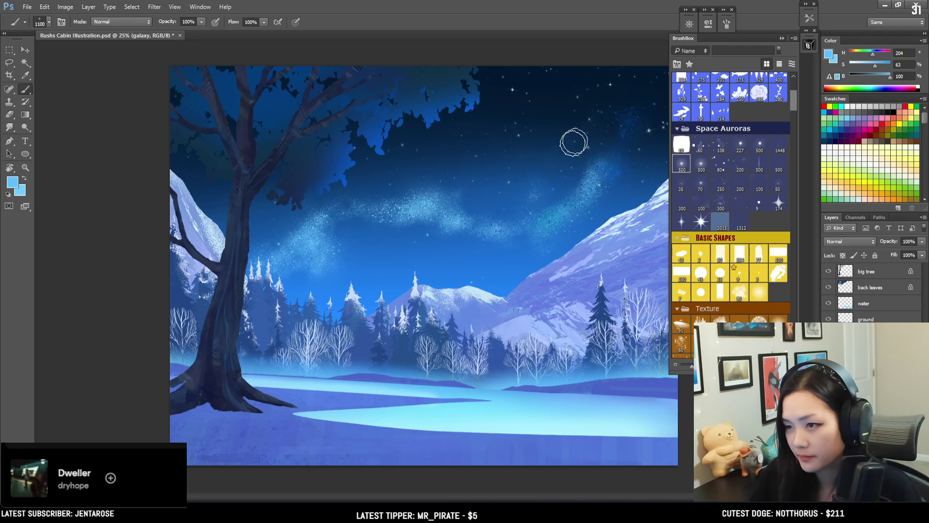
{"action": "key", "text": "bracketleft"}
{"action": "key", "text": "bracketleft"}
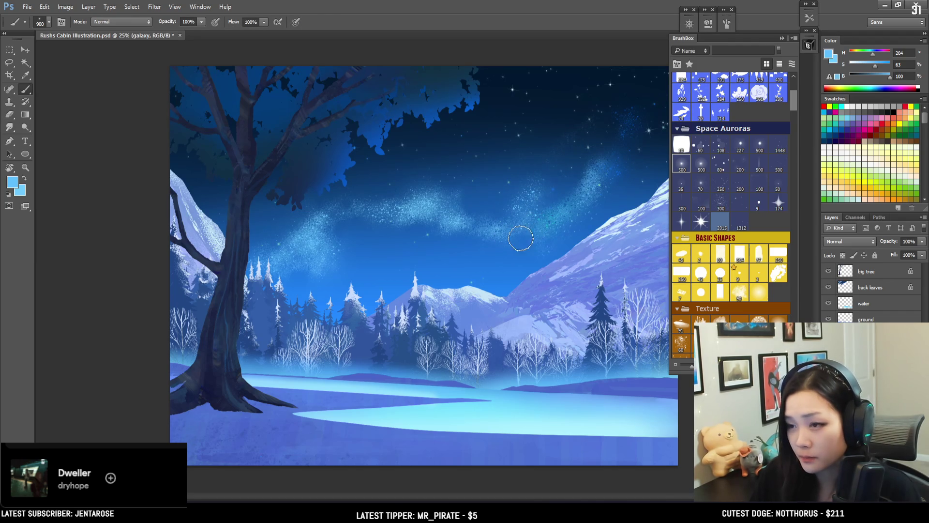
{"action": "left_click_drag", "start_coordinate": [533, 227], "coordinate": [541, 208]}
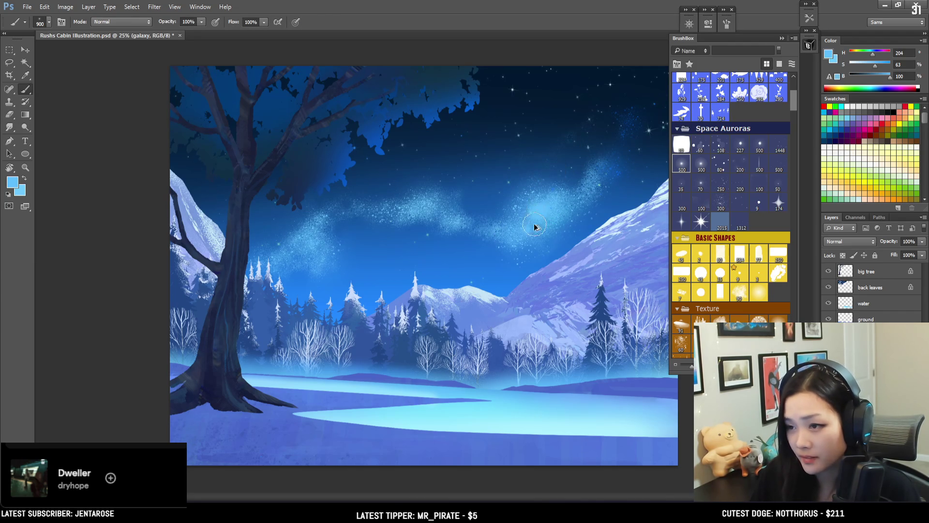
{"action": "key", "text": "ctrl+z"}
{"action": "key", "text": "e"}
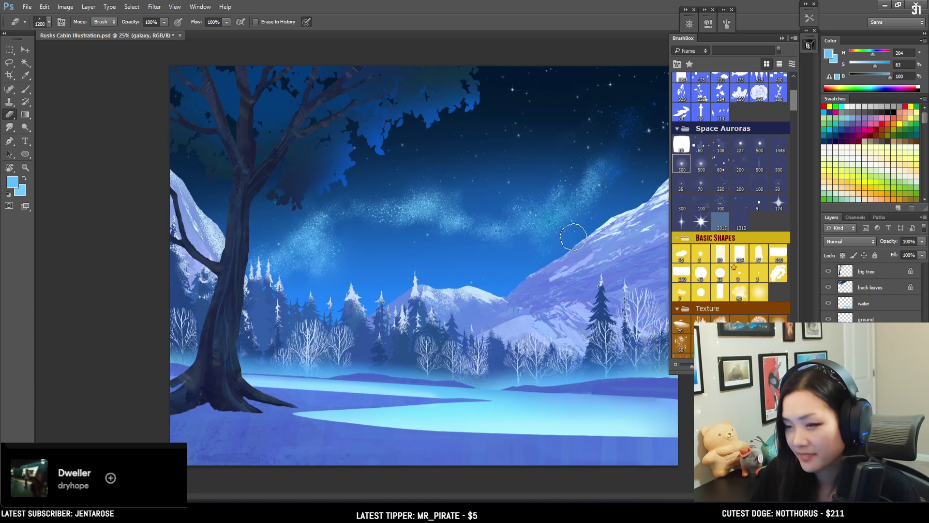
{"action": "key", "text": "b"}
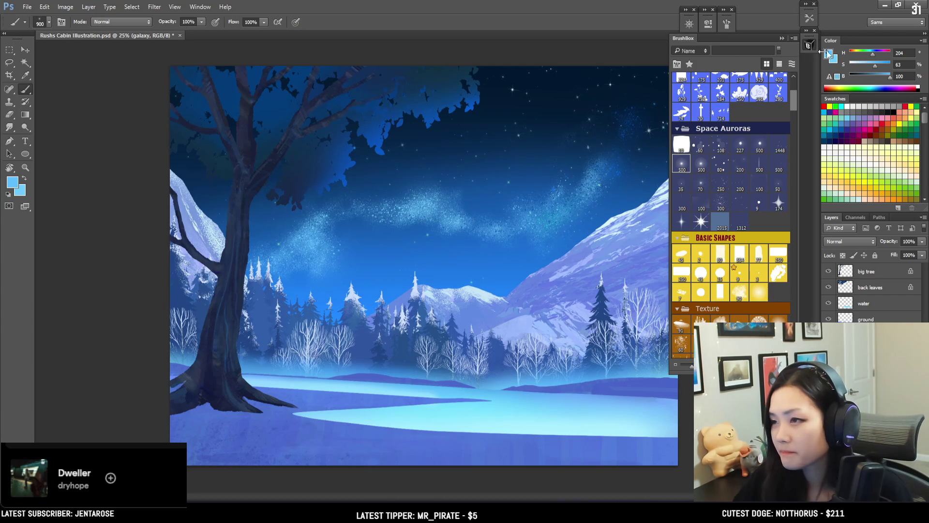
{"action": "left_click_drag", "start_coordinate": [872, 54], "coordinate": [883, 64]}
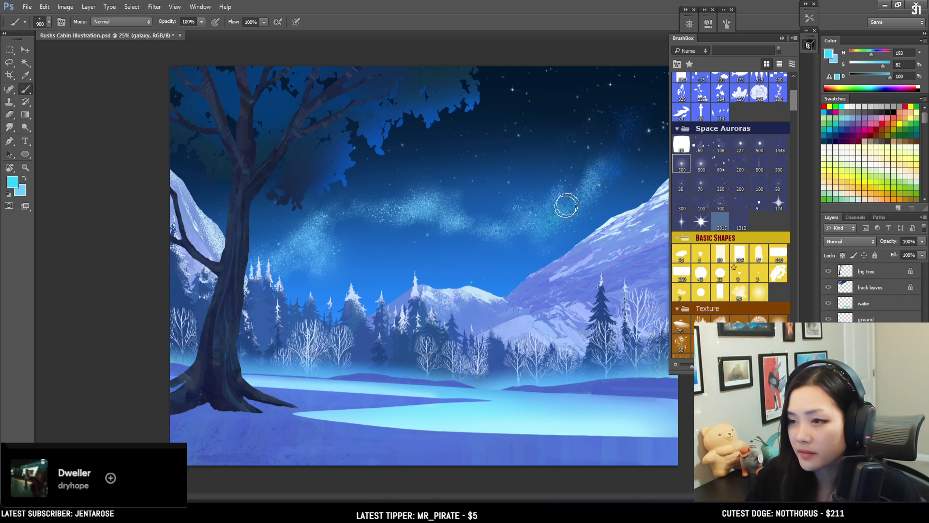
Undo the cyan glow and spray cyan speckles into the aurora and upper-right sky with a larger brush
{"action": "key", "text": "ctrl+z"}
{"action": "key", "text": "bracketright"}
{"action": "key", "text": "bracketright"}
{"action": "key", "text": "bracketright"}
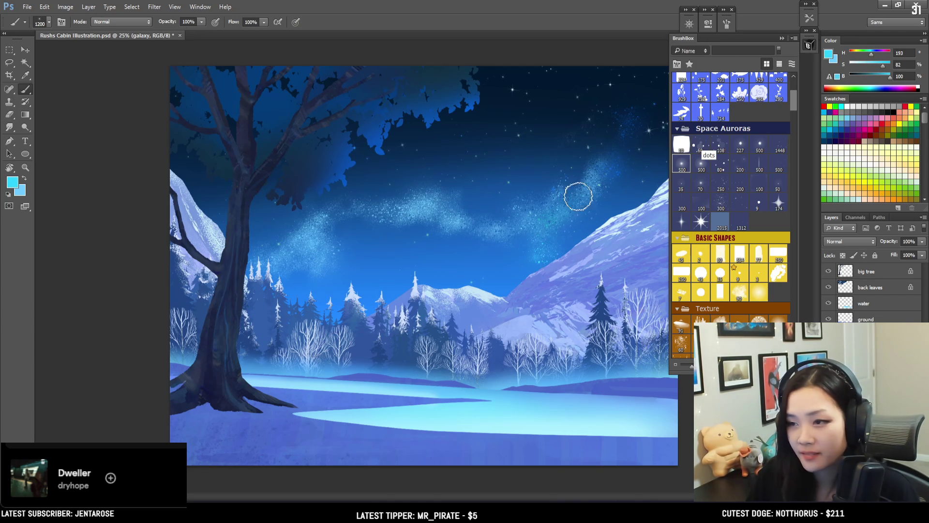
{"action": "left_click_drag", "start_coordinate": [533, 219], "coordinate": [541, 169]}
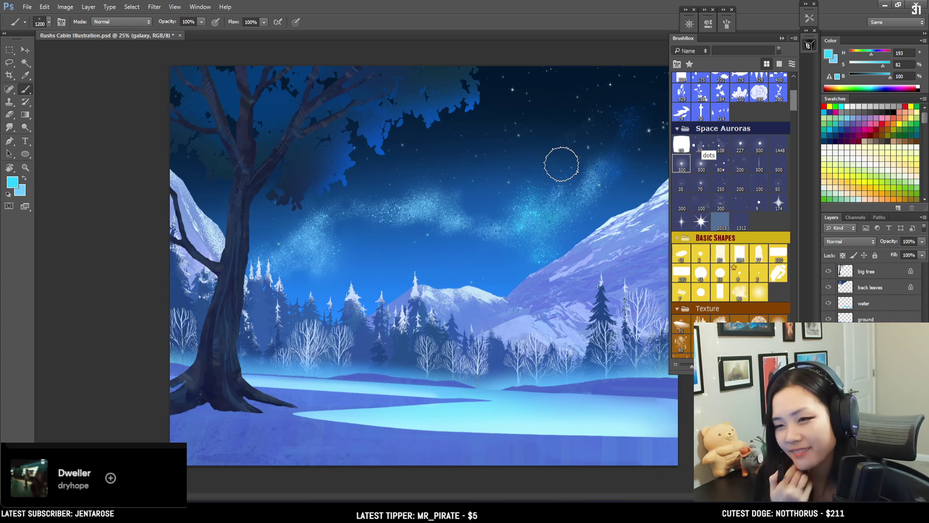
{"action": "key", "text": "ctrl+plus"}
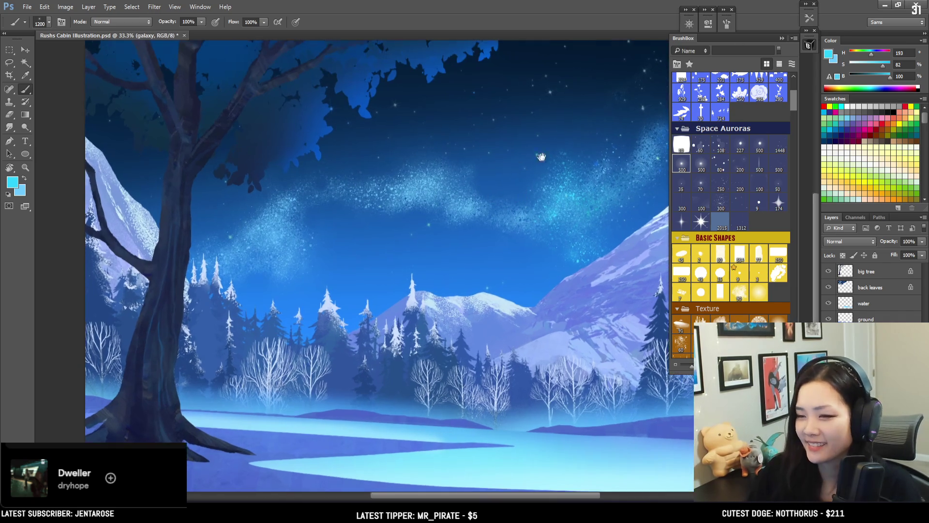
{"action": "left_click_drag", "start_coordinate": [532, 161], "coordinate": [392, 185]}
{"action": "mouse_move", "coordinate": [507, 130]}
{"action": "left_mouse_down"}
{"action": "mouse_move", "coordinate": [566, 77]}
{"action": "mouse_move", "coordinate": [543, 104]}
{"action": "left_mouse_up"}
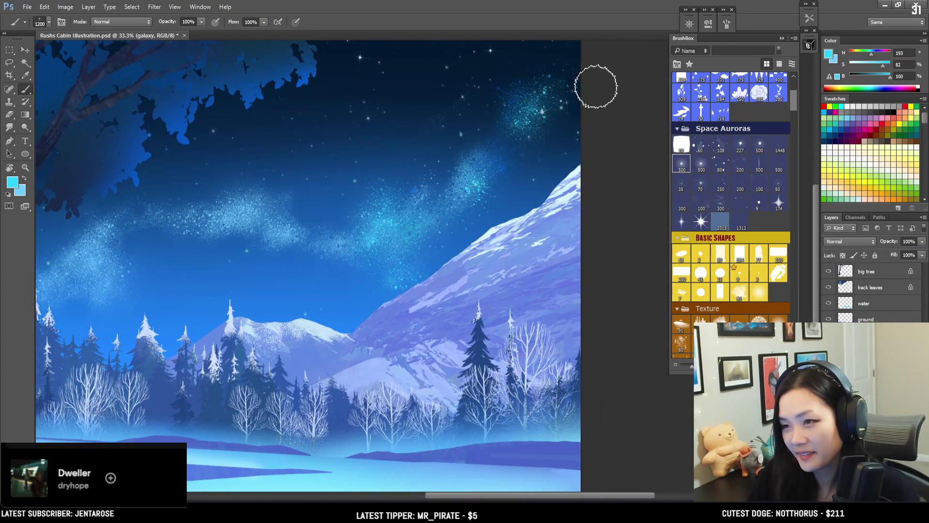
Thicken the cyan sparkle patch in the upper-right sky, then trim parts with a smaller eraser
{"action": "key", "text": "e"}
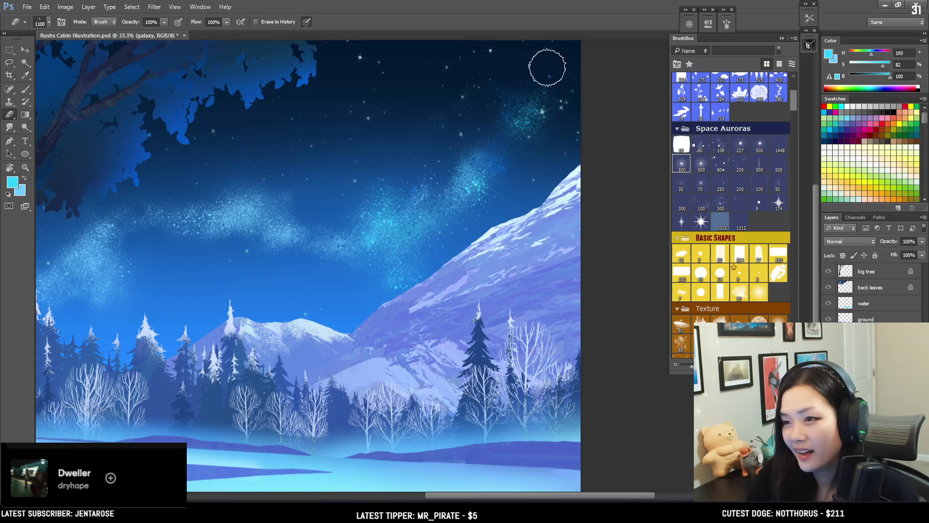
{"action": "key", "text": "b"}
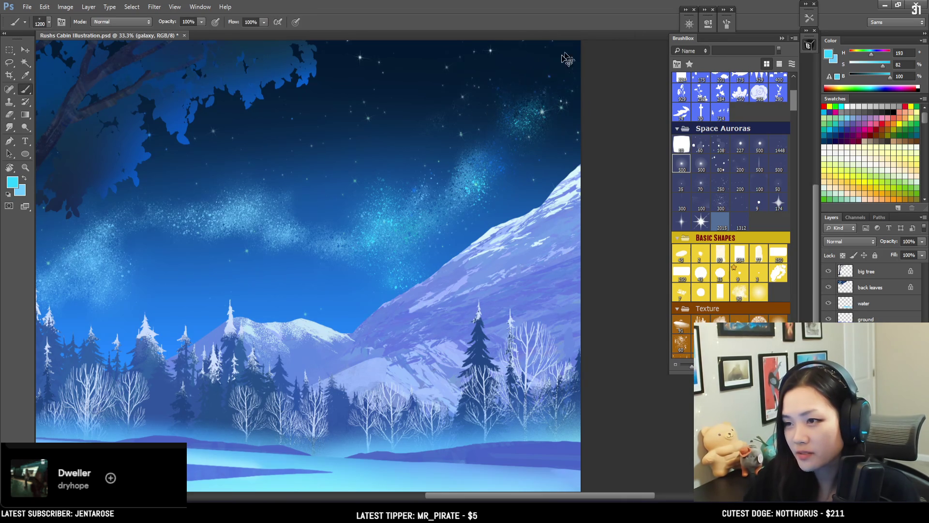
{"action": "mouse_move", "coordinate": [512, 110]}
{"action": "left_mouse_down"}
{"action": "mouse_move", "coordinate": [528, 81]}
{"action": "mouse_move", "coordinate": [501, 105]}
{"action": "mouse_move", "coordinate": [535, 64]}
{"action": "left_mouse_up"}
{"action": "key", "text": "e"}
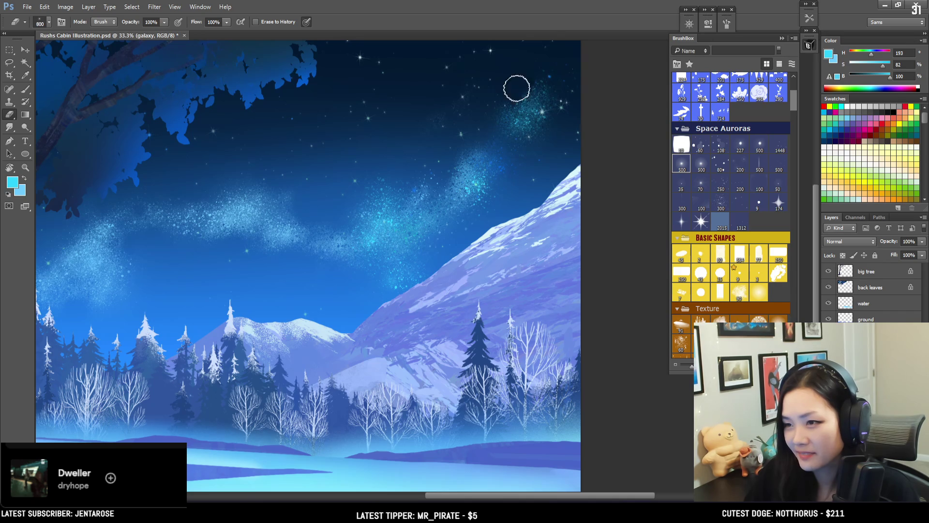
{"action": "key", "text": "bracketleft"}
{"action": "key", "text": "bracketleft"}
{"action": "left_click_drag", "start_coordinate": [508, 117], "coordinate": [560, 117]}
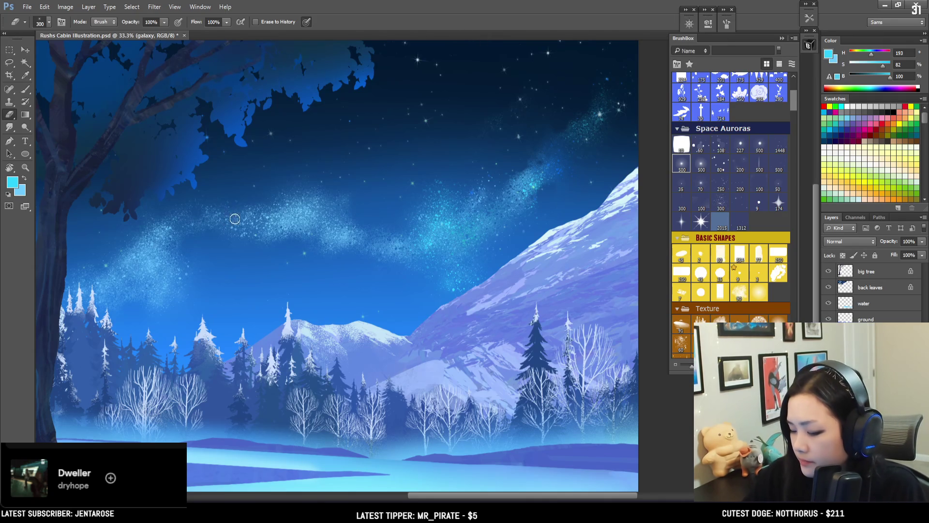
Refine the sparkles near the tree with a resized eraser, then start a free transform on the galaxy layer
{"action": "key", "text": "bracketright"}
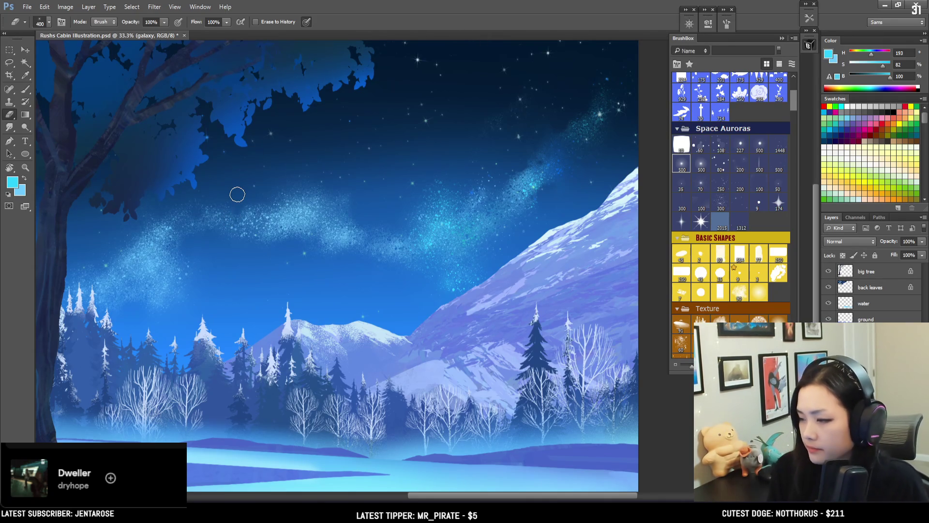
{"action": "mouse_move", "coordinate": [300, 303]}
{"action": "left_mouse_down"}
{"action": "mouse_move", "coordinate": [325, 312]}
{"action": "mouse_move", "coordinate": [340, 283]}
{"action": "left_mouse_up"}
{"action": "key", "text": "b"}
{"action": "key", "text": "bracketright"}
{"action": "key", "text": "bracketright"}
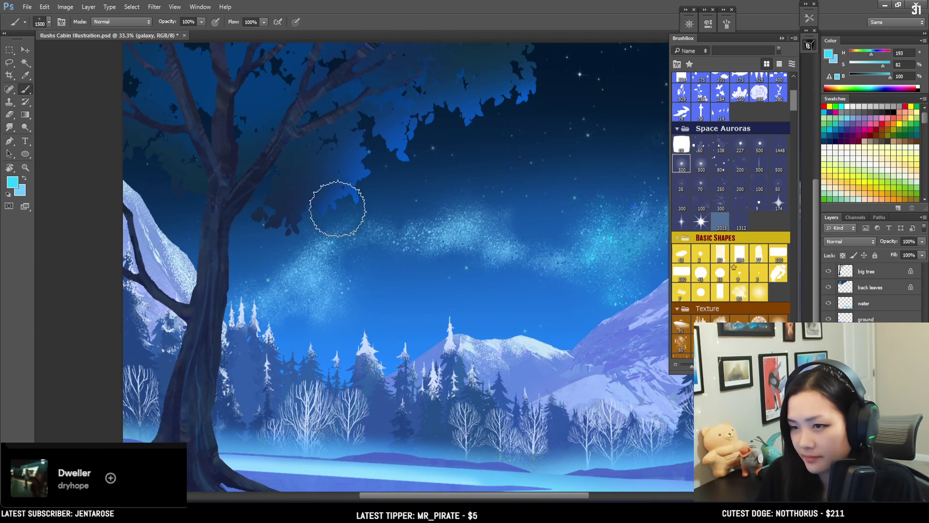
{"action": "key", "text": "e"}
{"action": "key", "text": "bracketright"}
{"action": "key", "text": "bracketright"}
{"action": "scroll", "coordinate": [389, 190], "scroll_direction": "up", "scroll_amount": 2}
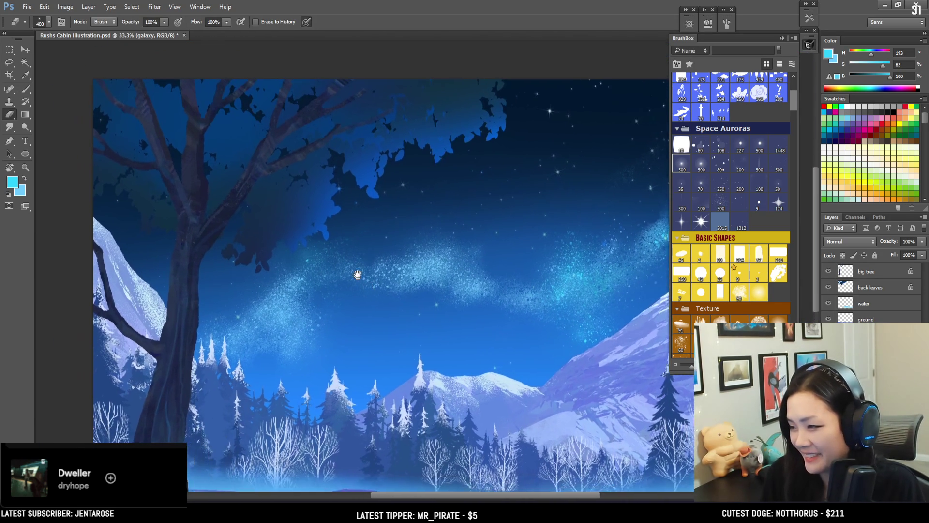
{"action": "key", "text": "bracketleft"}
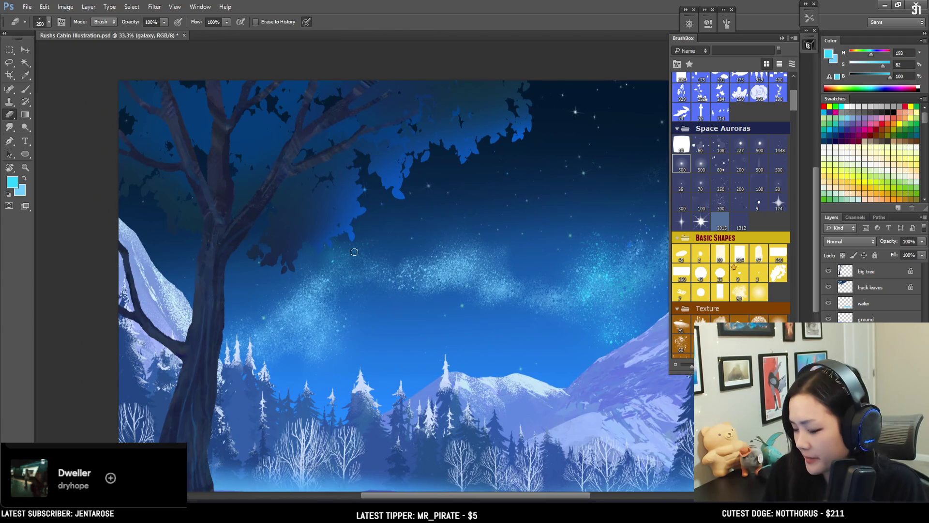
{"action": "key", "text": "bracketright"}
{"action": "key", "text": "bracketright"}
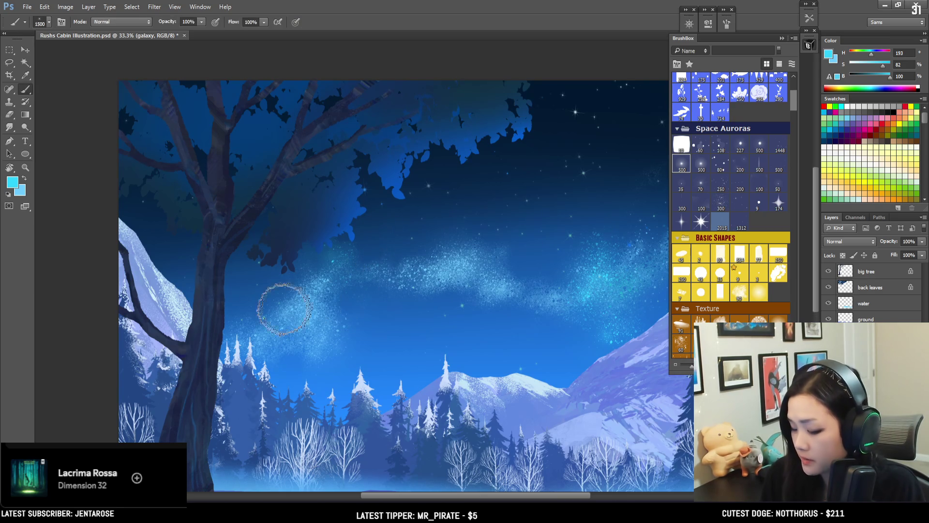
{"action": "key", "text": "bracketright"}
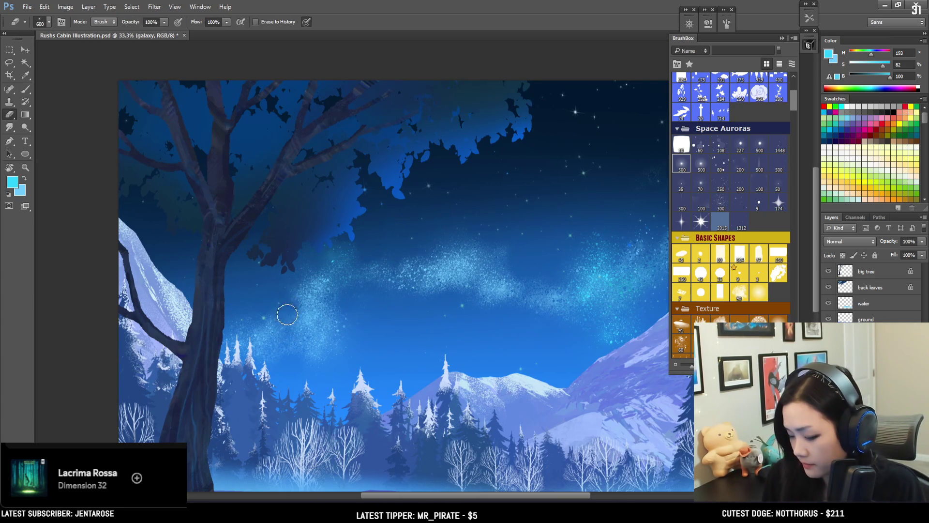
{"action": "key", "text": "ctrl+t"}
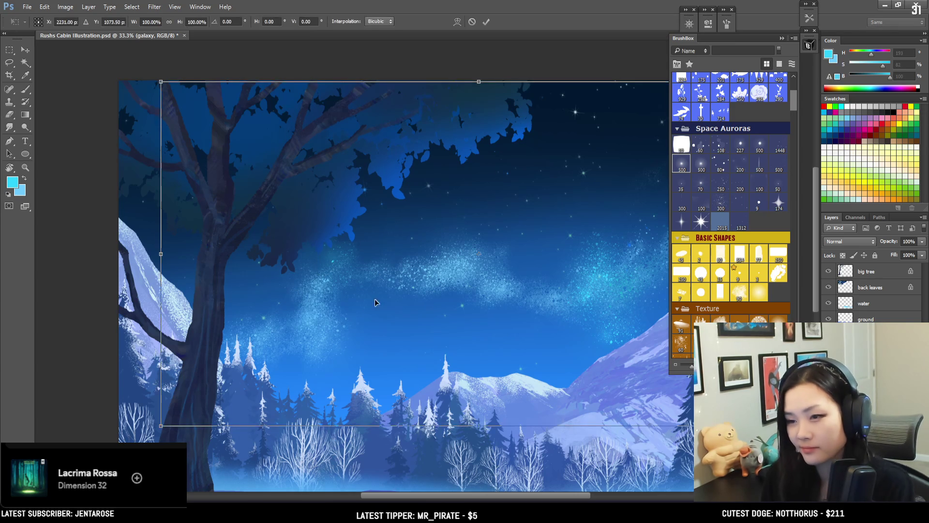
Perspective-transform the galaxy, pulling its lower-left and top-right corners outward to about 114%
{"action": "key", "text": "ctrl+minus"}
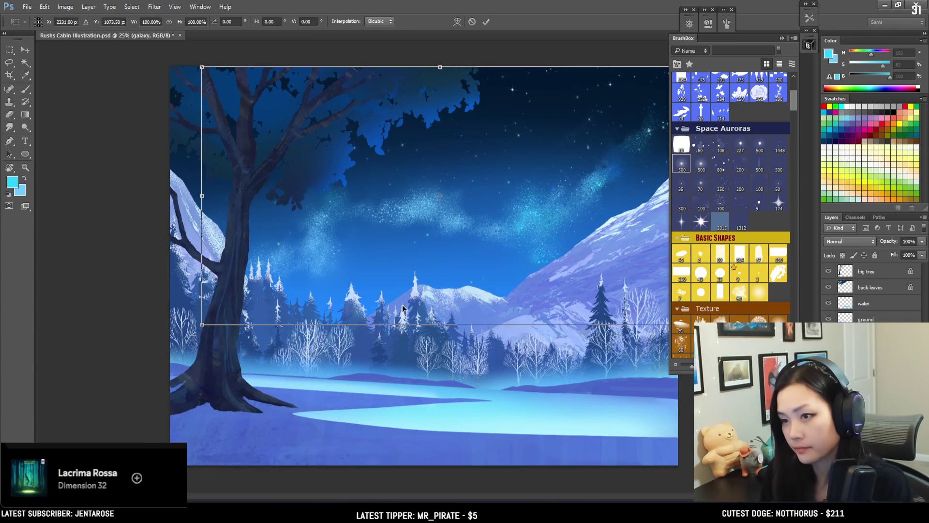
{"action": "right_click", "coordinate": [431, 252]}
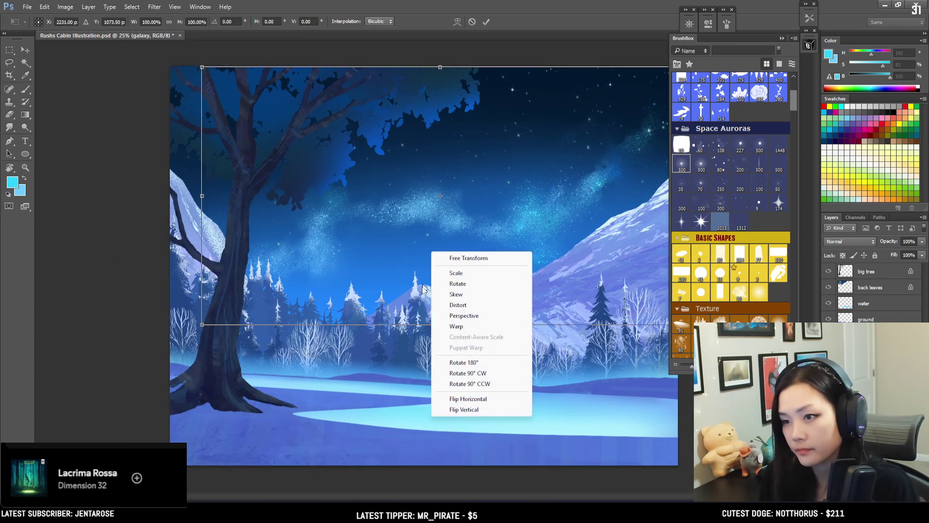
{"action": "left_click", "coordinate": [462, 316]}
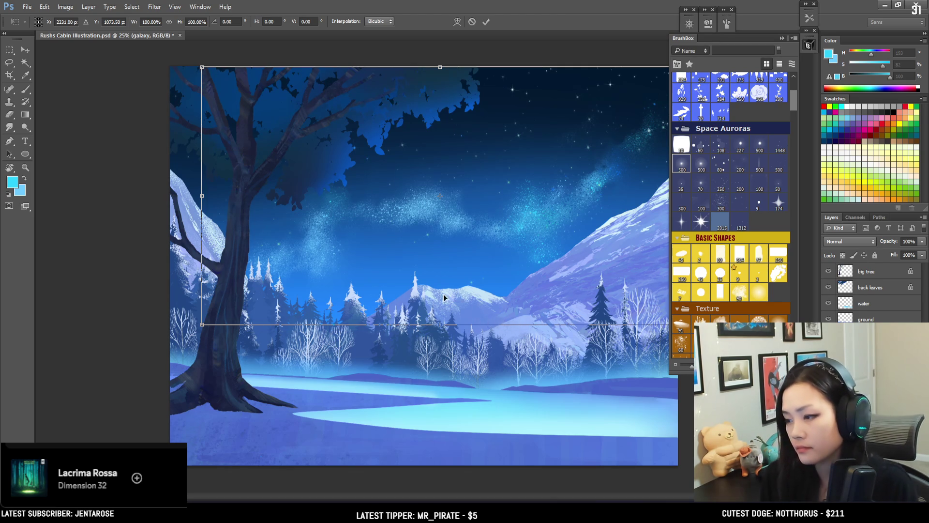
{"action": "left_click_drag", "start_coordinate": [203, 326], "coordinate": [170, 323]}
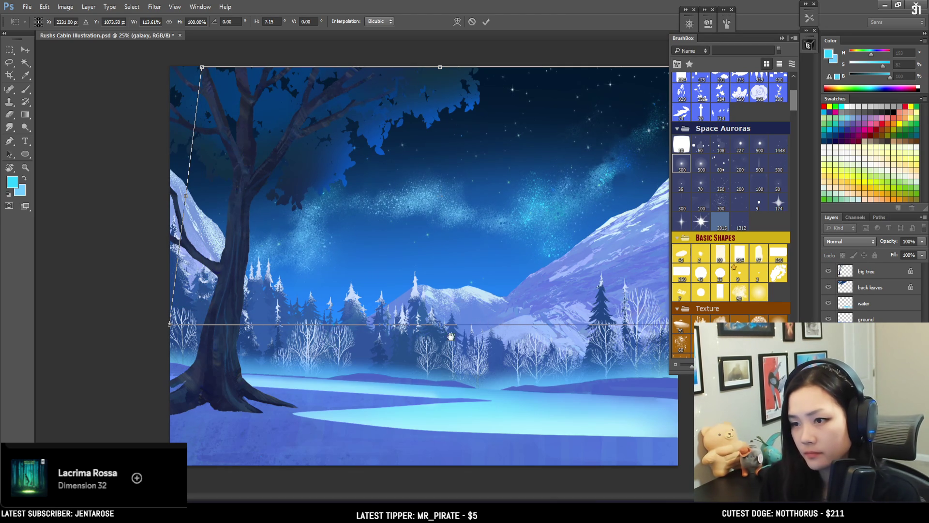
{"action": "key", "text": "ctrl+minus"}
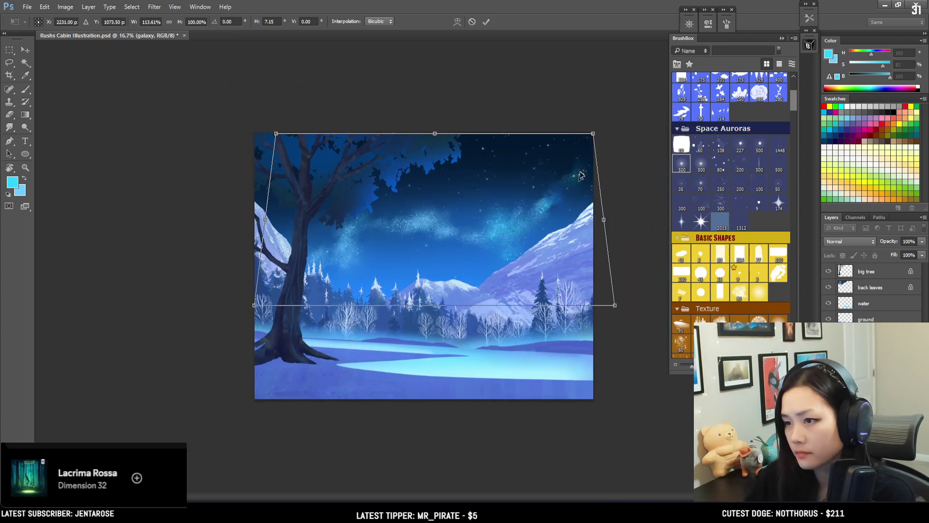
{"action": "mouse_move", "coordinate": [594, 135]}
{"action": "left_mouse_down"}
{"action": "mouse_move", "coordinate": [610, 135]}
{"action": "mouse_move", "coordinate": [602, 133]}
{"action": "left_mouse_up"}
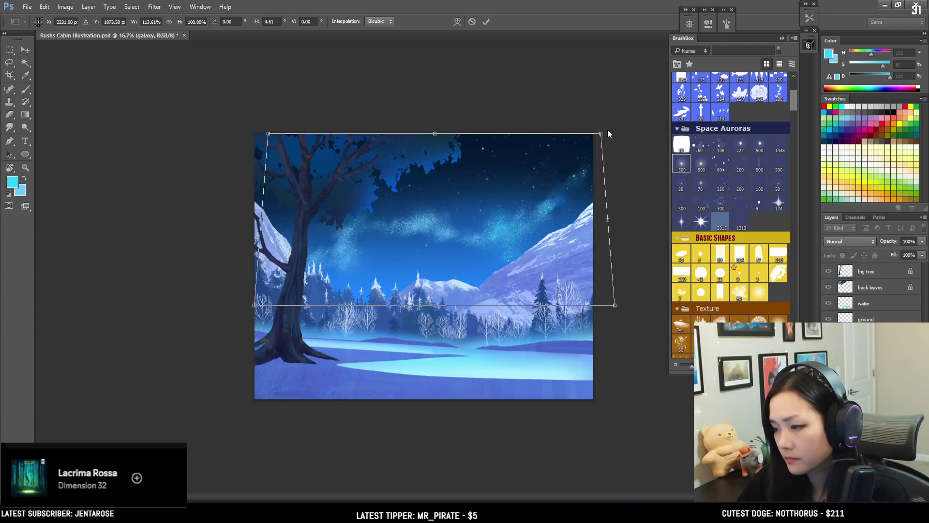
{"action": "key", "text": "Return"}
{"action": "key", "text": "e"}
{"action": "key", "text": "ctrl+plus"}
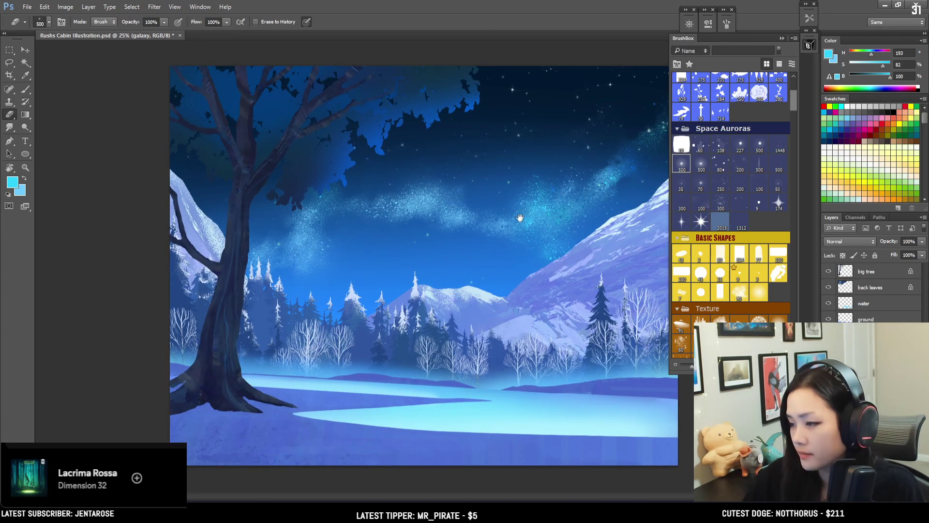
Sample a darker sky blue, then a lighter galaxy cyan nudged slightly bluer, and enlarge the brush
{"action": "key", "text": "b"}
{"action": "left_click", "coordinate": [400, 208], "text": "alt"}
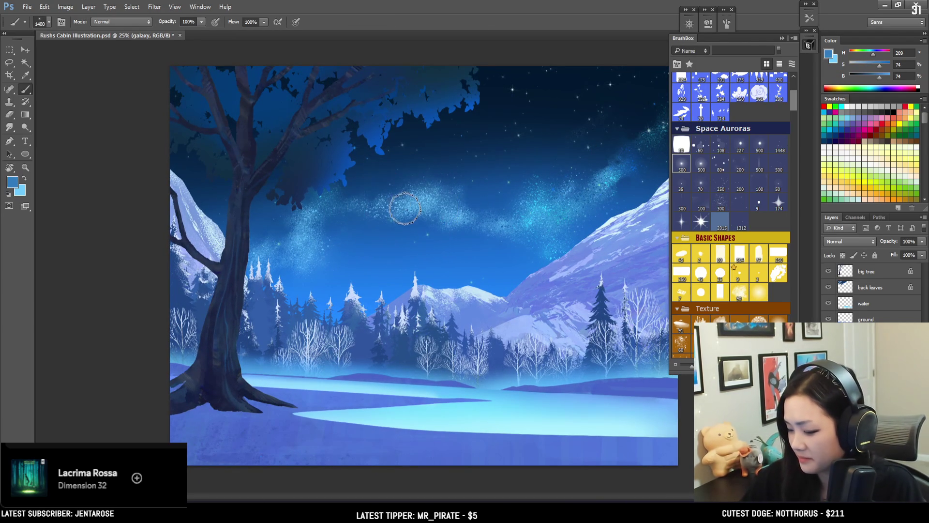
{"action": "key", "text": "e"}
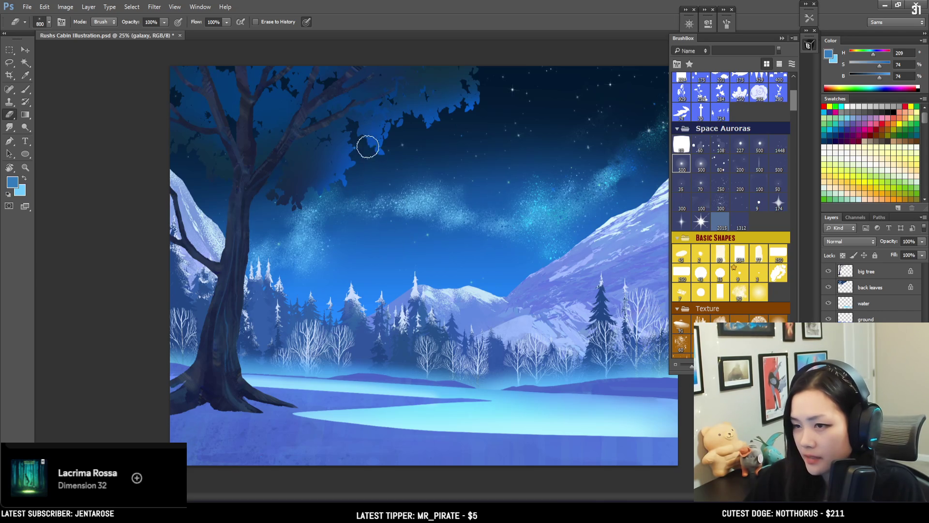
{"action": "key", "text": "b"}
{"action": "left_click_drag", "start_coordinate": [541, 211], "coordinate": [530, 222]}
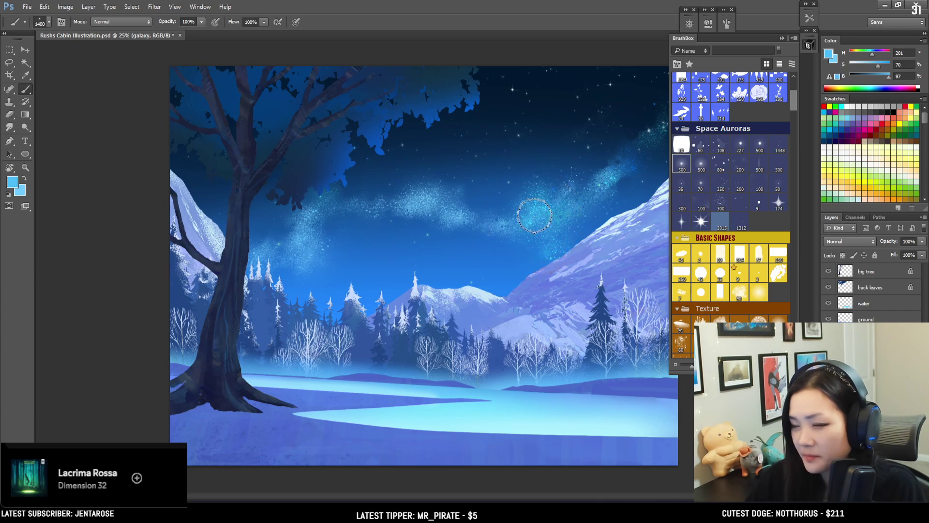
{"action": "left_click_drag", "start_coordinate": [873, 53], "coordinate": [871, 54]}
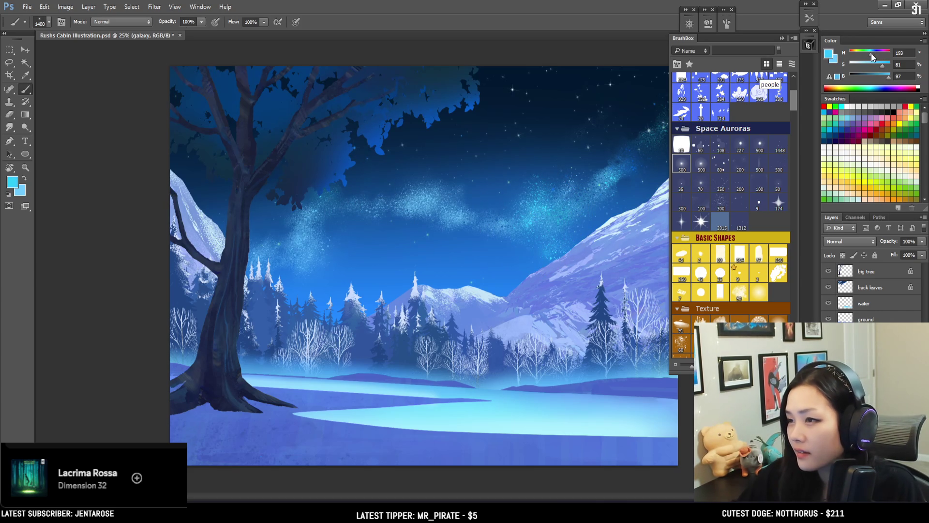
{"action": "key", "text": "bracketright"}
{"action": "key", "text": "bracketright"}
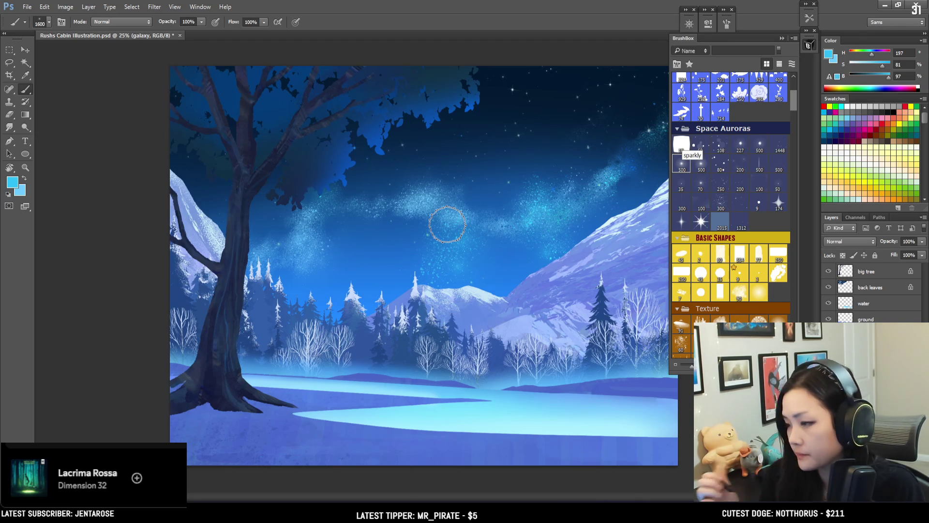
Dab bright blue and cyan sparkle specks into the mid sky, alternating with erasing
{"action": "key", "text": "e"}
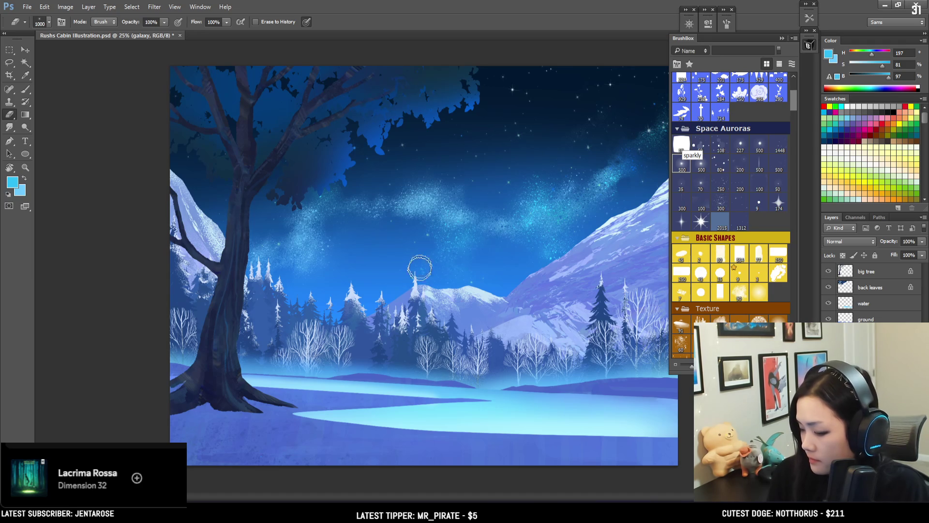
{"action": "key", "text": "b"}
{"action": "left_click", "coordinate": [484, 169]}
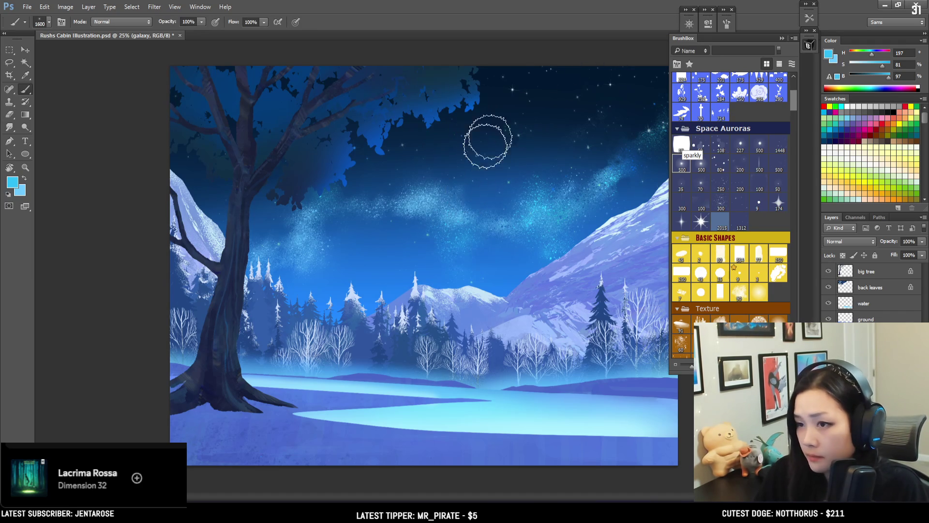
{"action": "left_click", "coordinate": [481, 167]}
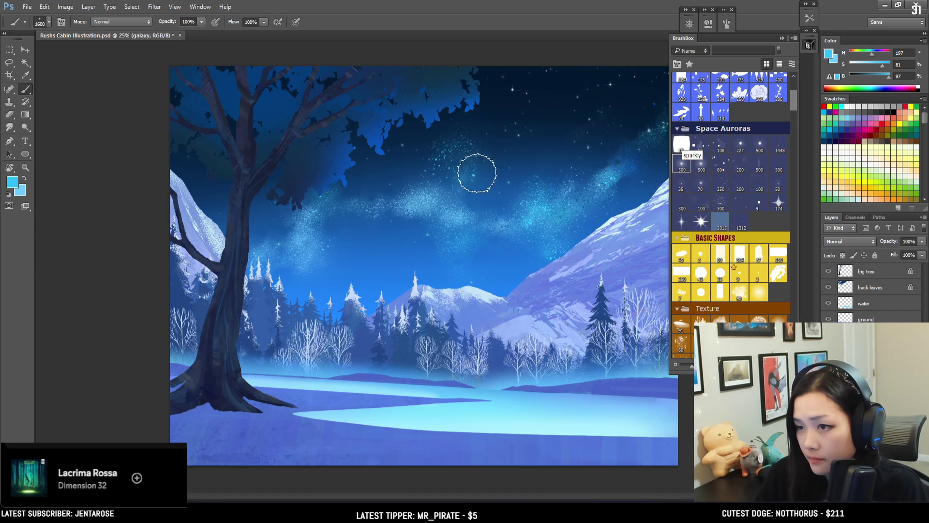
{"action": "key", "text": "e"}
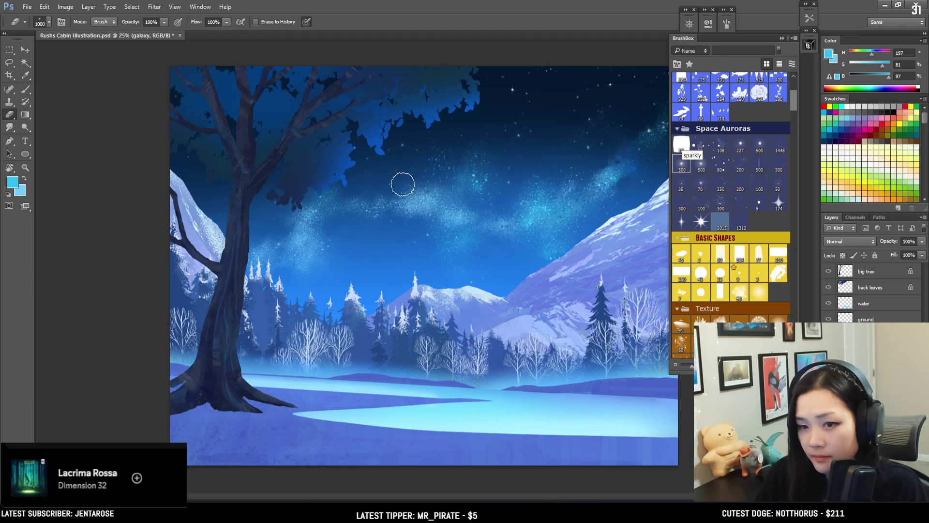
{"action": "key", "text": "b"}
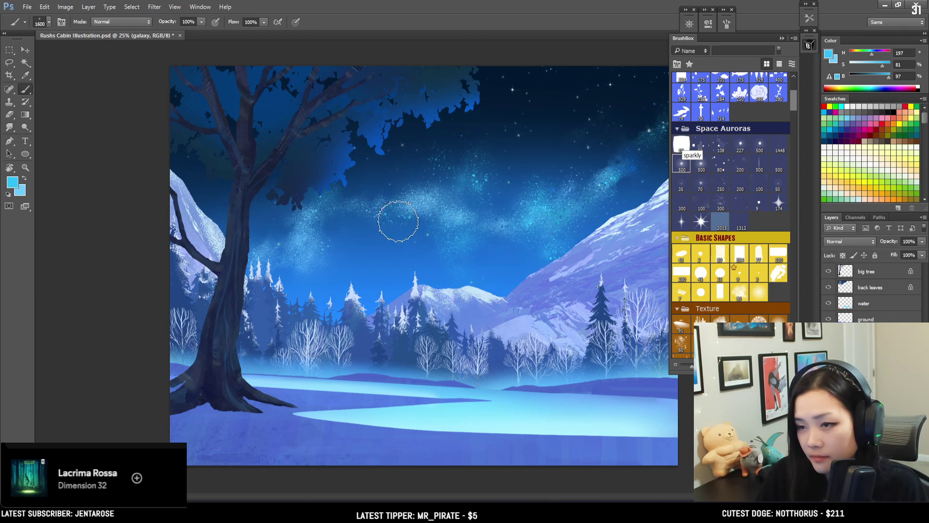
{"action": "key", "text": "e"}
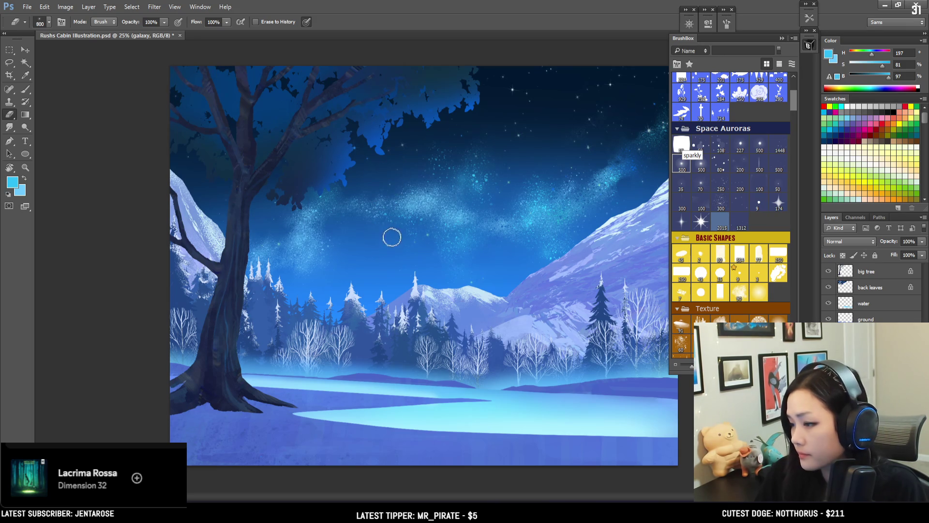
{"action": "key", "text": "b"}
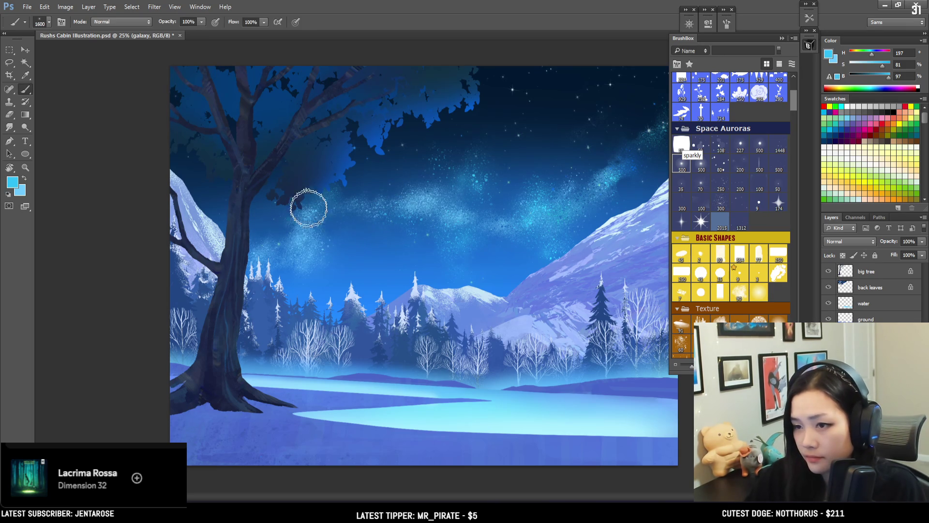
Erase the galaxy glow near the tree and band edges, resizing the eraser from 1100 to 500
{"action": "key", "text": "e"}
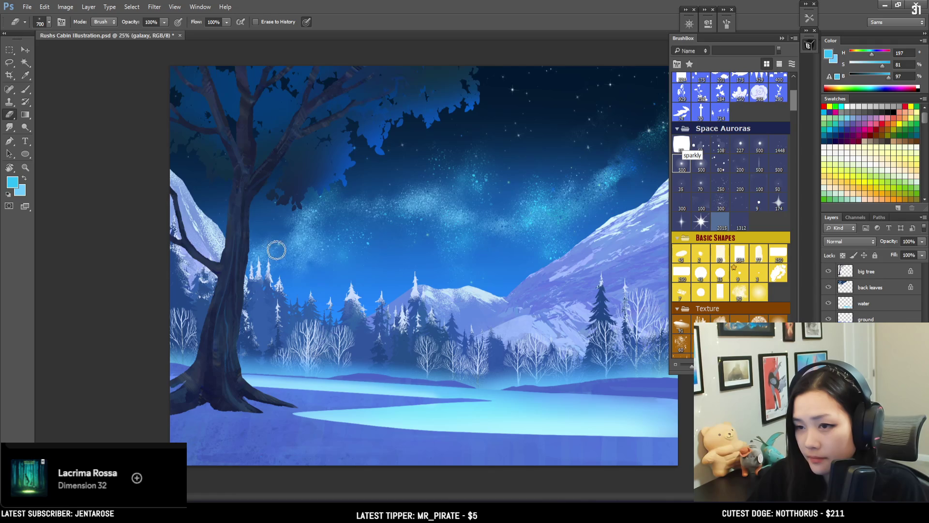
{"action": "key", "text": "bracketright"}
{"action": "key", "text": "bracketright"}
{"action": "key", "text": "bracketright"}
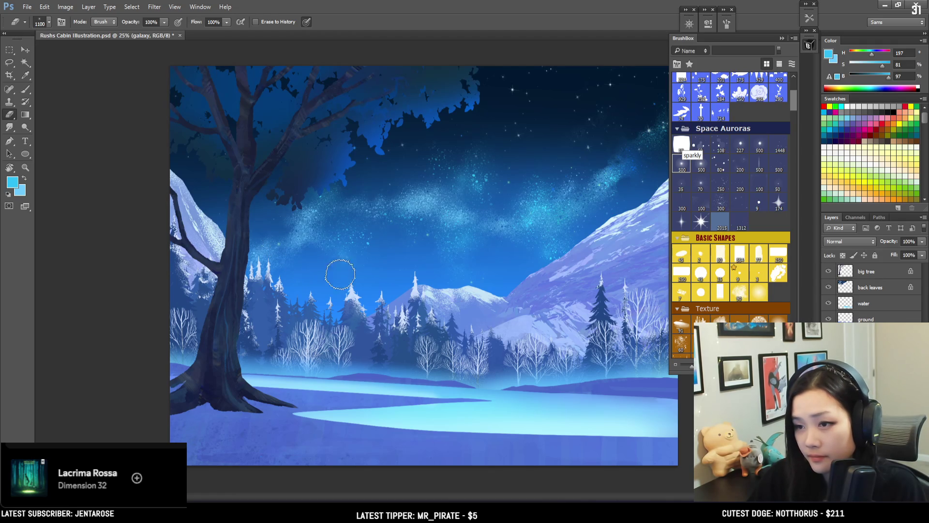
{"action": "key", "text": "b"}
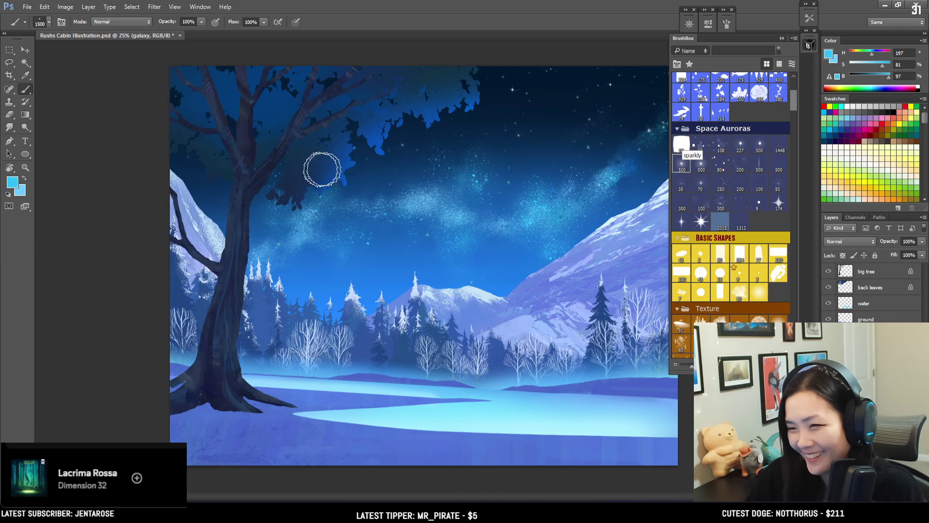
{"action": "key", "text": "e"}
{"action": "key", "text": "b"}
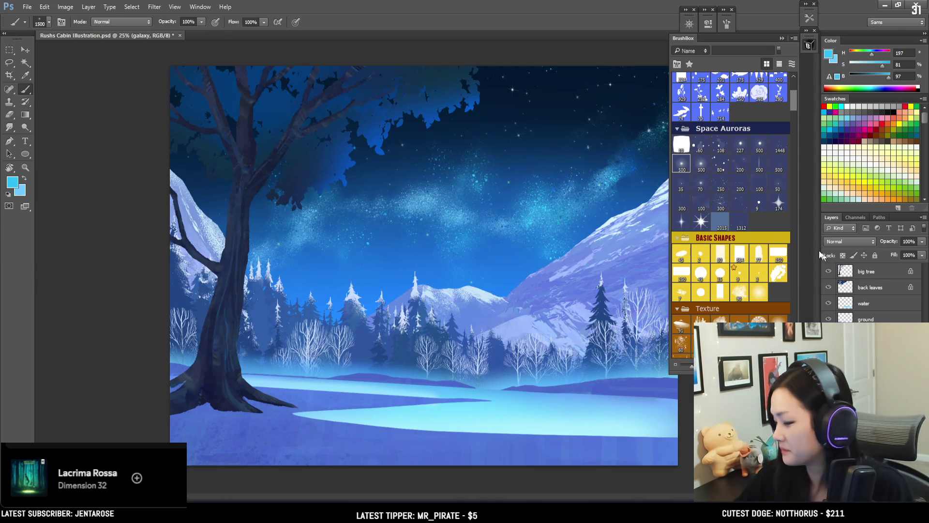
{"action": "key", "text": "e"}
{"action": "key", "text": "bracketleft"}
{"action": "key", "text": "bracketleft"}
{"action": "key", "text": "bracketleft"}
{"action": "key", "text": "bracketleft"}
{"action": "key", "text": "bracketleft"}
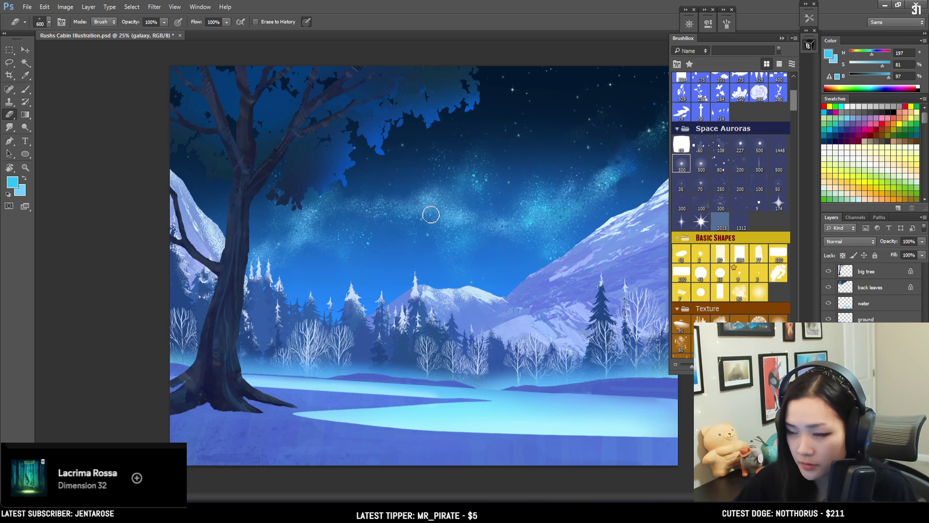
{"action": "key", "text": "b"}
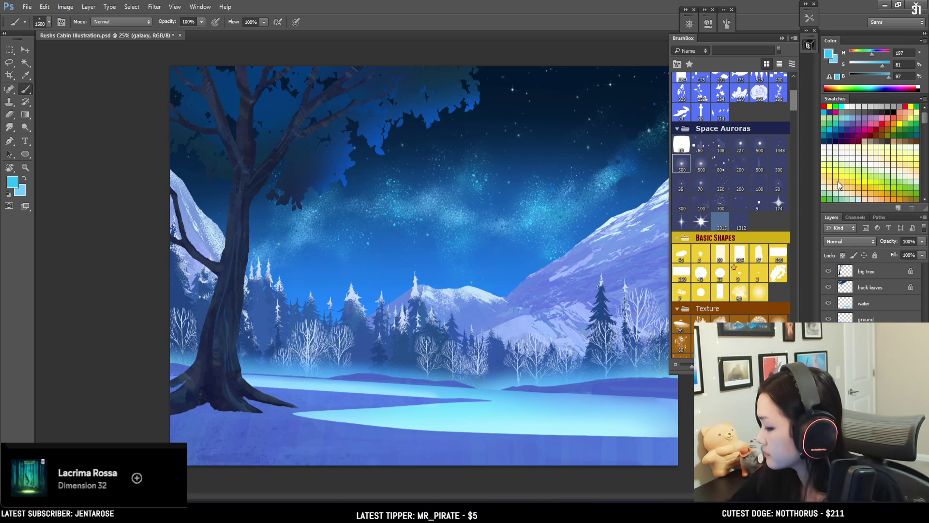
{"action": "left_click_drag", "start_coordinate": [797, 95], "coordinate": [797, 117]}
Pick a soft round brush sized about 900 and shift the paint colour to a deeper blue
{"action": "left_click", "coordinate": [682, 151]}
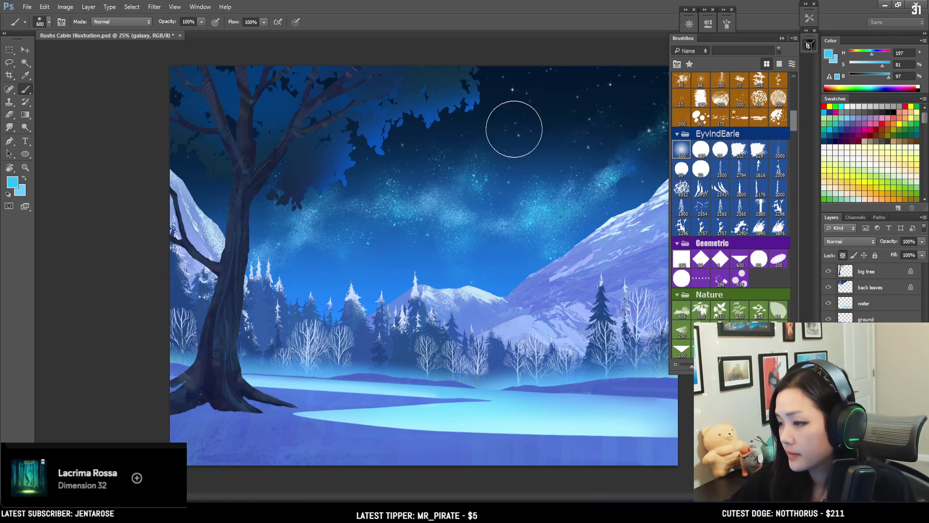
{"action": "key", "text": "bracketright"}
{"action": "key", "text": "bracketright"}
{"action": "key", "text": "bracketright"}
{"action": "left_click_drag", "start_coordinate": [874, 55], "coordinate": [876, 55]}
{"action": "key", "text": "bracketright"}
{"action": "key", "text": "bracketright"}
{"action": "key", "text": "bracketright"}
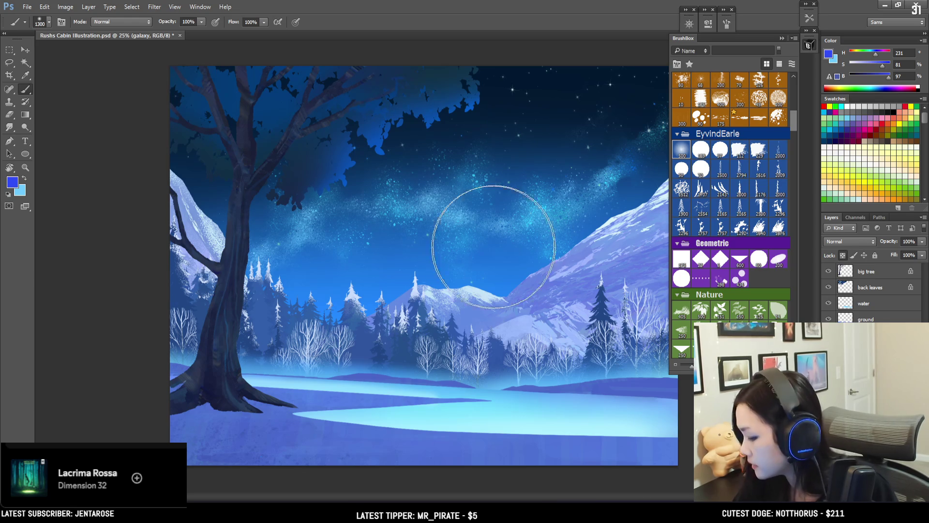
{"action": "key", "text": "bracketright"}
{"action": "key", "text": "bracketleft"}
{"action": "key", "text": "bracketleft"}
{"action": "key", "text": "bracketleft"}
{"action": "key", "text": "bracketleft"}
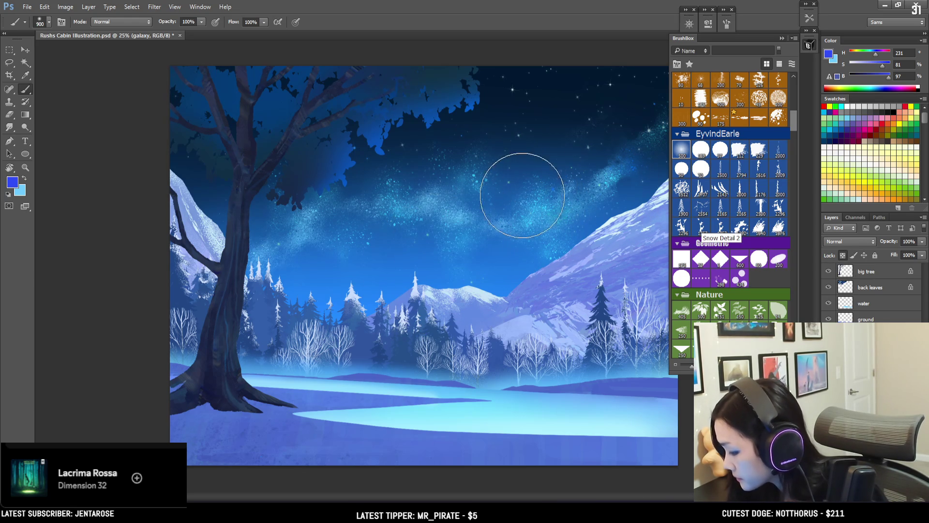
Choose a GGomezBrushes spatter brush from BrushBox for the star specks
{"action": "scroll", "coordinate": [794, 160], "scroll_direction": "down", "scroll_amount": 5}
{"action": "scroll", "coordinate": [794, 151], "scroll_direction": "up", "scroll_amount": 3}
{"action": "scroll", "coordinate": [794, 127], "scroll_direction": "up", "scroll_amount": 3}
{"action": "scroll", "coordinate": [792, 119], "scroll_direction": "up", "scroll_amount": 2}
{"action": "mouse_move", "coordinate": [794, 128]}
{"action": "left_mouse_down"}
{"action": "mouse_move", "coordinate": [788, 212]}
{"action": "mouse_move", "coordinate": [788, 204]}
{"action": "left_mouse_up"}
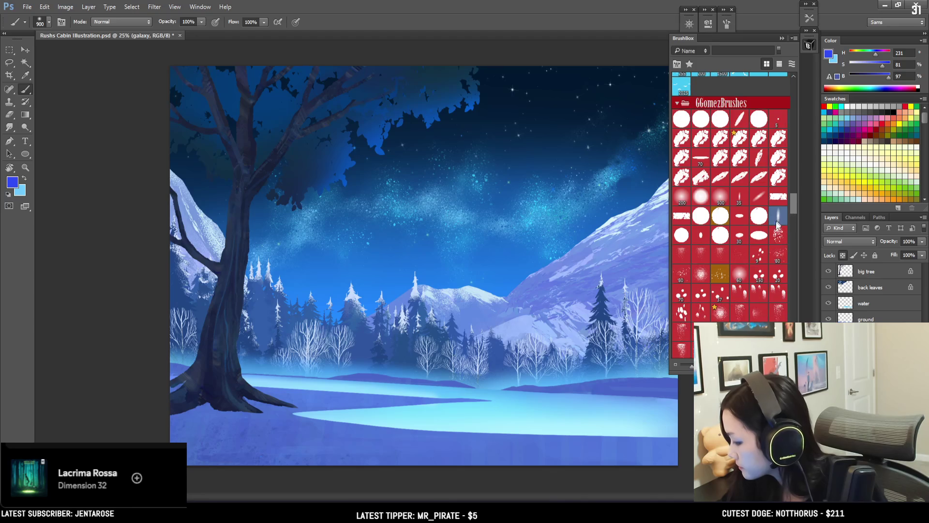
{"action": "left_click", "coordinate": [777, 254]}
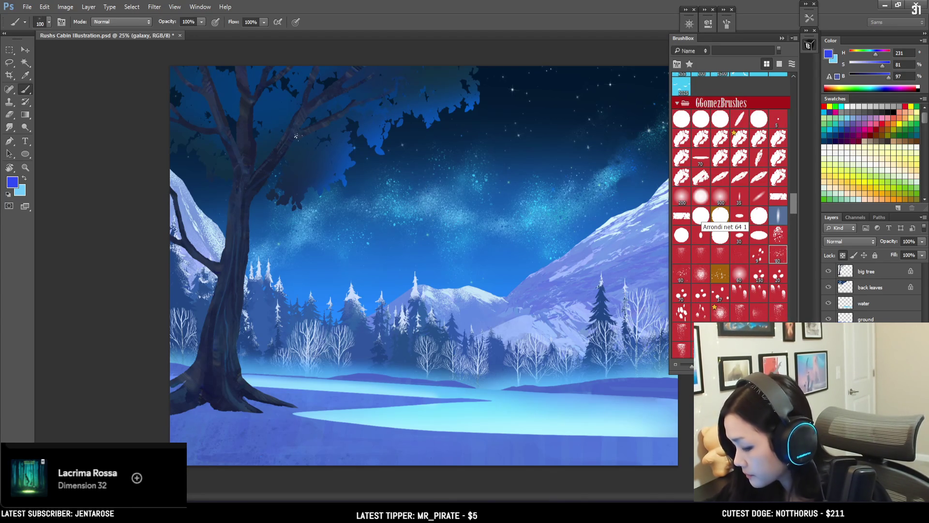
{"action": "left_click", "coordinate": [772, 241]}
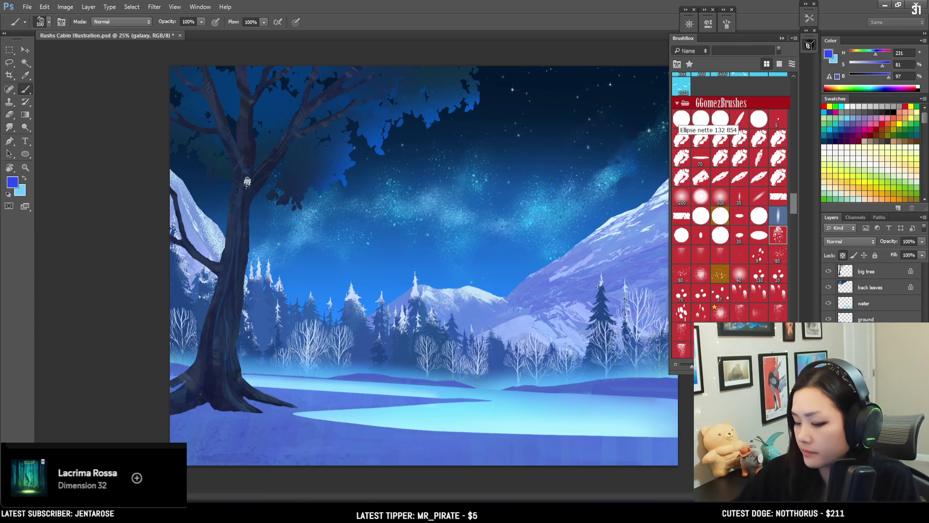
Set the spatter brush to size 300 and the colour to light cyan (H 197, S 57, B 100)
{"action": "key", "text": "bracketright"}
{"action": "key", "text": "bracketright"}
{"action": "key", "text": "bracketright"}
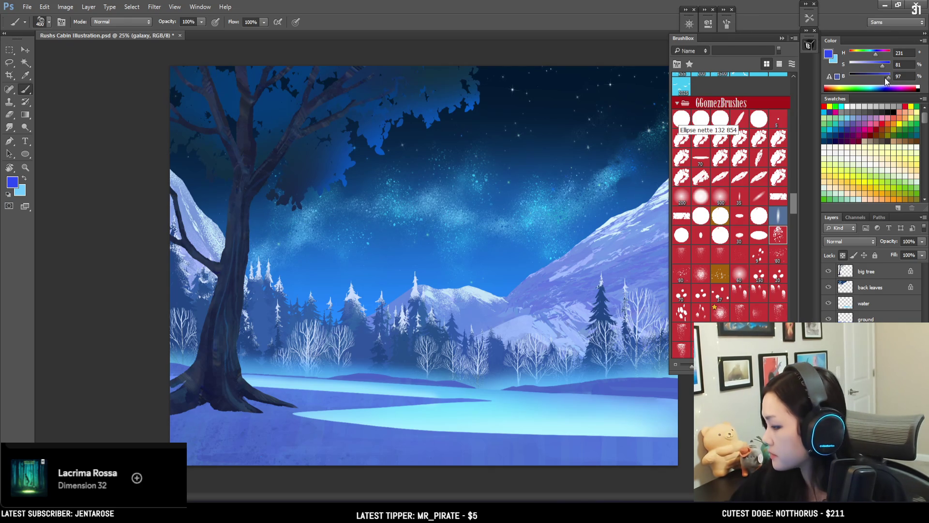
{"action": "left_click_drag", "start_coordinate": [874, 65], "coordinate": [875, 54]}
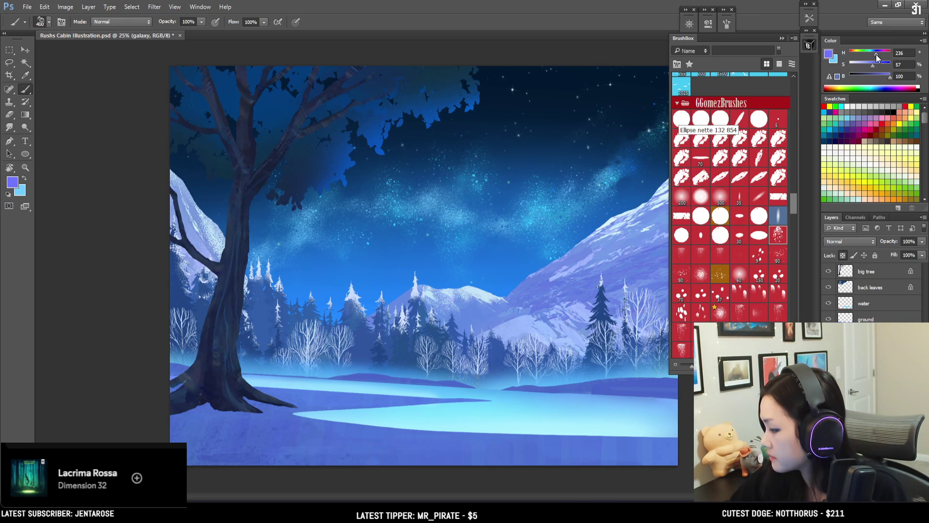
{"action": "key", "text": "bracketright"}
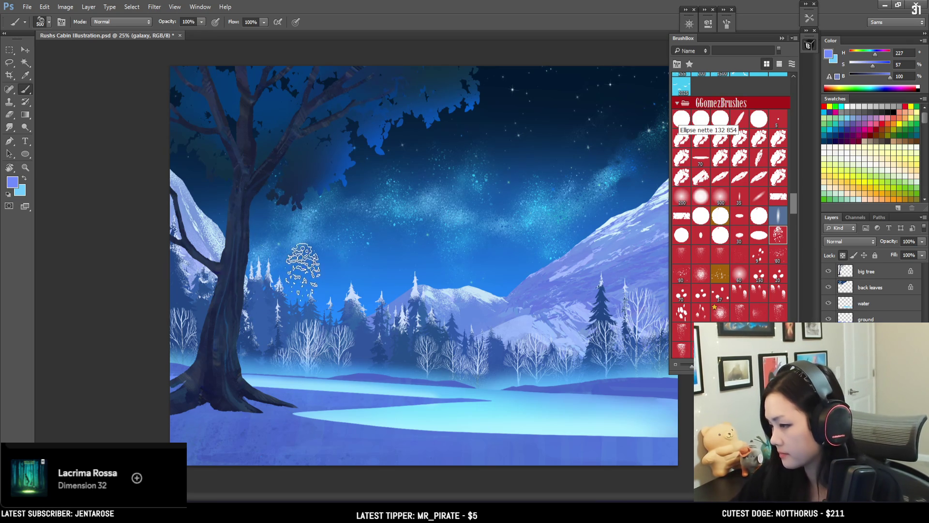
{"action": "key", "text": "ctrl+plus"}
{"action": "left_click", "coordinate": [872, 53]}
{"action": "key", "text": "bracketleft"}
{"action": "key", "text": "bracketleft"}
{"action": "key", "text": "bracketleft"}
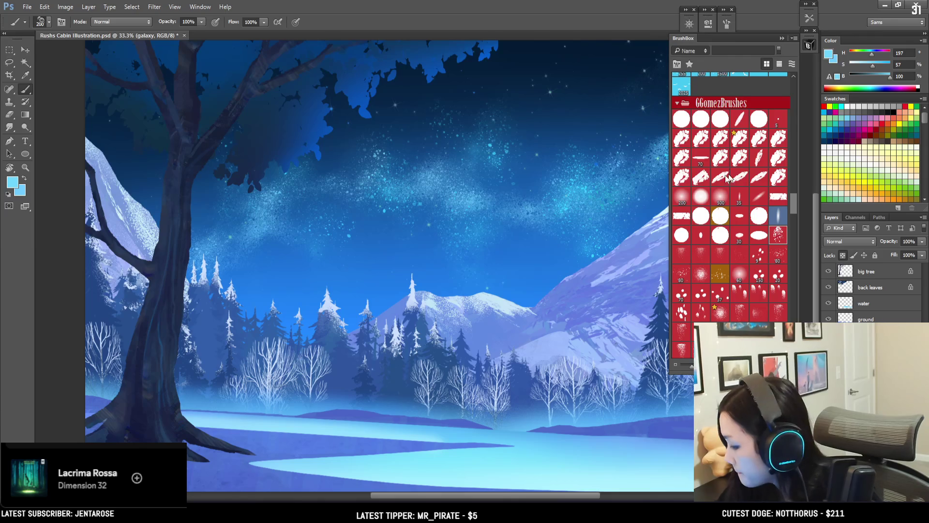
Sample the deep blue from the sky and pick a spatter brush for sparkles
{"action": "left_click_drag", "start_coordinate": [531, 83], "coordinate": [387, 140]}
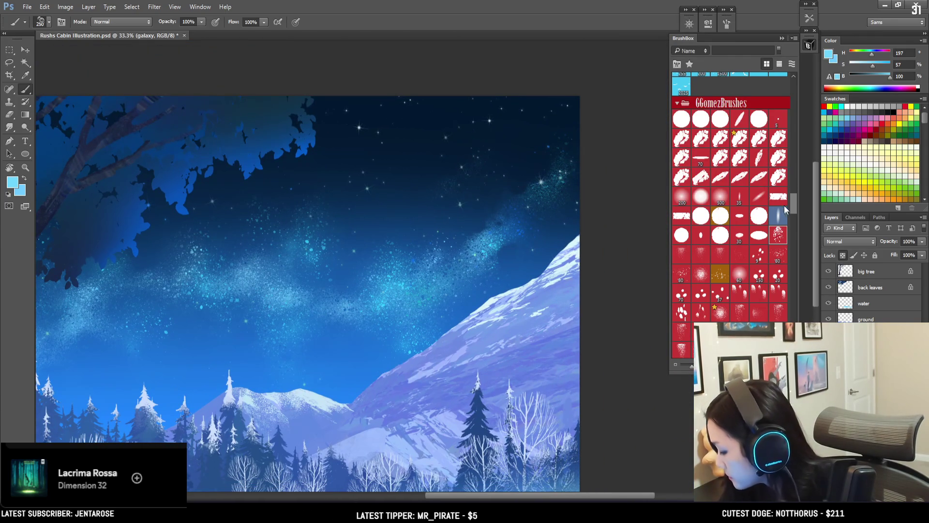
{"action": "left_click", "coordinate": [759, 257]}
{"action": "left_click", "coordinate": [513, 229], "text": "alt"}
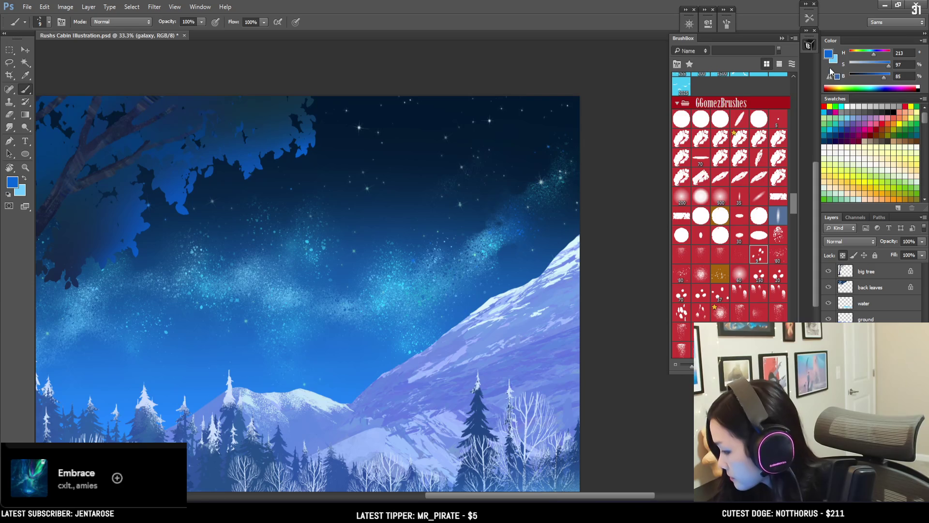
{"action": "scroll", "coordinate": [793, 211], "scroll_direction": "down", "scroll_amount": 5}
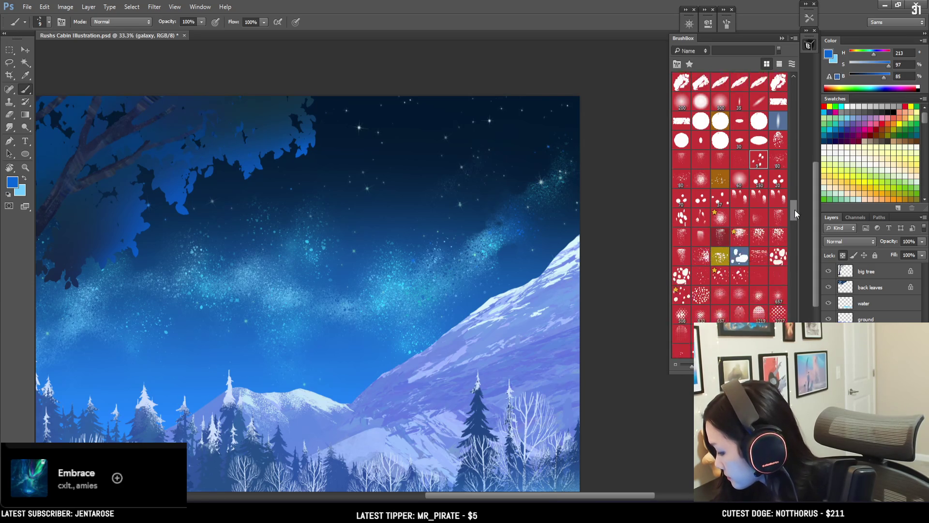
{"action": "left_click", "coordinate": [778, 243]}
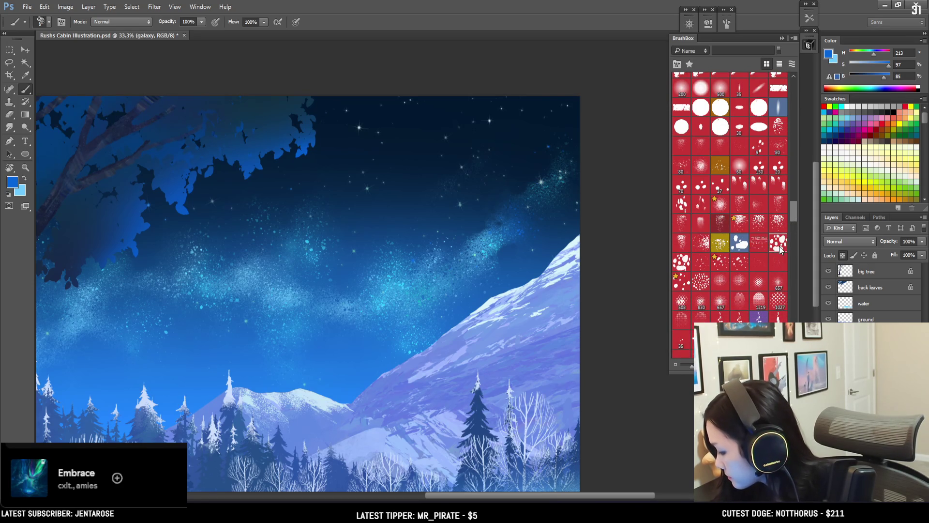
{"action": "left_click", "coordinate": [702, 247]}
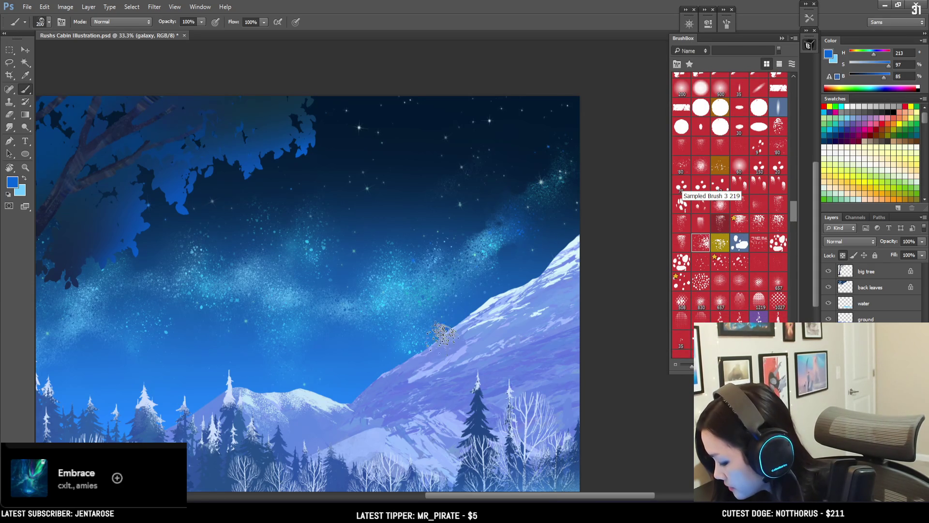
Try several spatter brushes, settling on a scattered-dot brush at about size 150
{"action": "key", "text": "bracketright"}
{"action": "key", "text": "bracketright"}
{"action": "key", "text": "bracketright"}
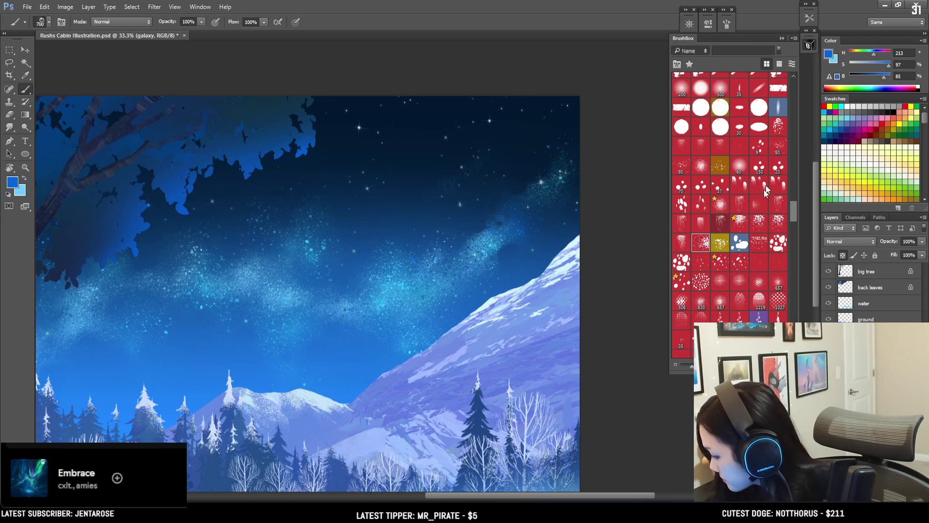
{"action": "left_click", "coordinate": [695, 167]}
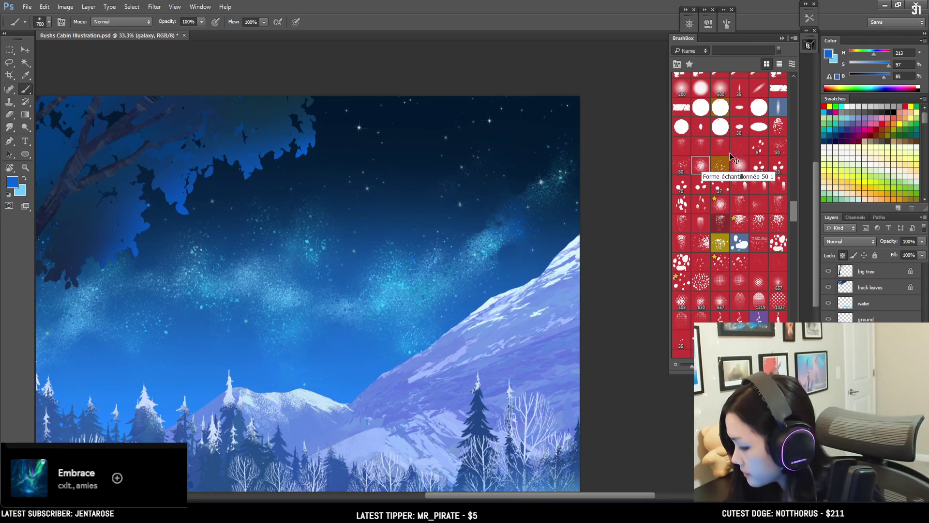
{"action": "left_click", "coordinate": [720, 165]}
{"action": "key", "text": "bracketleft"}
{"action": "key", "text": "bracketleft"}
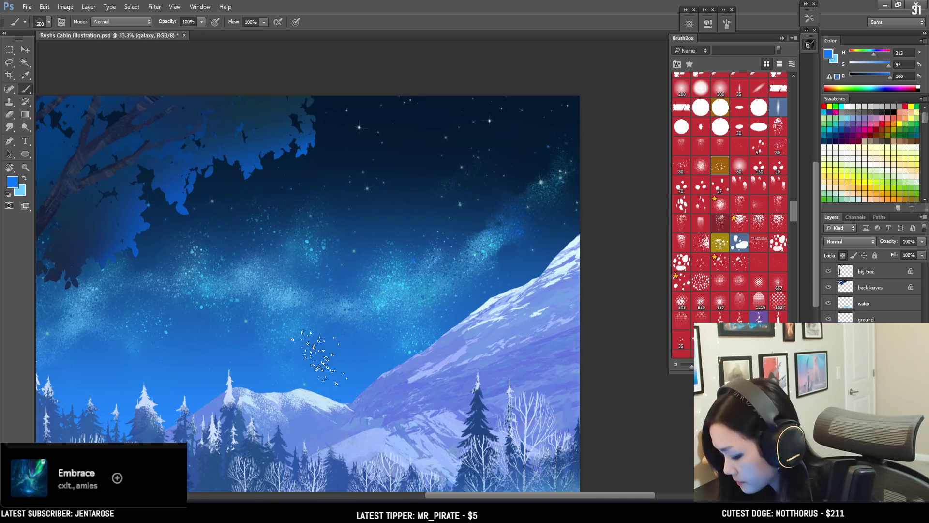
{"action": "key", "text": "bracketleft"}
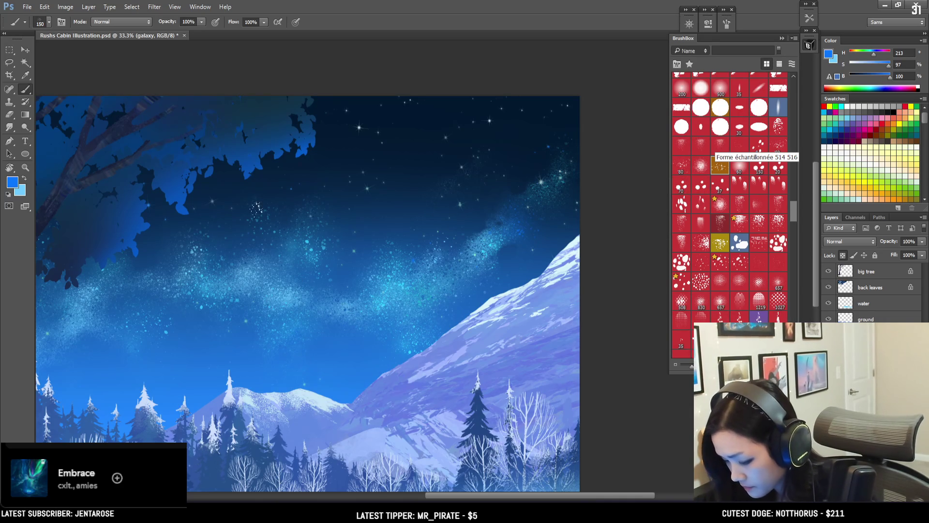
{"action": "key", "text": "bracketright"}
{"action": "key", "text": "bracketright"}
{"action": "key", "text": "bracketright"}
{"action": "key", "text": "bracketleft"}
{"action": "key", "text": "bracketleft"}
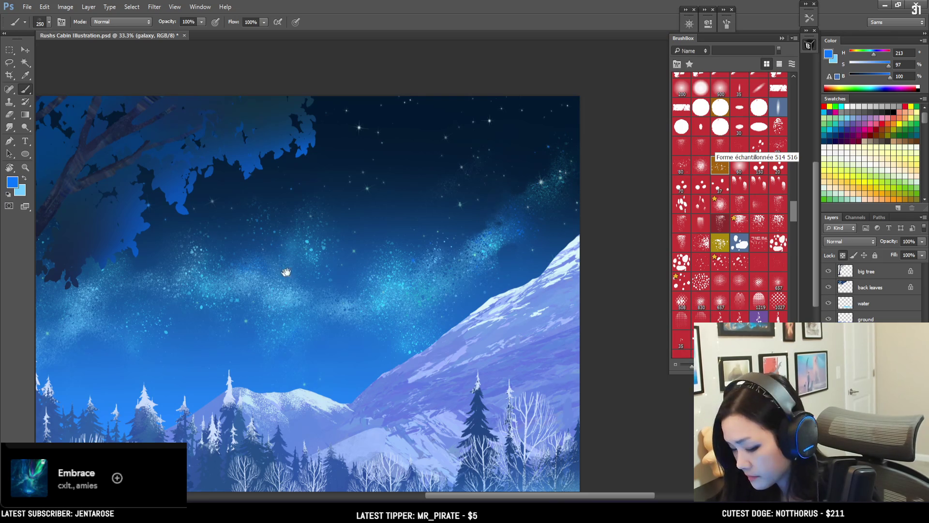
{"action": "left_click_drag", "start_coordinate": [277, 273], "coordinate": [422, 243]}
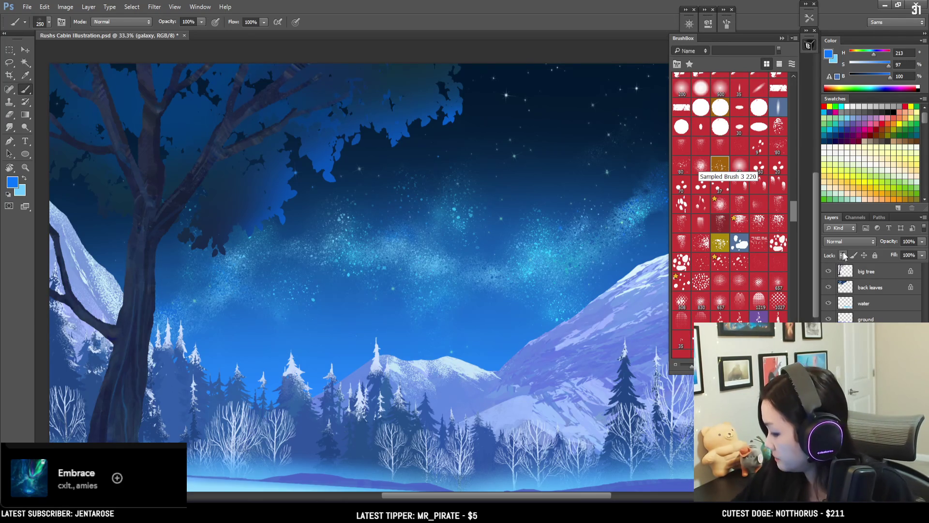
Dab blue specks near the canopy with the 80 spatter brush at size 100, undo, and zoom out
{"action": "key", "text": "bracketright"}
{"action": "key", "text": "bracketright"}
{"action": "key", "text": "bracketright"}
{"action": "key", "text": "bracketleft"}
{"action": "key", "text": "bracketleft"}
{"action": "key", "text": "bracketleft"}
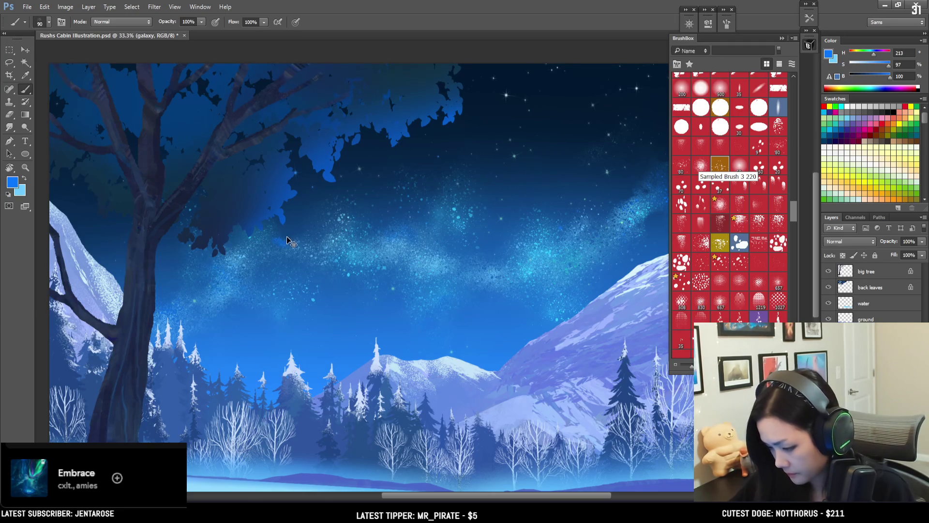
{"action": "key", "text": "bracketright"}
{"action": "left_click", "coordinate": [778, 145]}
{"action": "left_click_drag", "start_coordinate": [297, 234], "coordinate": [317, 246]}
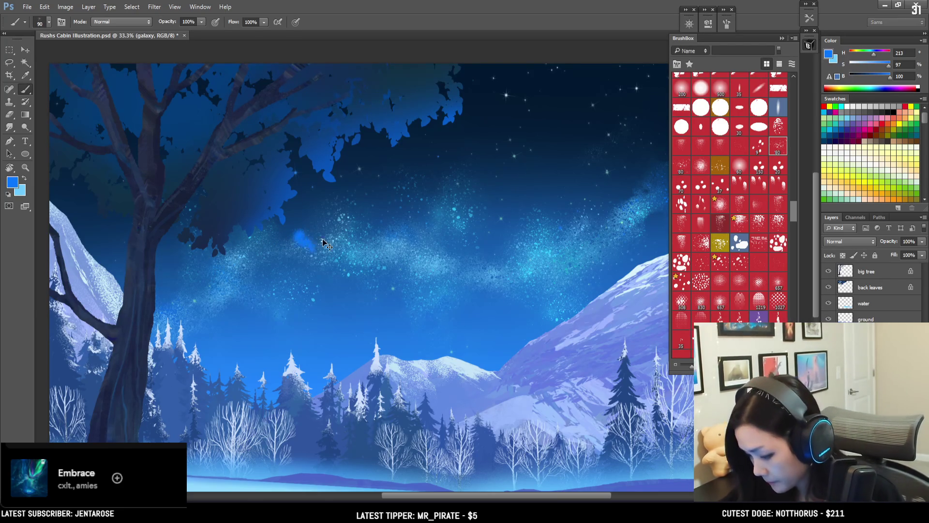
{"action": "key", "text": "ctrl+z"}
{"action": "key", "text": "bracketright"}
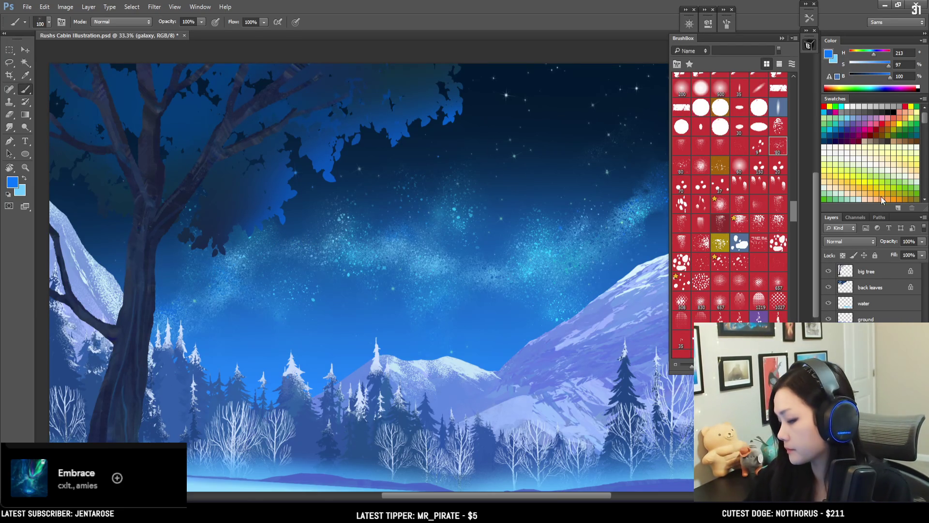
{"action": "key", "text": "ctrl+minus"}
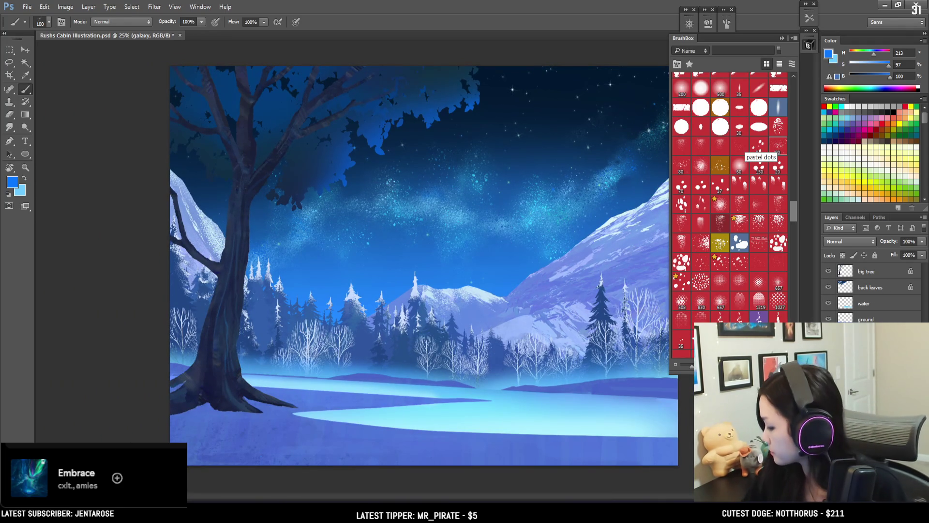
Pick a star sparkle brush from the Space Auroras set and enlarge it slightly
{"action": "left_click_drag", "start_coordinate": [793, 215], "coordinate": [789, 97]}
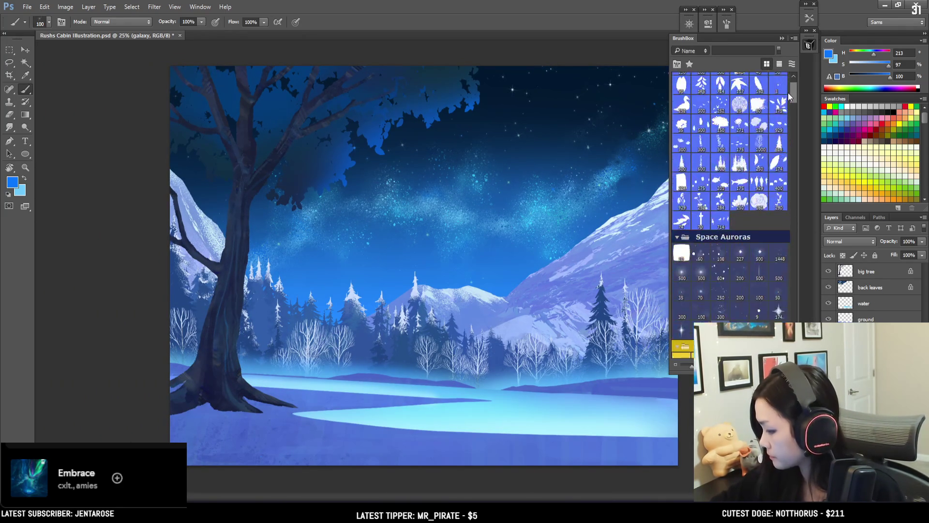
{"action": "scroll", "coordinate": [735, 158], "scroll_direction": "down", "scroll_amount": 2}
{"action": "left_click", "coordinate": [700, 196]}
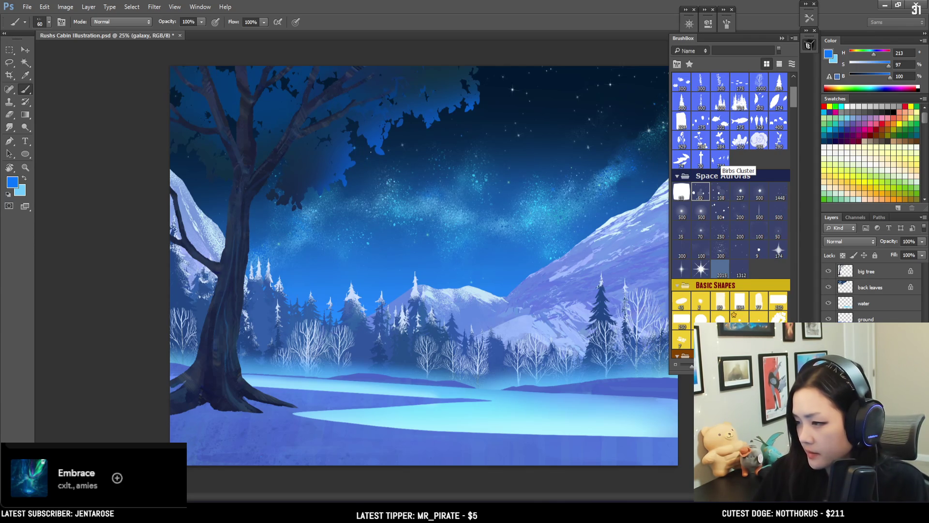
{"action": "key", "text": "bracketright"}
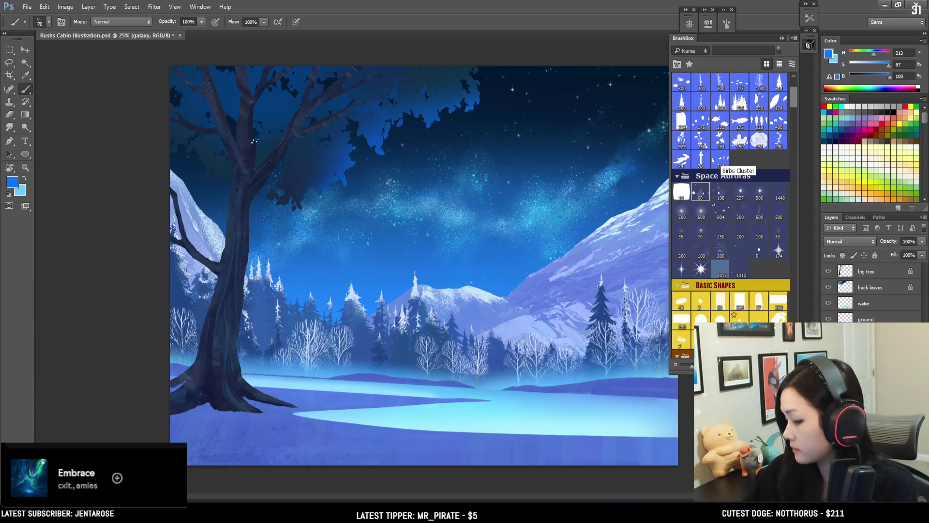
{"action": "key", "text": "ctrl+plus"}
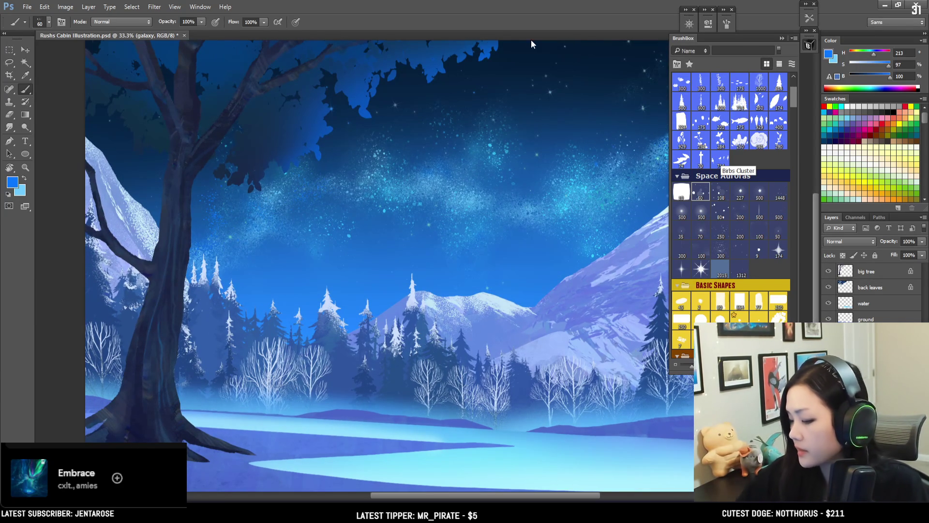
Shrink the eraser, then sample the sky's muted teal (H 183, S 53, B 79) as paint colour
{"action": "key", "text": "e"}
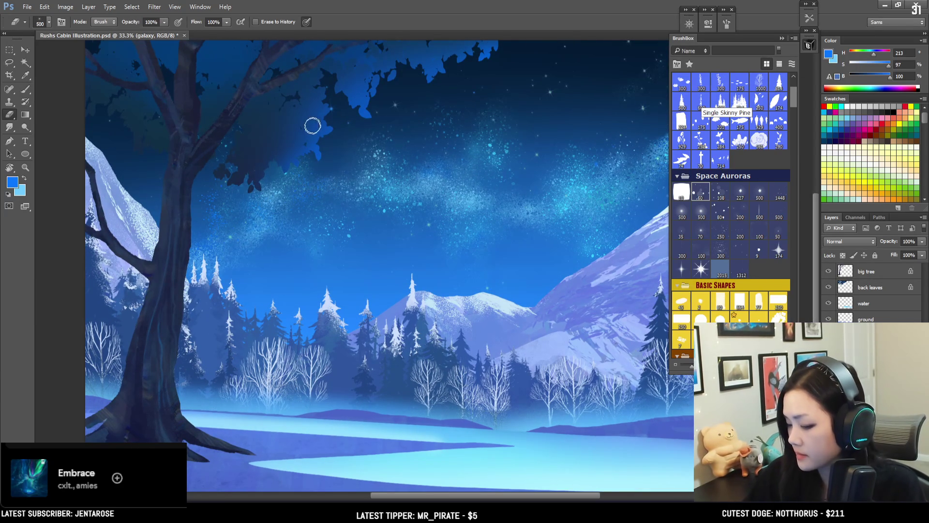
{"action": "key", "text": "bracketleft"}
{"action": "key", "text": "bracketleft"}
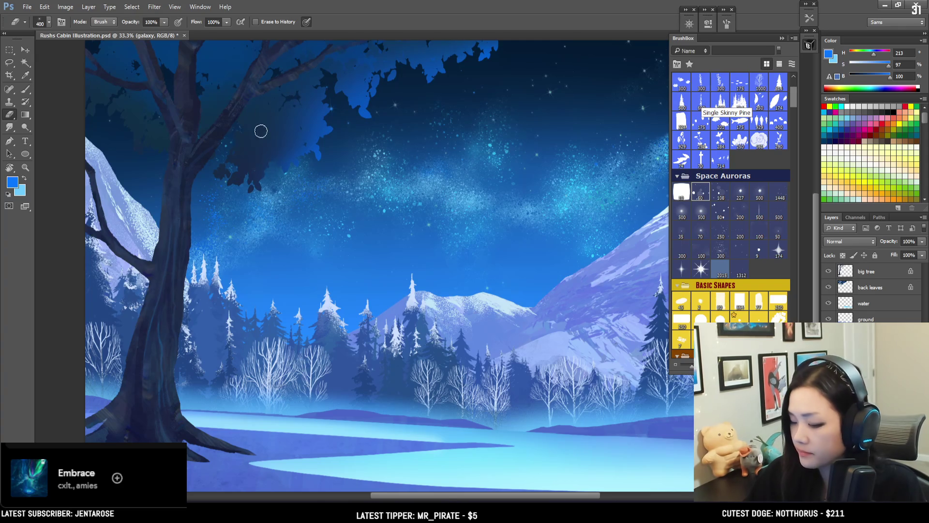
{"action": "key", "text": "b"}
{"action": "key", "text": "e"}
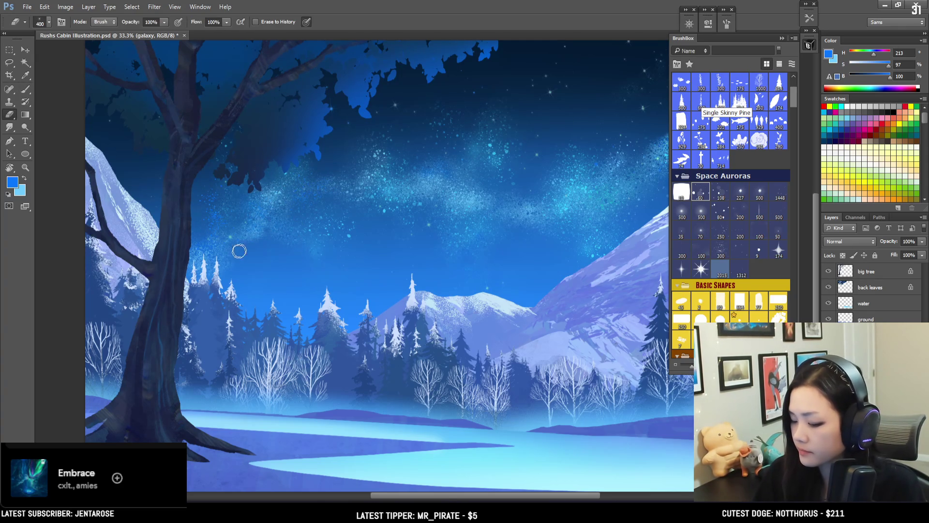
{"action": "key", "text": "b"}
{"action": "left_click", "coordinate": [230, 236], "text": "alt"}
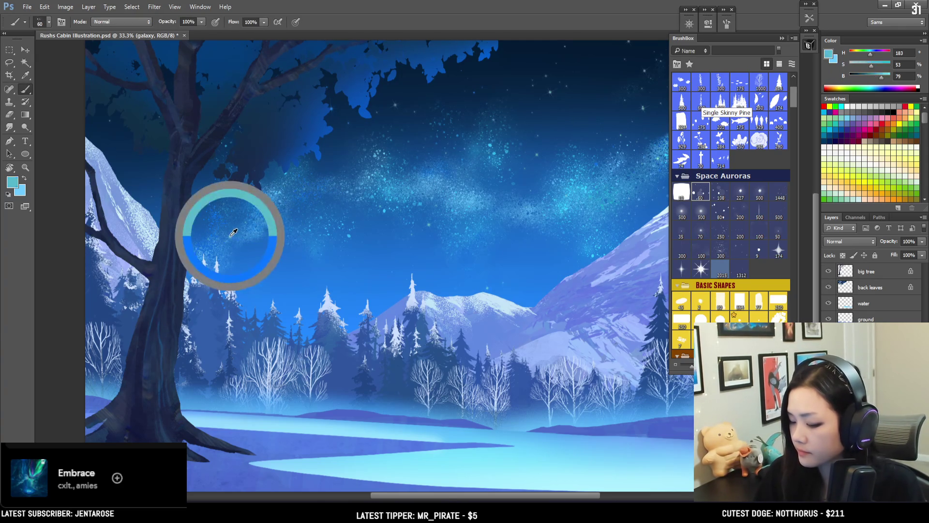
Shift the paint hue to cyan-blue H 193 (S 87, B 88) and enlarge the brush slightly
{"action": "left_click", "coordinate": [871, 53]}
{"action": "left_click", "coordinate": [871, 54]}
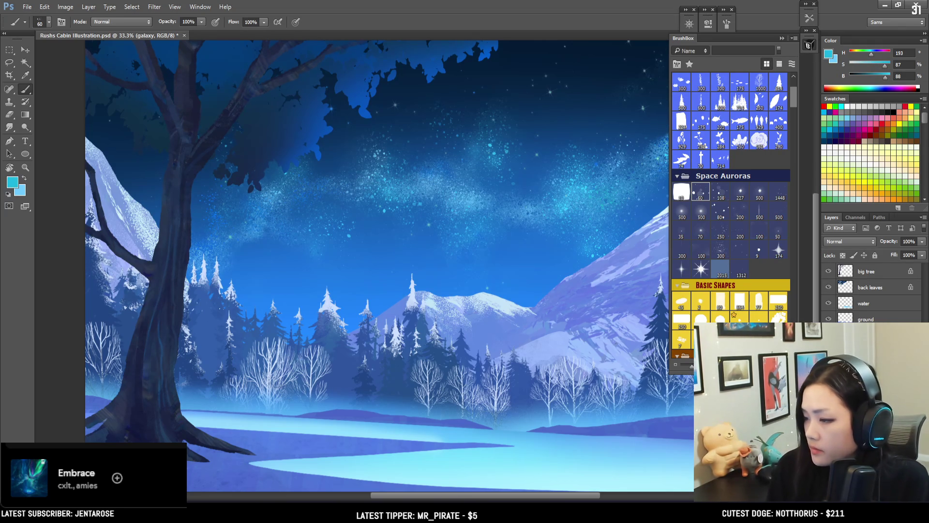
{"action": "left_click_drag", "start_coordinate": [251, 260], "coordinate": [233, 298]}
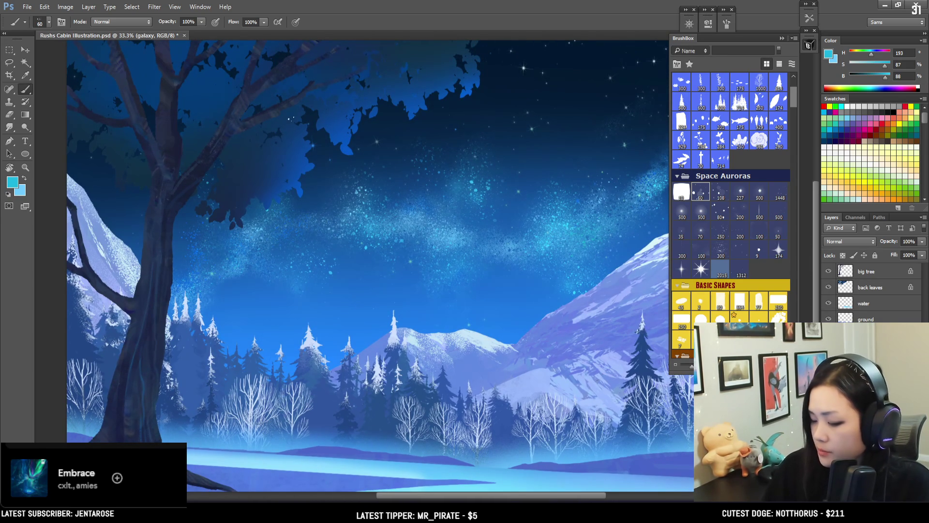
{"action": "key", "text": "bracketright"}
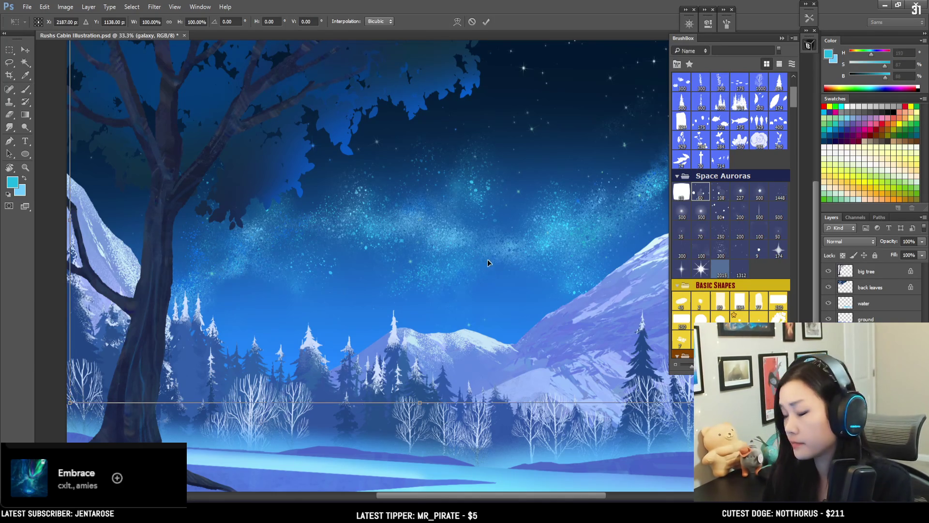
Distort the galaxy layer by pulling its top-right corner up and its bottom-right corner outward, then commit
{"action": "key", "text": "ctrl+t"}
{"action": "key", "text": "ctrl+minus"}
{"action": "right_click", "coordinate": [479, 261]}
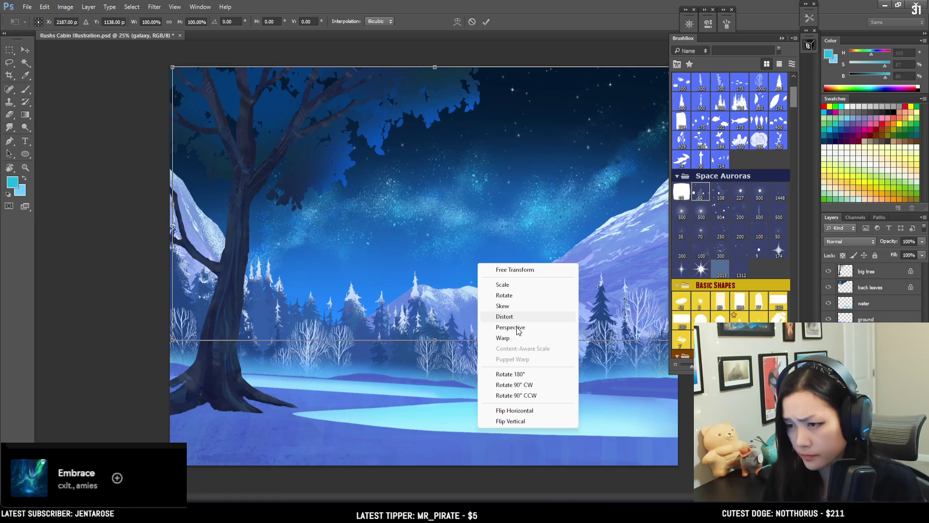
{"action": "left_click", "coordinate": [505, 316]}
{"action": "left_click", "coordinate": [808, 45]}
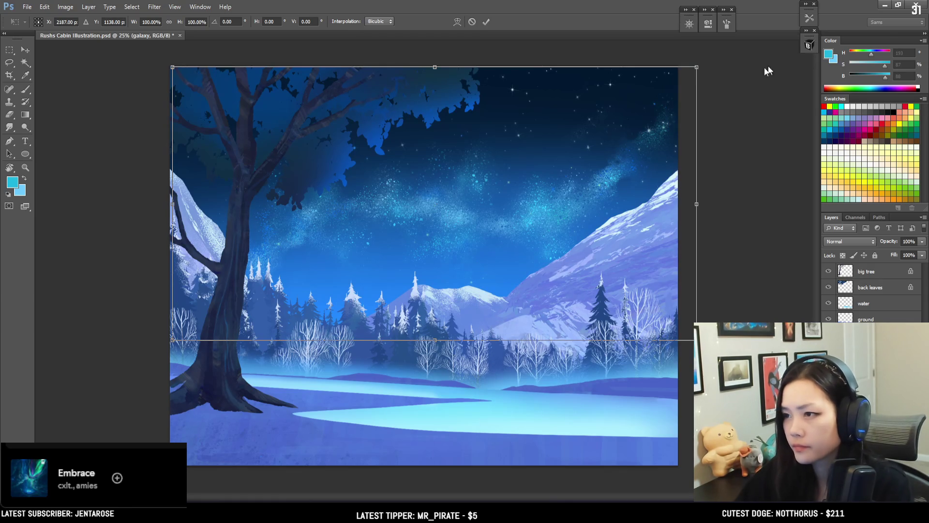
{"action": "left_click_drag", "start_coordinate": [697, 68], "coordinate": [699, 30]}
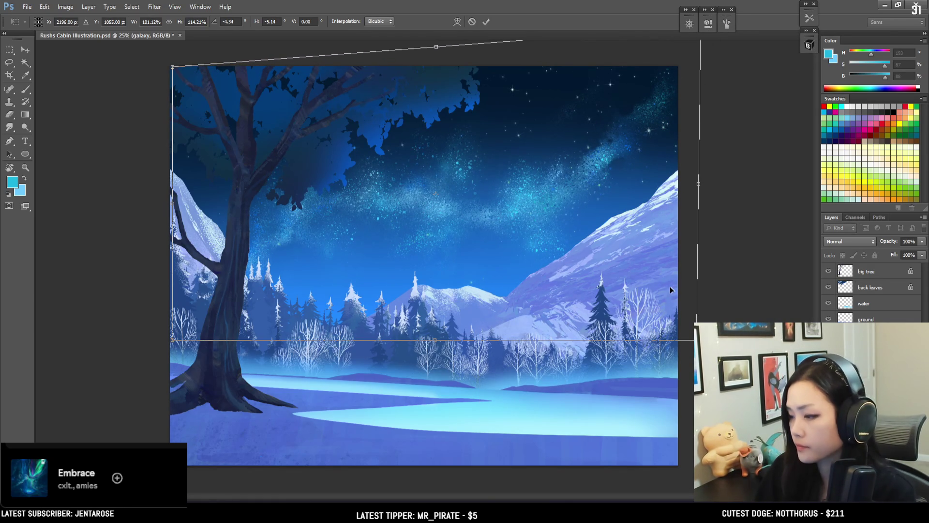
{"action": "key", "text": "ctrl+minus"}
{"action": "key", "text": "ctrl+minus"}
{"action": "mouse_move", "coordinate": [609, 316]}
{"action": "left_mouse_down"}
{"action": "mouse_move", "coordinate": [661, 316]}
{"action": "mouse_move", "coordinate": [662, 306]}
{"action": "left_mouse_up"}
{"action": "key", "text": "ctrl+plus"}
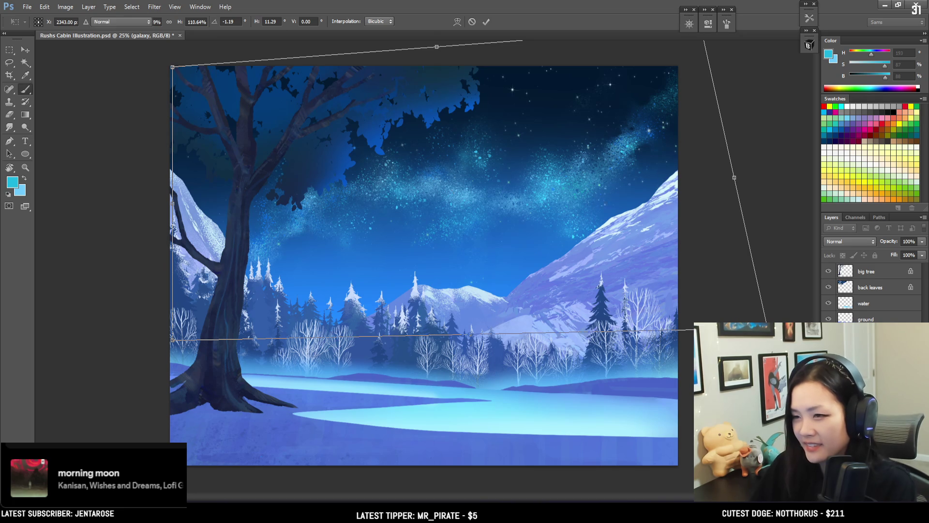
{"action": "key", "text": "Return"}
Erase back the galaxy's edges with an enlarged eraser and retouch its cyan sparkles with the brush
{"action": "key", "text": "e"}
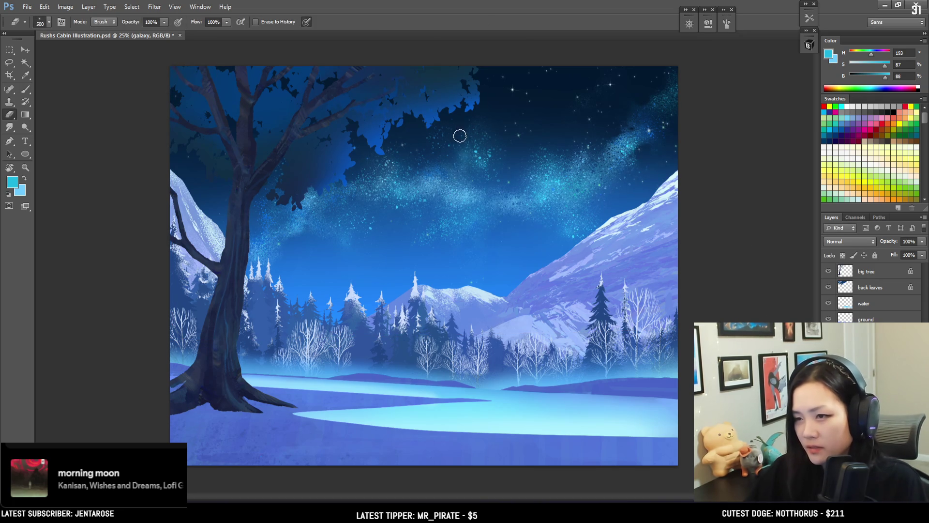
{"action": "key", "text": "bracketright"}
{"action": "key", "text": "bracketright"}
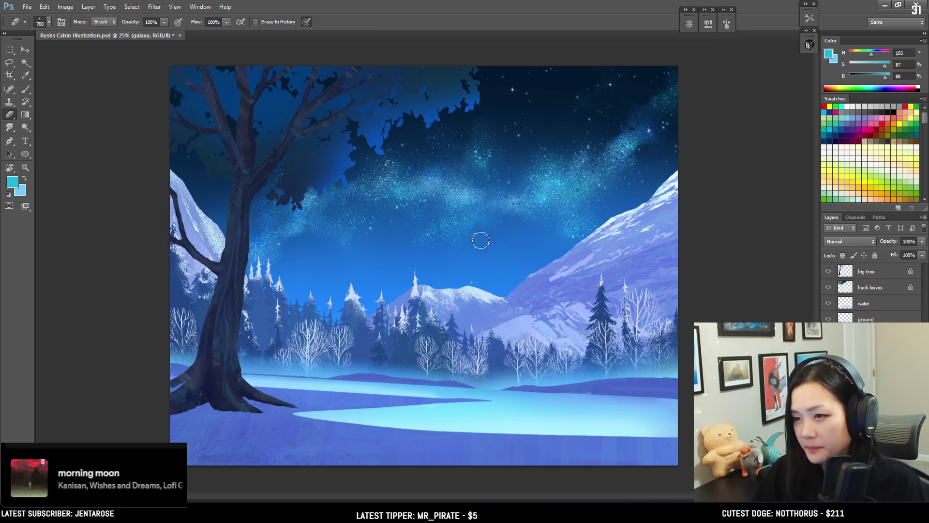
{"action": "key", "text": "bracketright"}
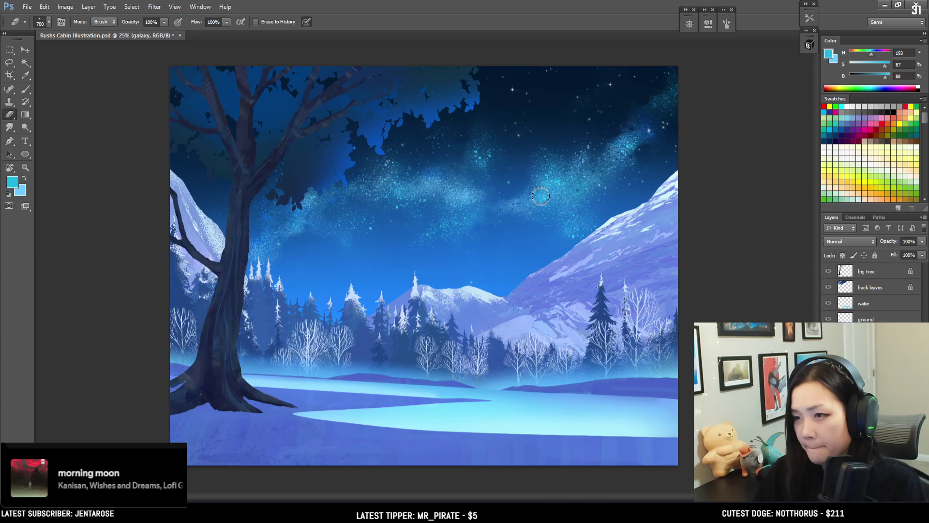
{"action": "key", "text": "b"}
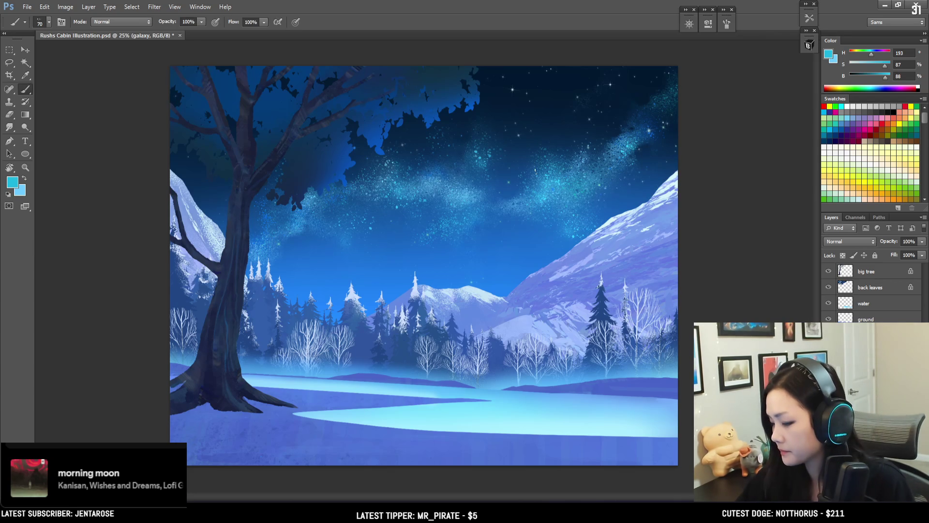
{"action": "key", "text": "bracketright"}
{"action": "key", "text": "bracketright"}
{"action": "key", "text": "bracketright"}
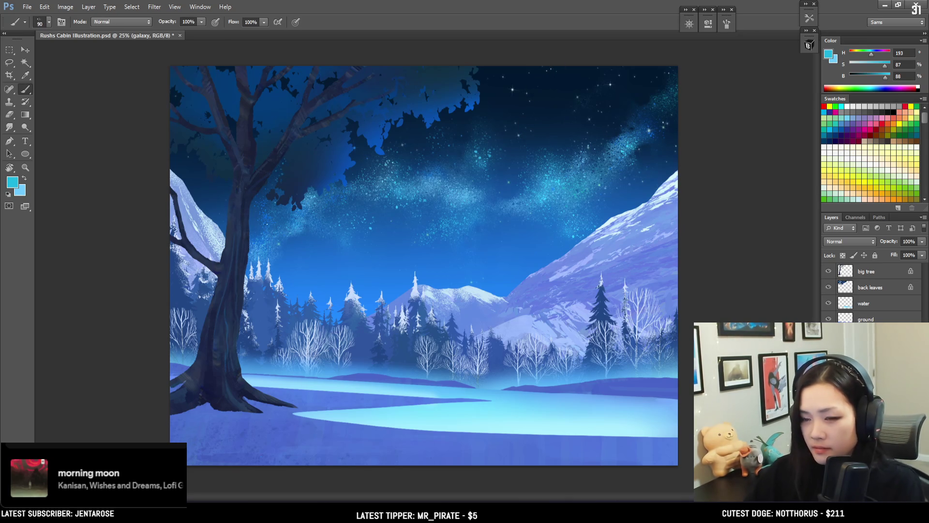
{"action": "key", "text": "ctrl+plus"}
{"action": "key", "text": "e"}
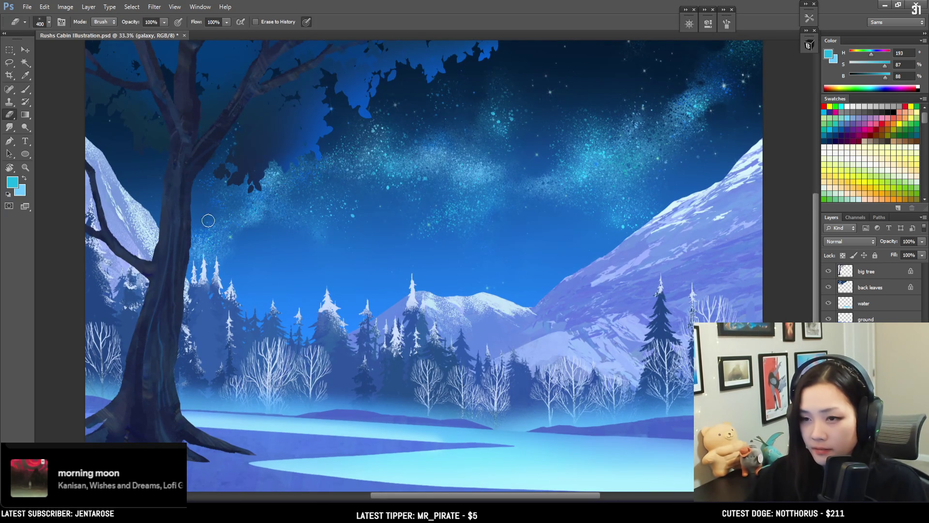
{"action": "key", "text": "bracketright"}
{"action": "key", "text": "bracketright"}
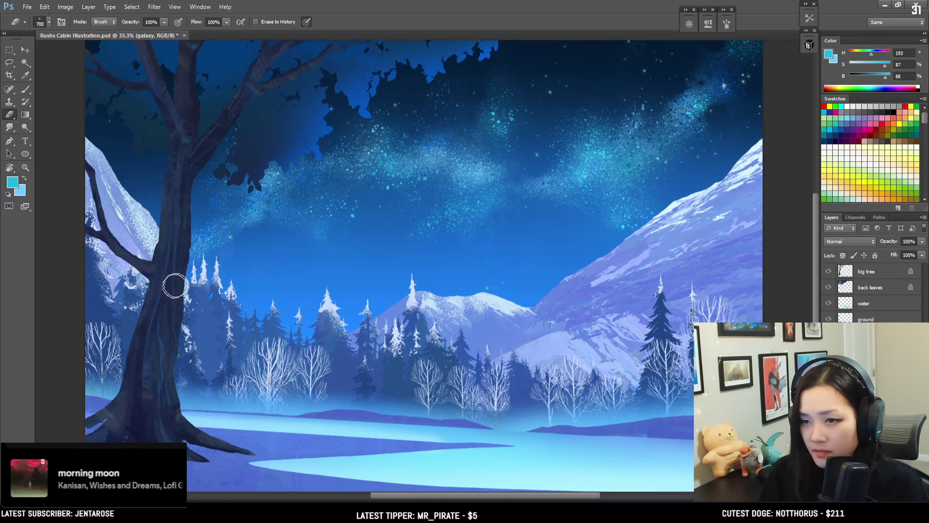
Keep alternating eraser and brush on the galaxy's sparkles across the right and left sky
{"action": "mouse_move", "coordinate": [405, 250]}
{"action": "left_mouse_down"}
{"action": "mouse_move", "coordinate": [259, 276]}
{"action": "mouse_move", "coordinate": [304, 276]}
{"action": "left_mouse_up"}
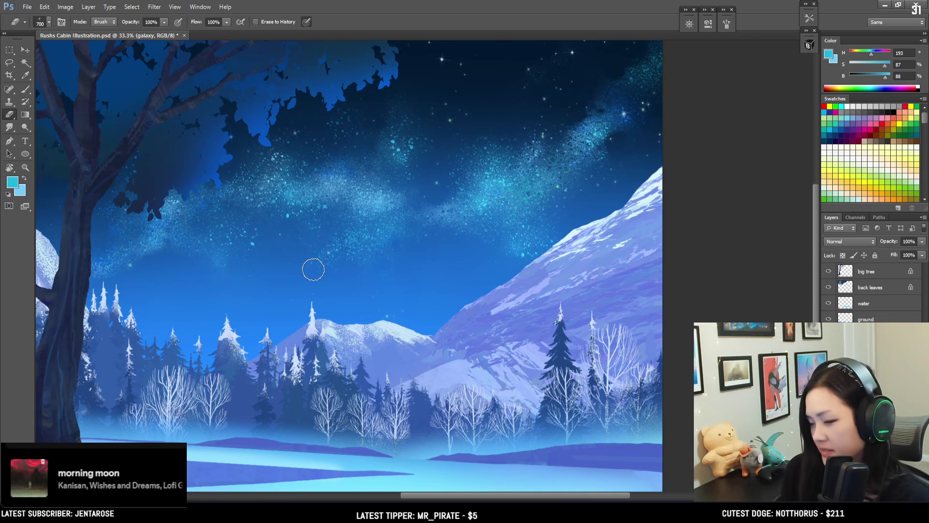
{"action": "key", "text": "bracketleft"}
{"action": "key", "text": "bracketleft"}
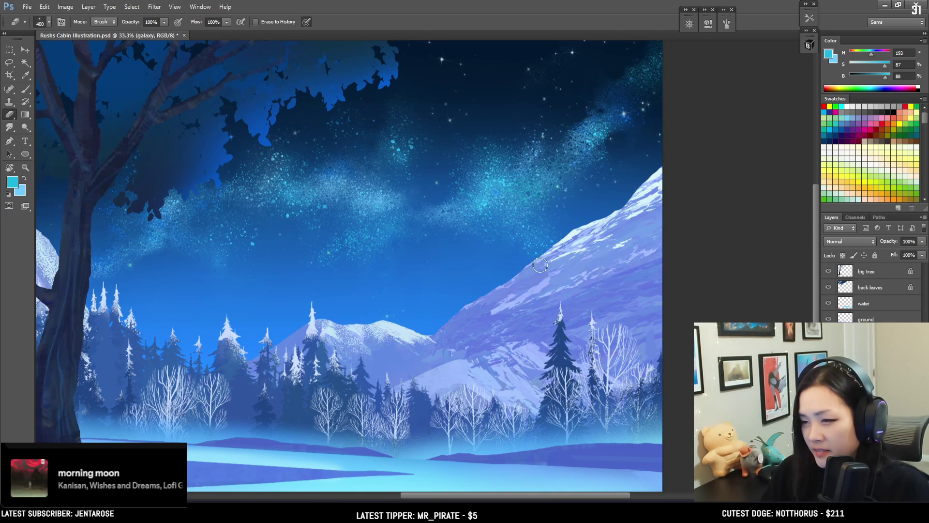
{"action": "key", "text": "b"}
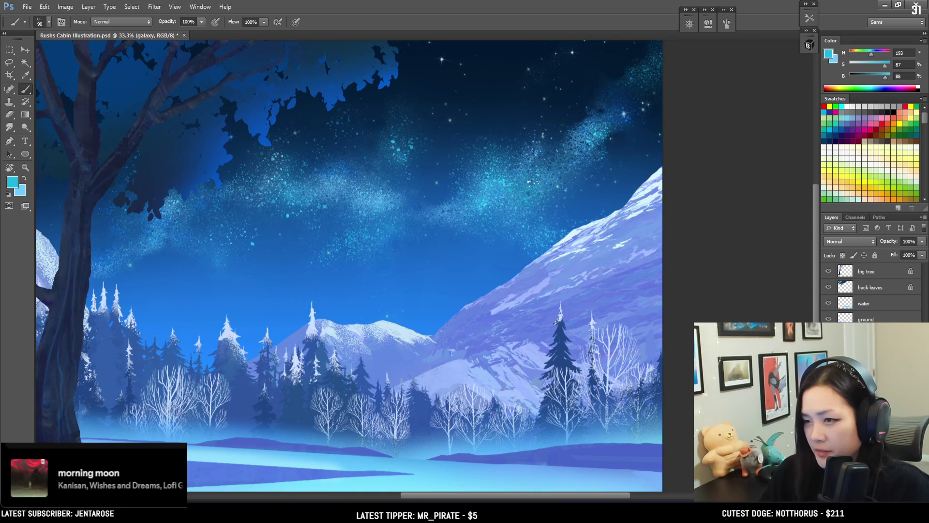
{"action": "key", "text": "e"}
{"action": "key", "text": "b"}
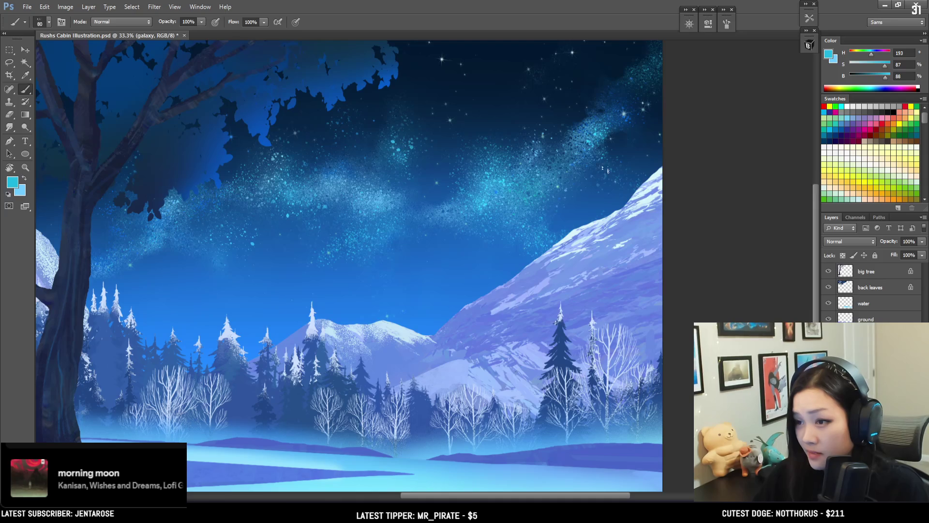
{"action": "key", "text": "e"}
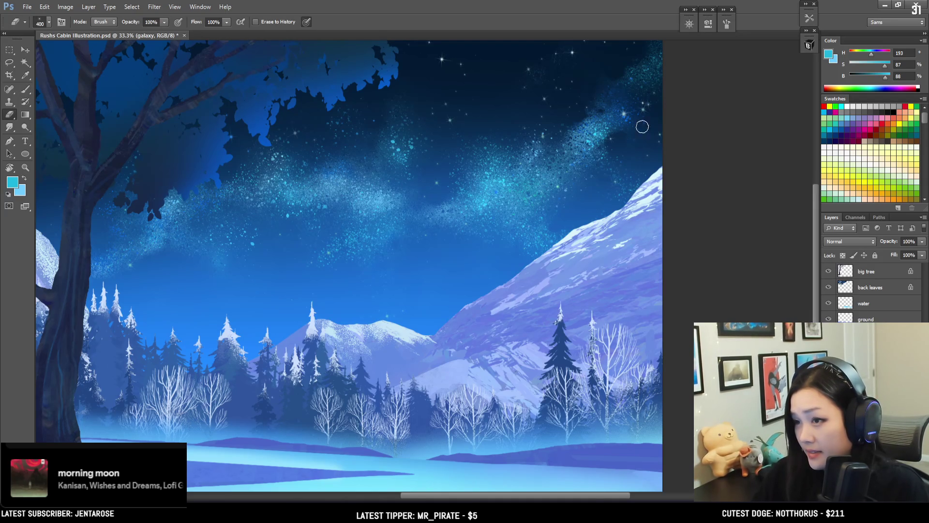
{"action": "key", "text": "b"}
{"action": "left_click_drag", "start_coordinate": [476, 170], "coordinate": [622, 172]}
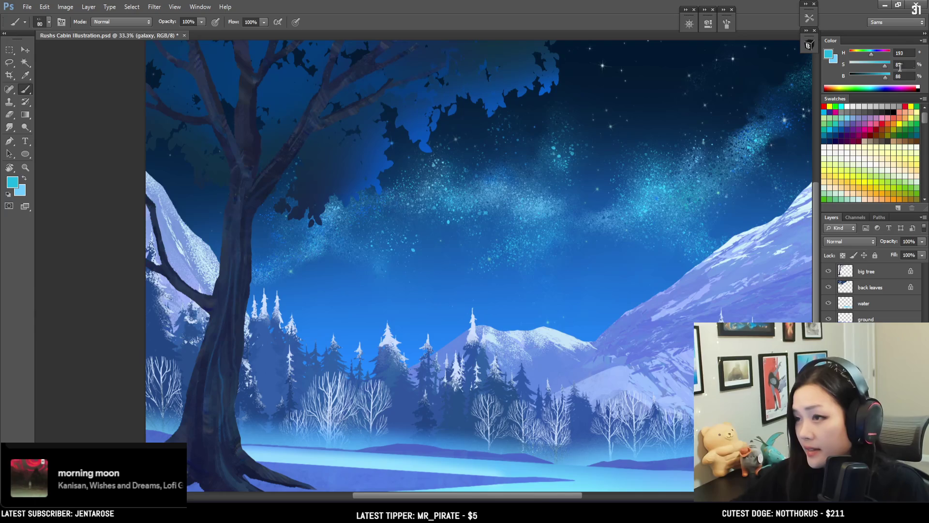
Lighten the cyan paint colour and erase back parts of the Milky Way's sparkle
{"action": "mouse_move", "coordinate": [879, 66]}
{"action": "left_mouse_down"}
{"action": "mouse_move", "coordinate": [899, 81]}
{"action": "mouse_move", "coordinate": [869, 57]}
{"action": "left_mouse_up"}
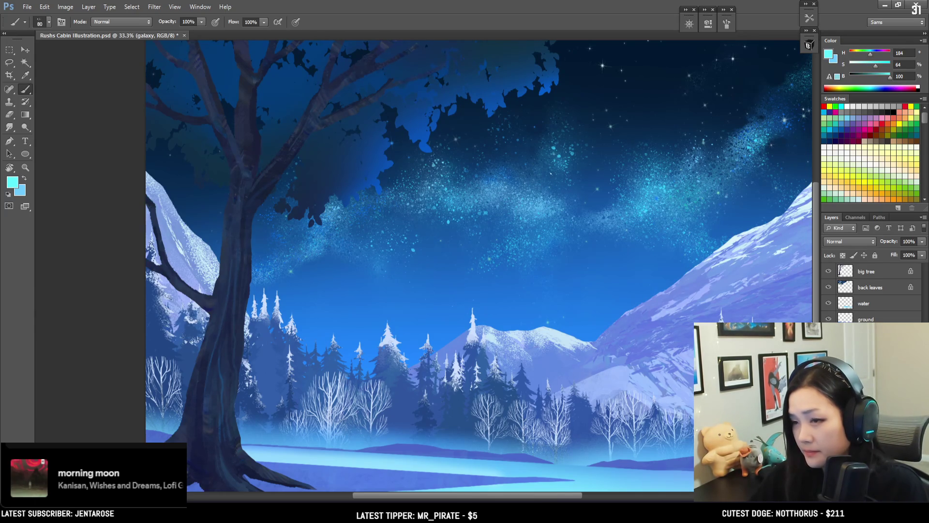
{"action": "key", "text": "e"}
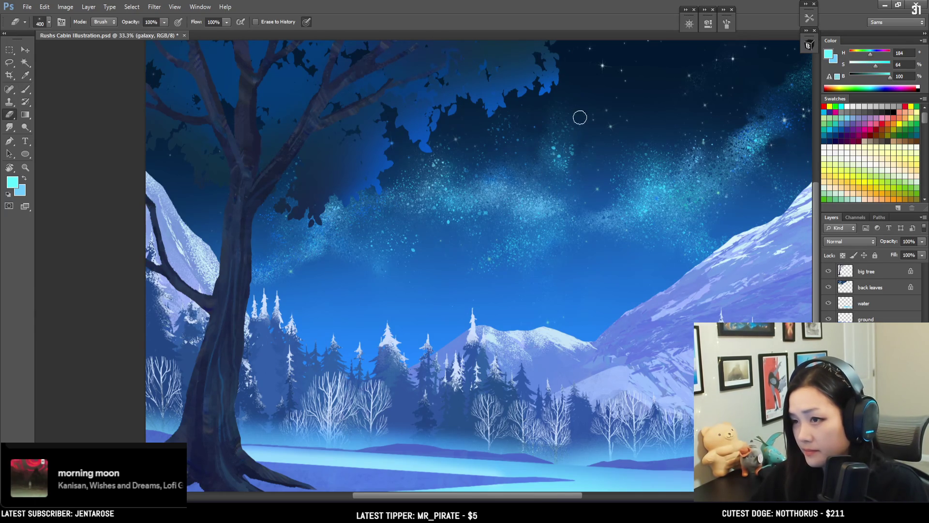
{"action": "key", "text": "bracketright"}
{"action": "key", "text": "bracketright"}
{"action": "left_click_drag", "start_coordinate": [588, 141], "coordinate": [550, 117]}
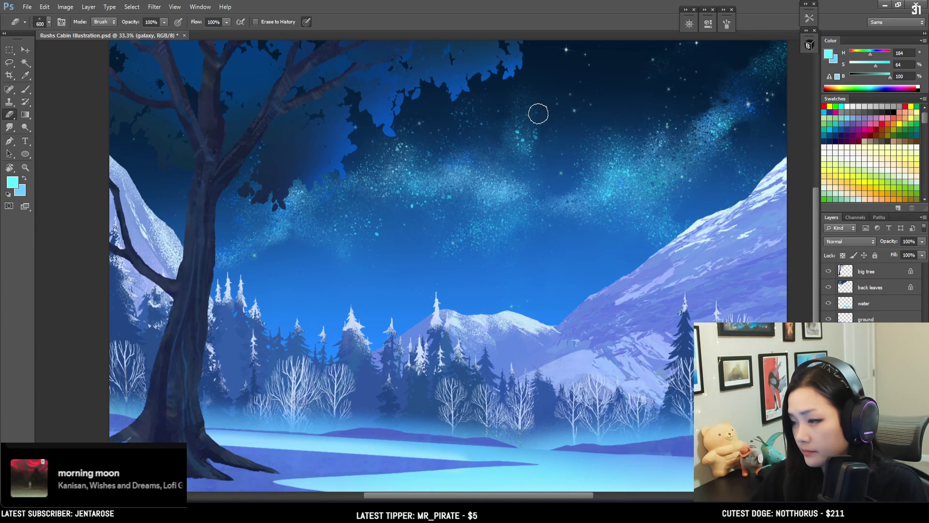
{"action": "key", "text": "bracketleft"}
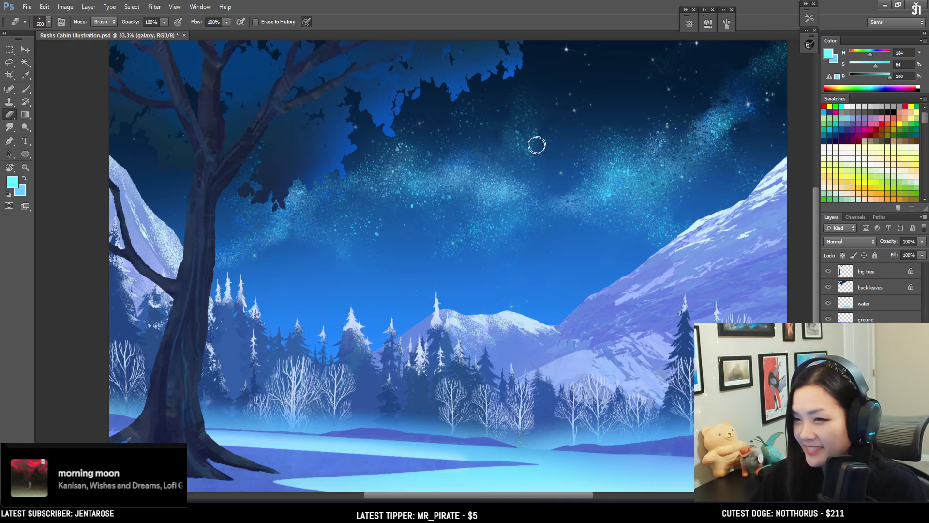
{"action": "key", "text": "b"}
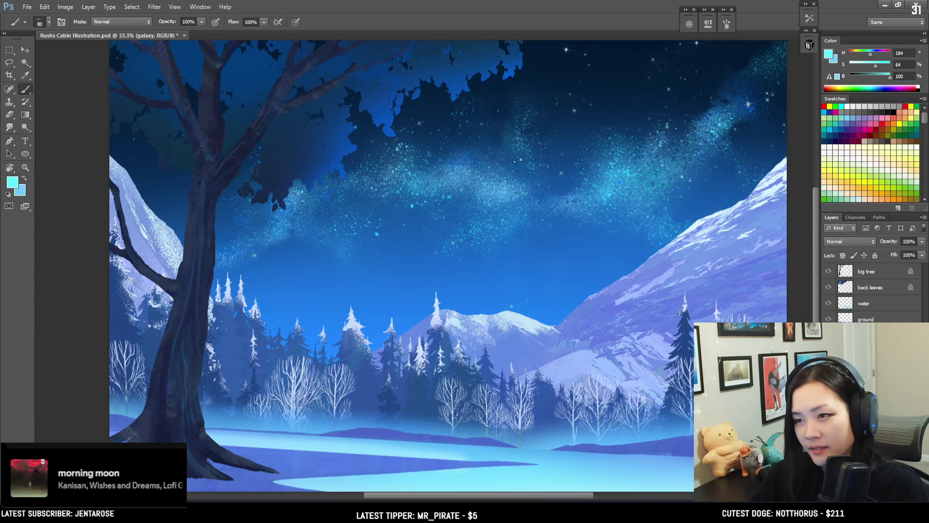
{"action": "key", "text": "e"}
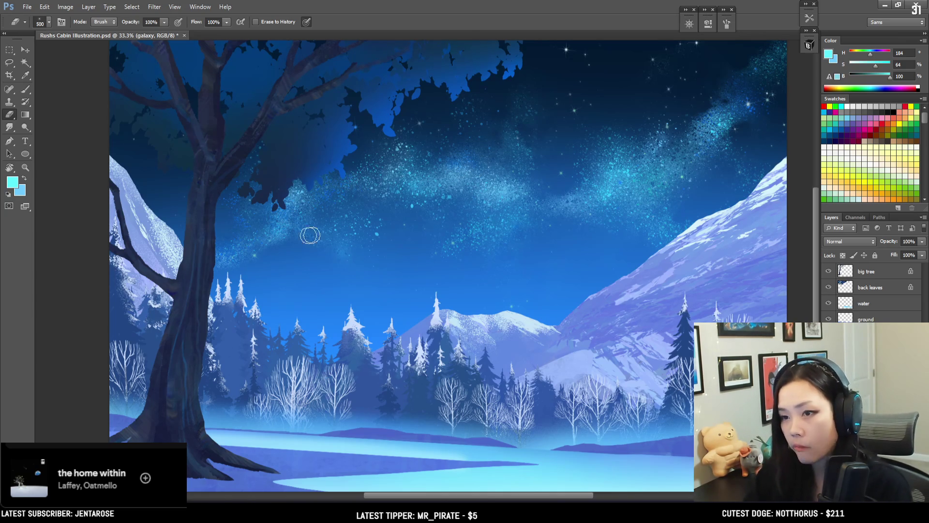
Touch up the band with a size-70 brush and eraser, zoom out, and start a free transform
{"action": "left_click_drag", "start_coordinate": [573, 159], "coordinate": [496, 181]}
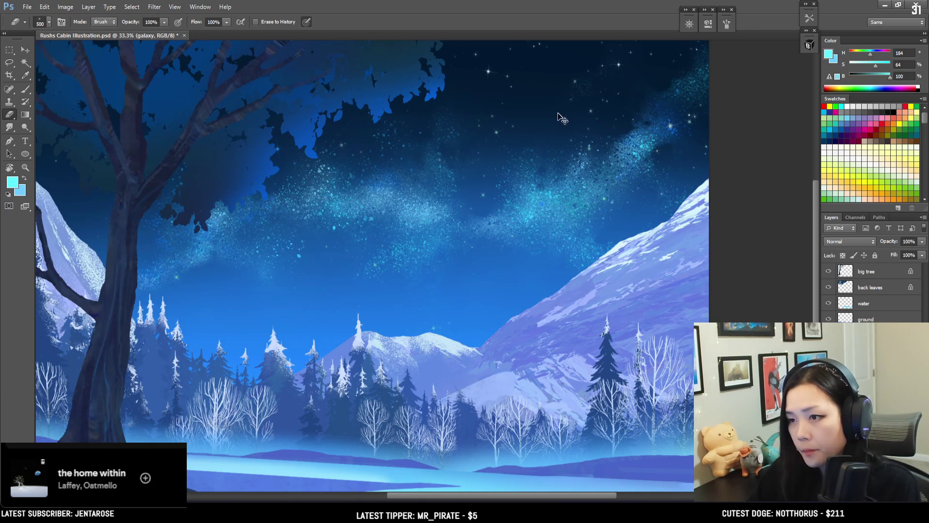
{"action": "key", "text": "b"}
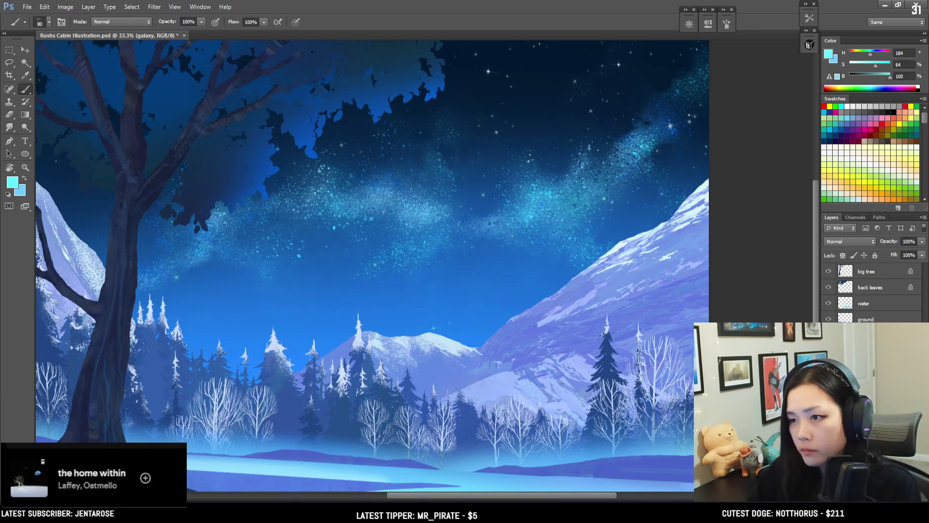
{"action": "key", "text": "bracketleft"}
{"action": "key", "text": "bracketleft"}
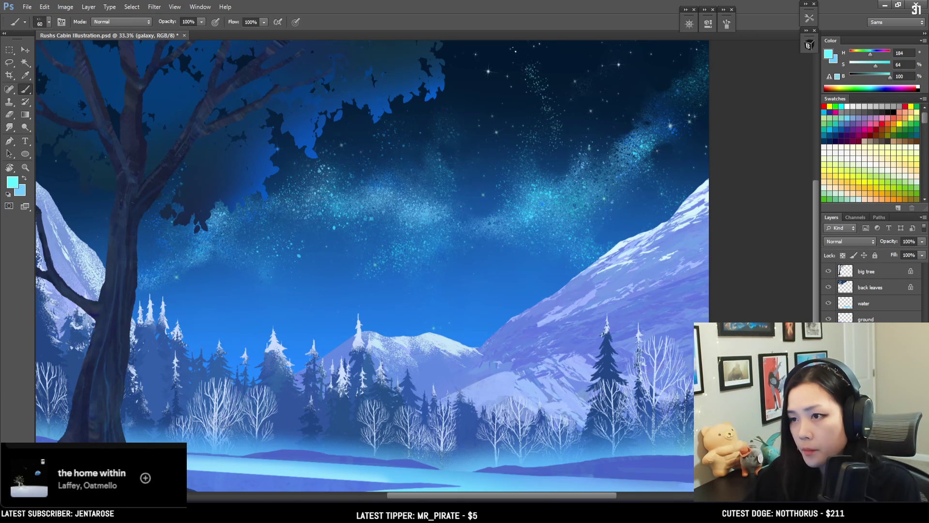
{"action": "key", "text": "bracketright"}
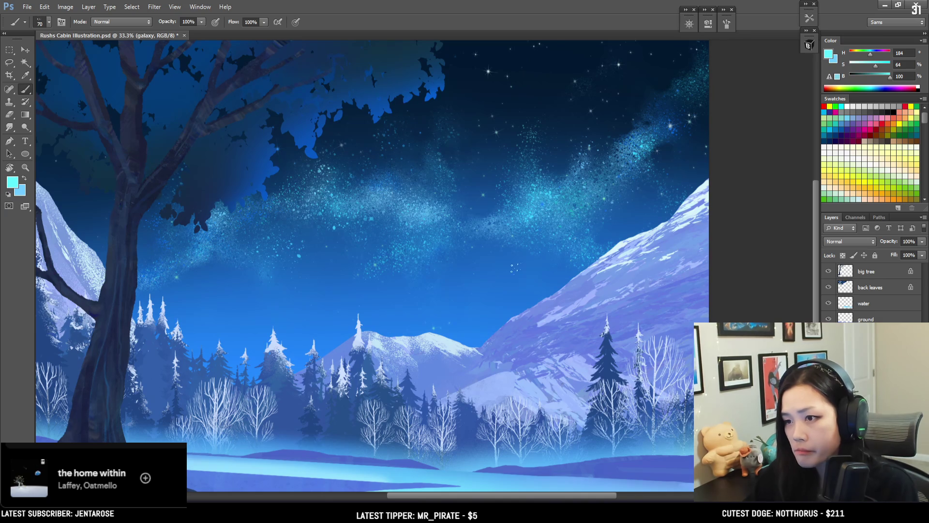
{"action": "key", "text": "ctrl+minus"}
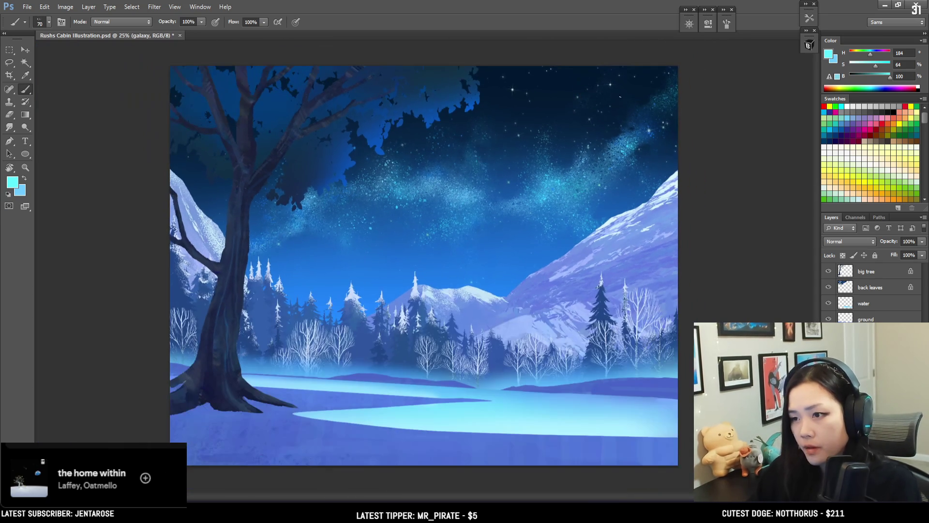
{"action": "key", "text": "e"}
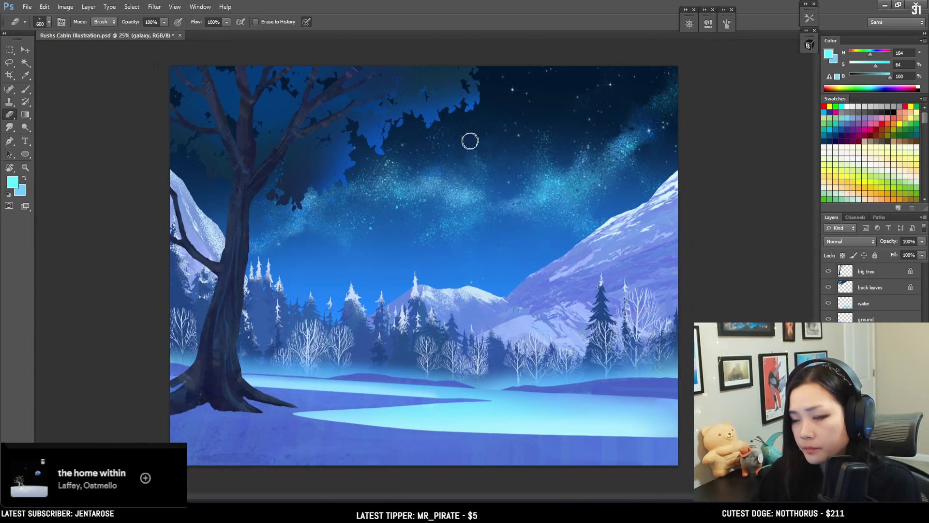
{"action": "key", "text": "b"}
{"action": "key", "text": "ctrl+t"}
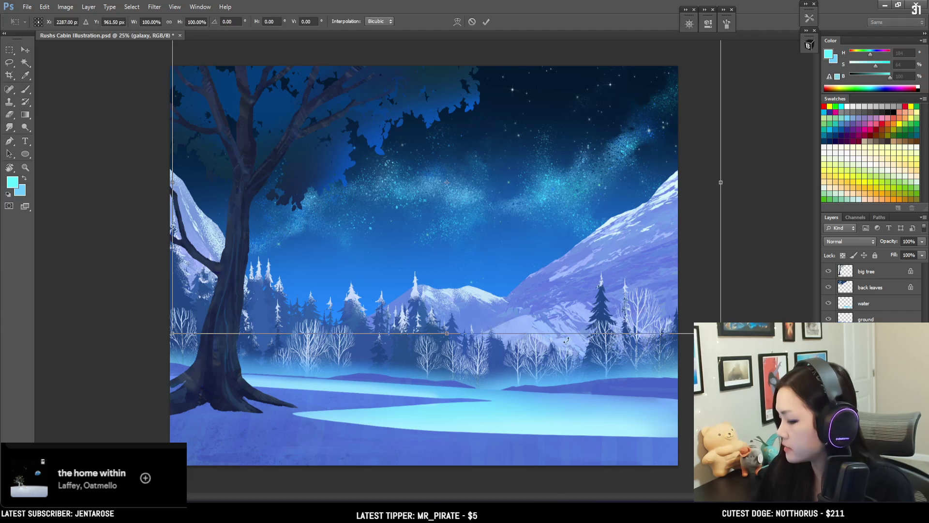
Distort the galaxy by stretching its bottom-right corner outward and commit the transform
{"action": "right_click", "coordinate": [558, 241]}
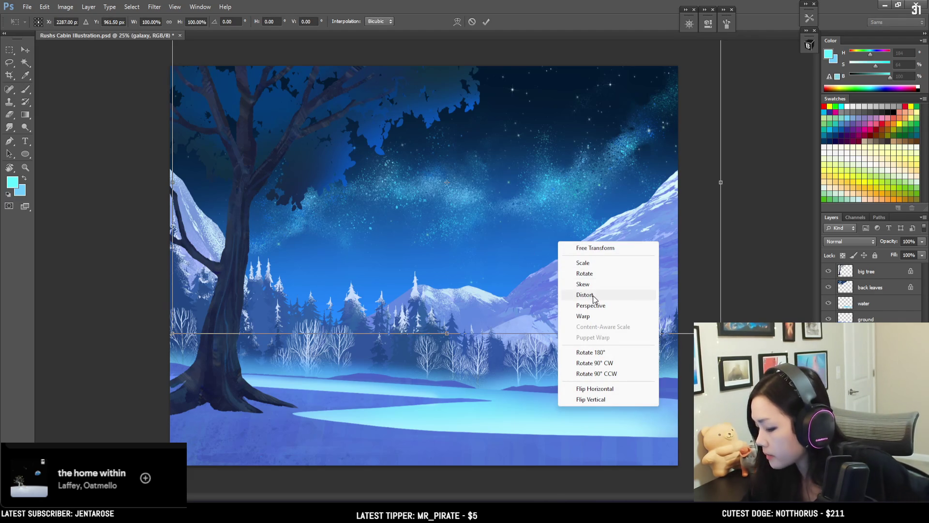
{"action": "left_click", "coordinate": [601, 285]}
{"action": "left_click_drag", "start_coordinate": [721, 334], "coordinate": [763, 325]}
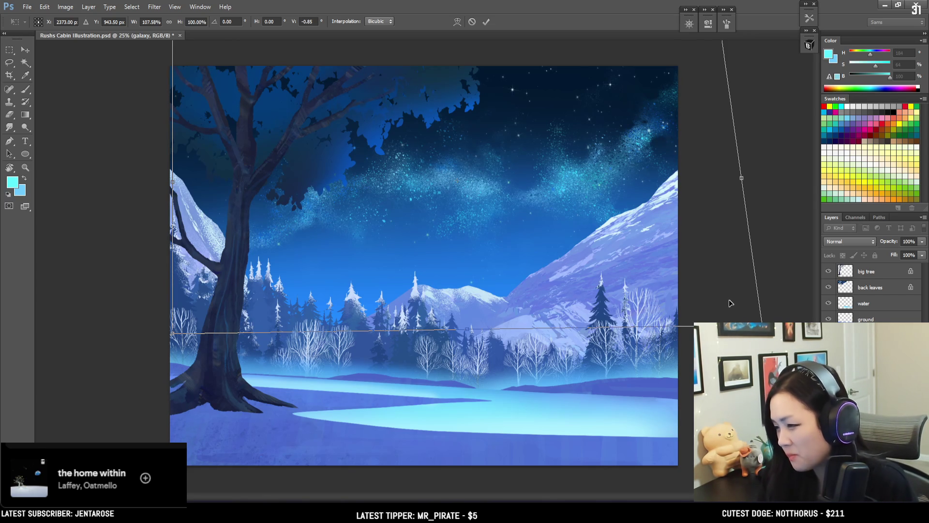
{"action": "key", "text": "Return"}
{"action": "key", "text": "b"}
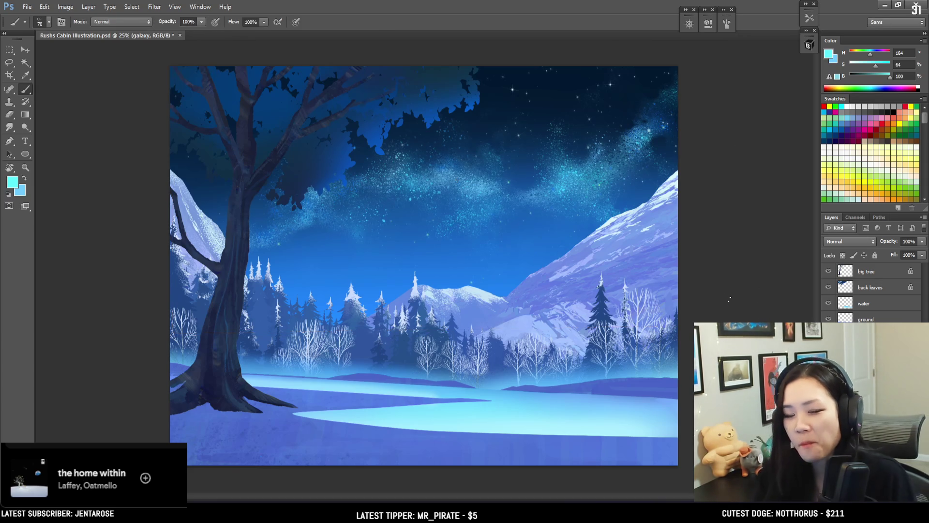
{"action": "left_click", "coordinate": [871, 271]}
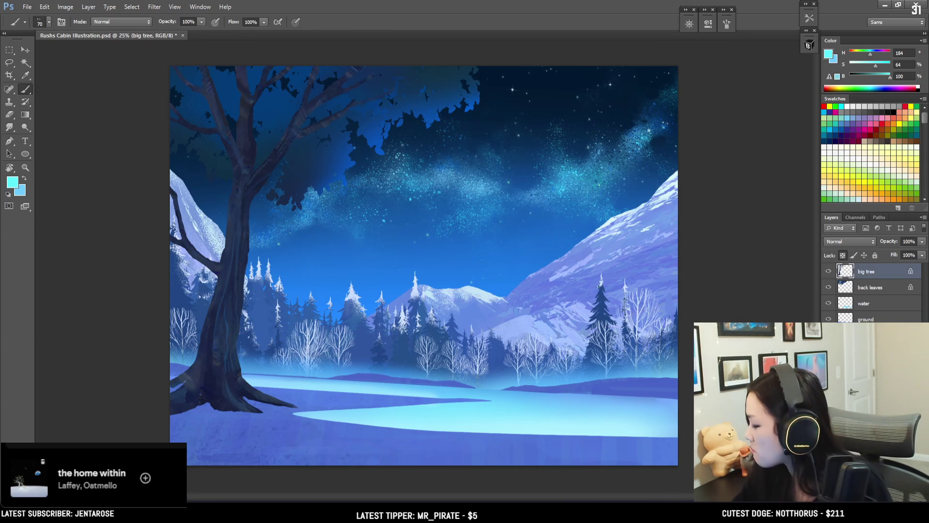
Create a new layer above big tree named 'top leaves'
{"action": "key", "text": "ctrl+shift+alt+n"}
{"action": "double_click", "coordinate": [867, 271]}
{"action": "type", "text": "top leaves"}
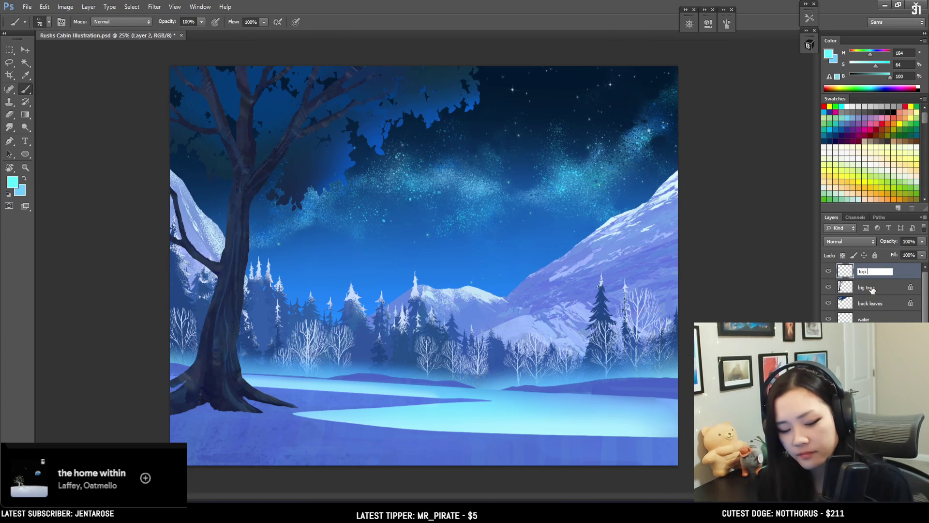
{"action": "key", "text": "Return"}
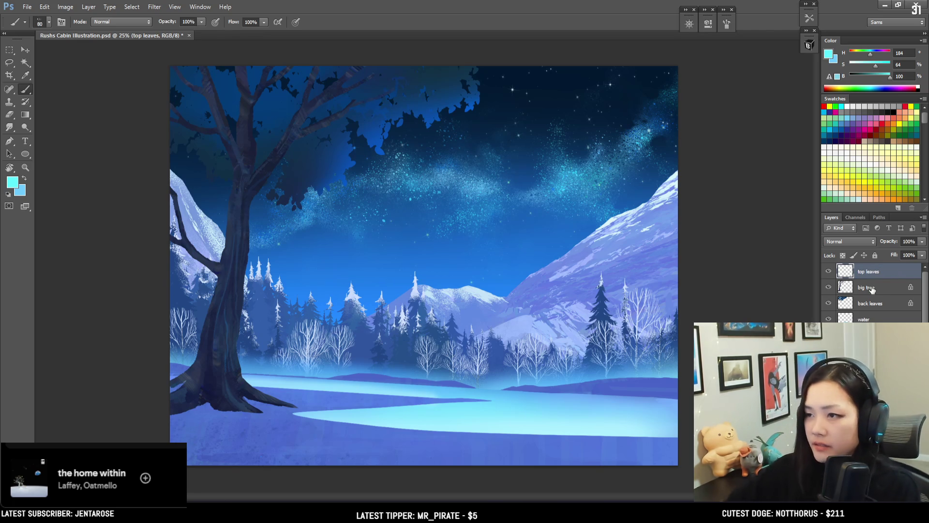
Choose a leaf-shaped brush from BrushBox, swap the colours, and enlarge the brush to 100
{"action": "left_click", "coordinate": [808, 45]}
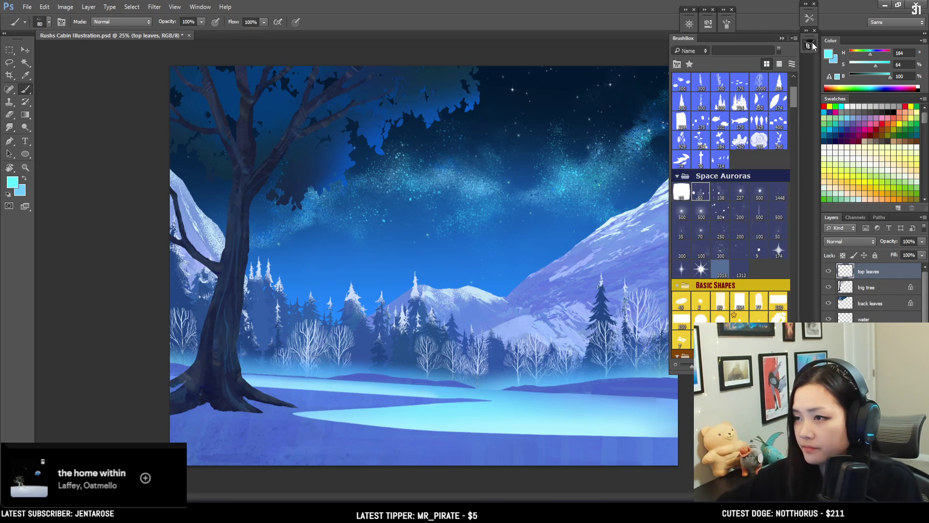
{"action": "left_click_drag", "start_coordinate": [794, 100], "coordinate": [785, 94]}
{"action": "left_click", "coordinate": [780, 89]}
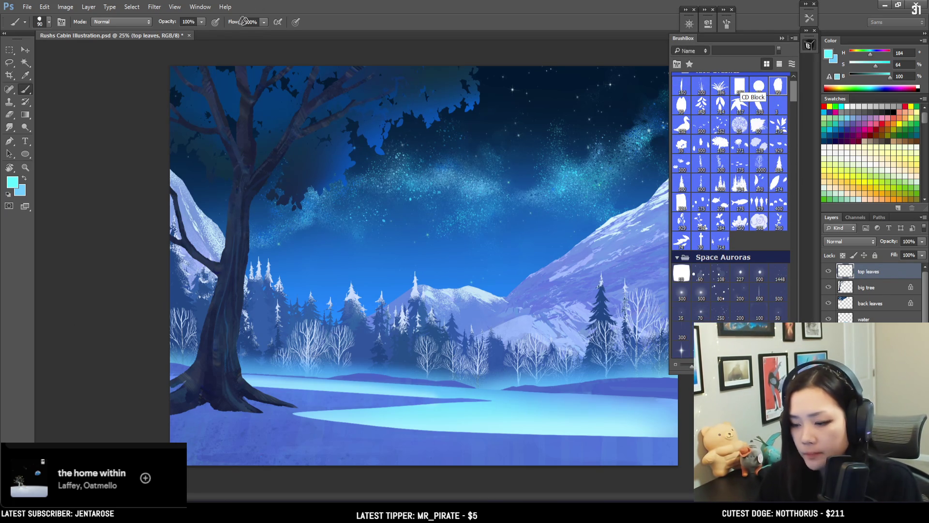
{"action": "key", "text": "ctrl+Tab"}
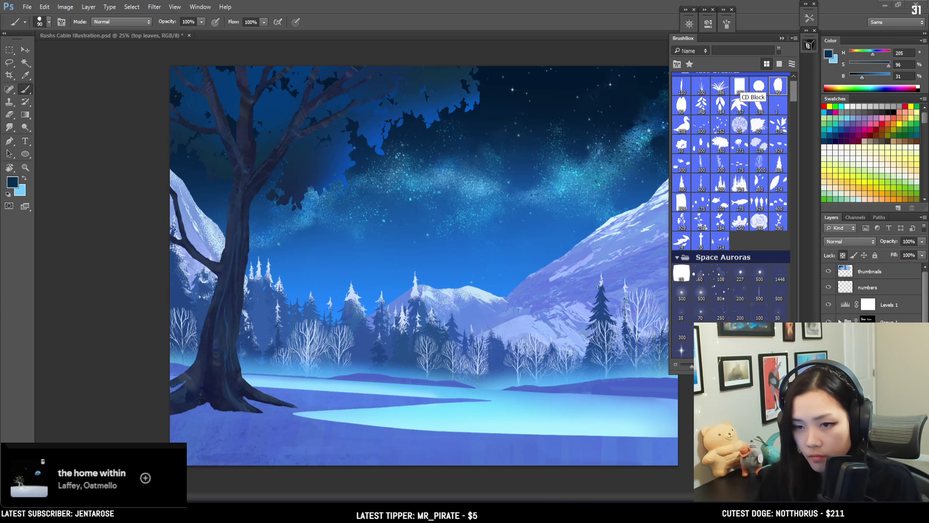
{"action": "key", "text": "x"}
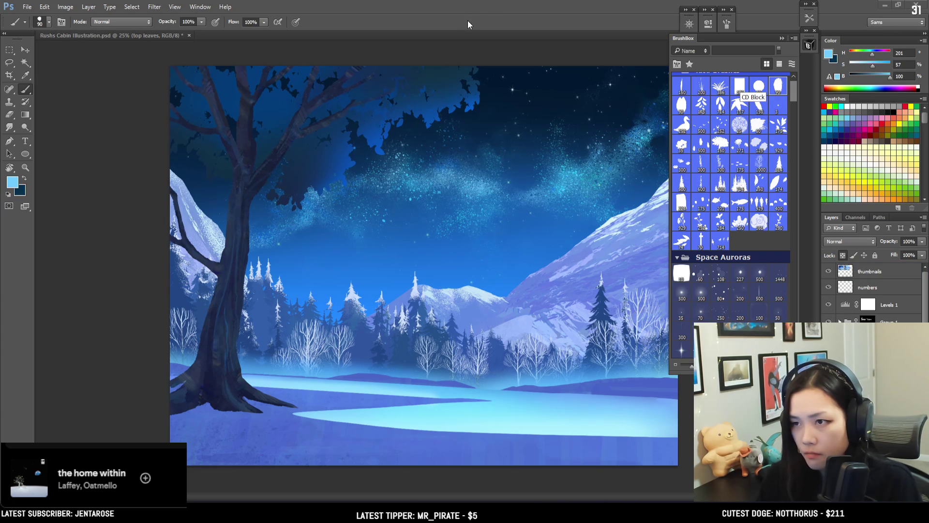
{"action": "key", "text": "bracketright"}
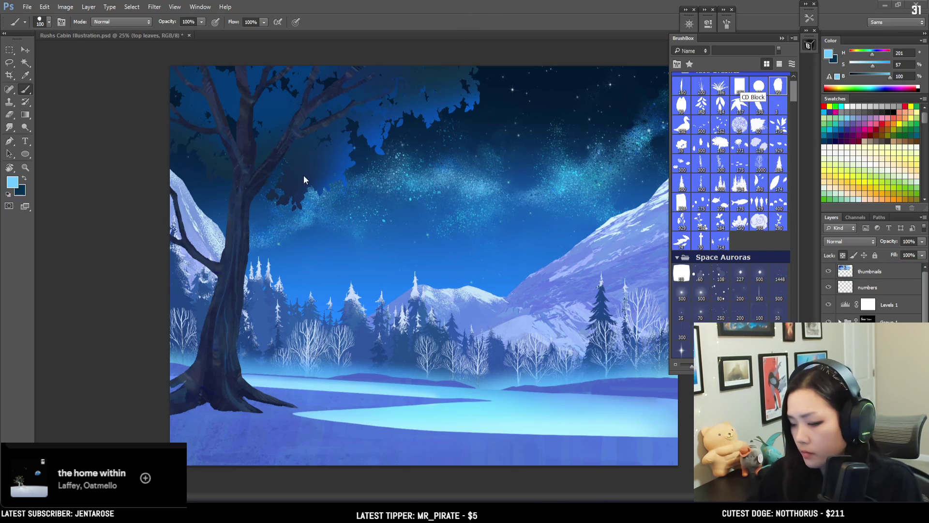
{"action": "left_click", "coordinate": [301, 180]}
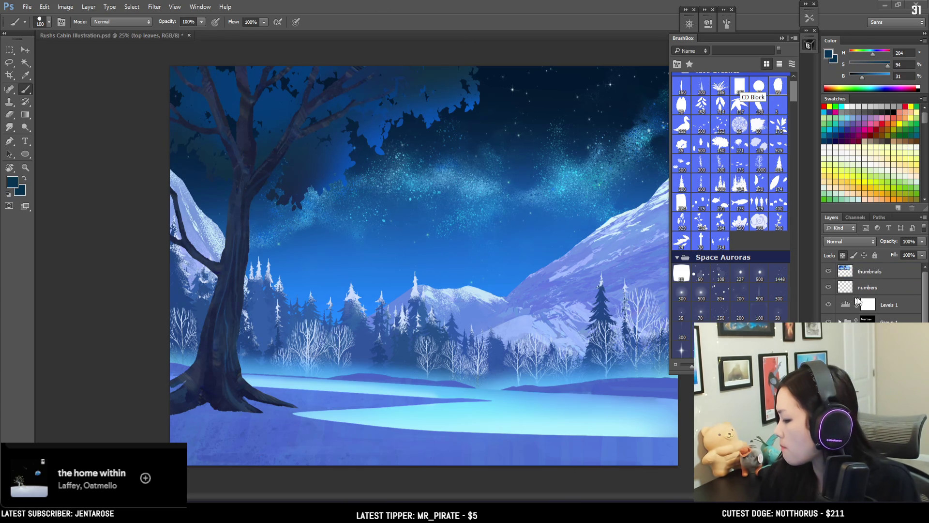
Try dark leaves in the canopy at brush size 150, undo them, and lighten the leaf colour slightly
{"action": "left_click", "coordinate": [602, 227]}
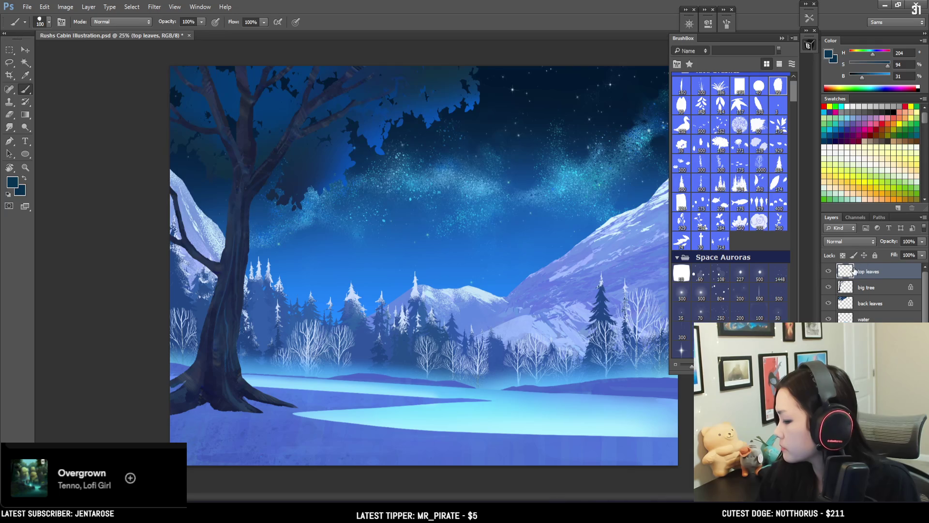
{"action": "key", "text": "bracketright"}
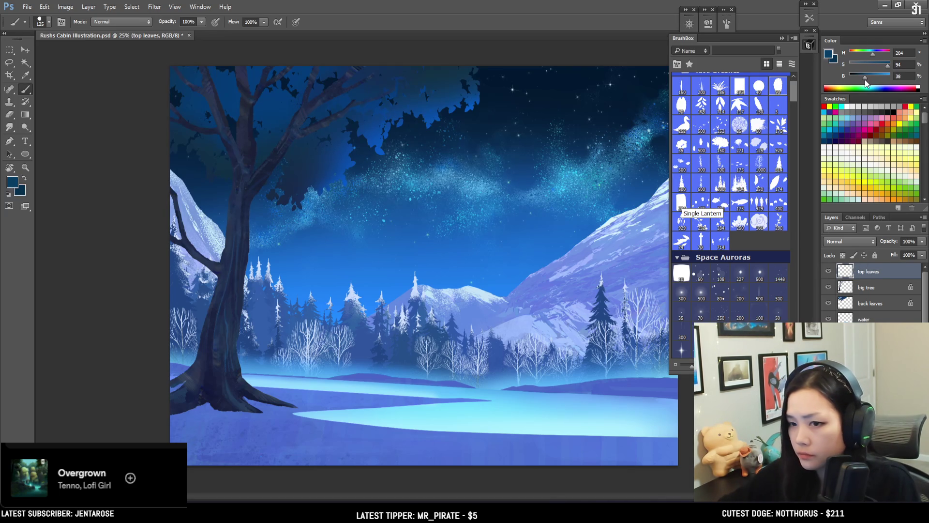
{"action": "key", "text": "bracketright"}
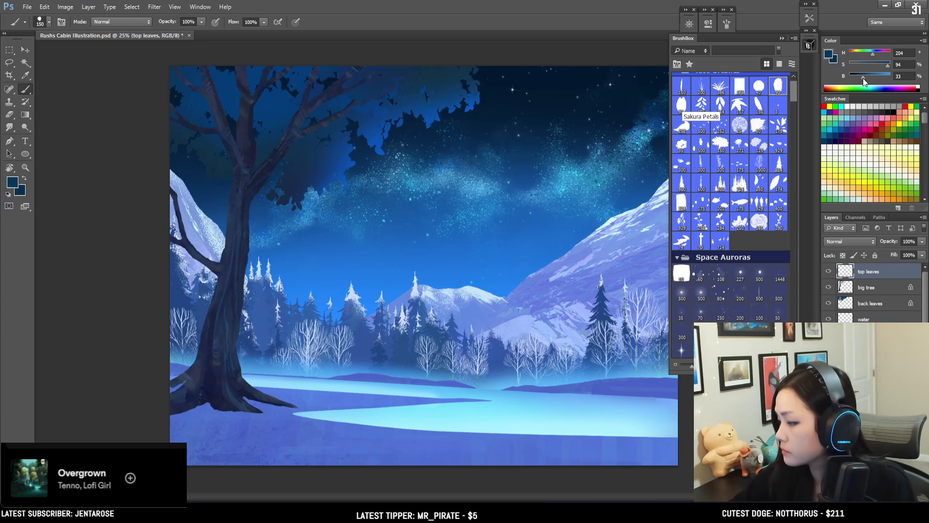
{"action": "mouse_move", "coordinate": [281, 140]}
{"action": "left_mouse_down"}
{"action": "mouse_move", "coordinate": [313, 160]}
{"action": "mouse_move", "coordinate": [323, 150]}
{"action": "left_mouse_up"}
{"action": "key", "text": "bracketleft"}
{"action": "key", "text": "ctrl+z"}
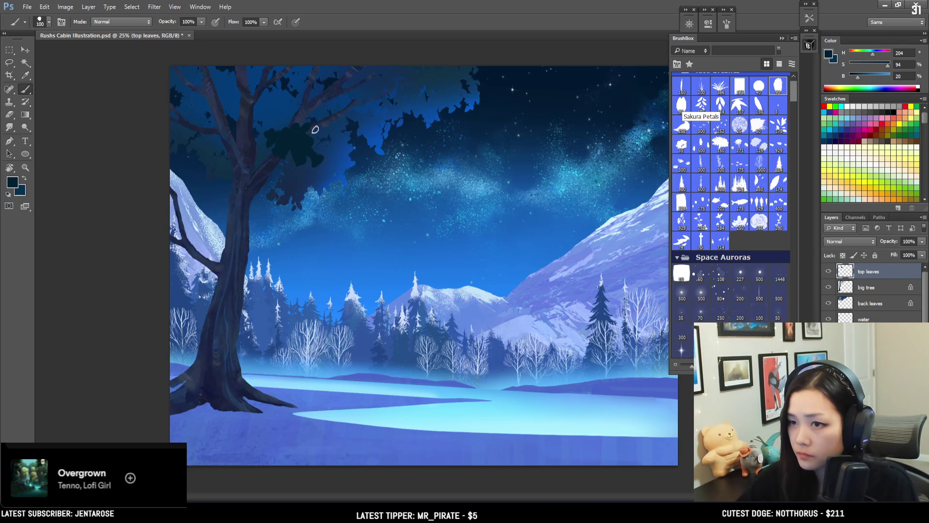
{"action": "key", "text": "ctrl+z"}
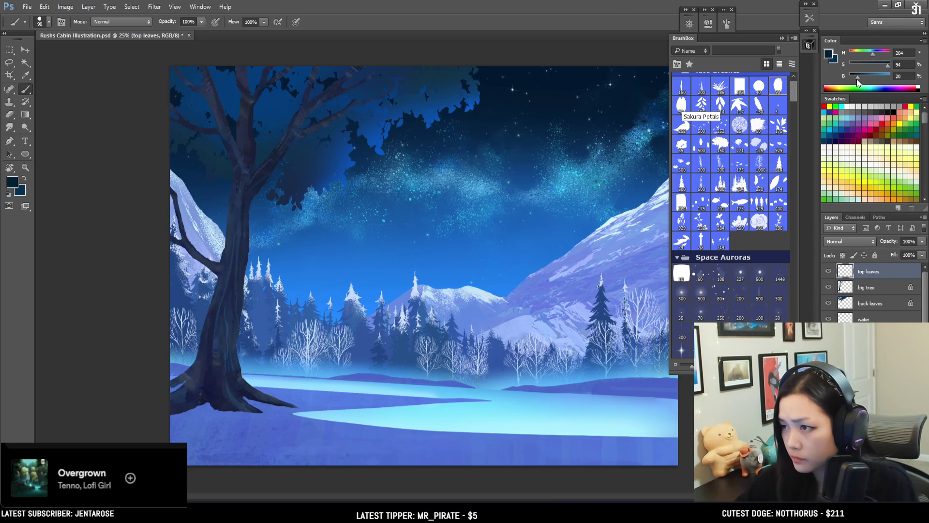
{"action": "left_click_drag", "start_coordinate": [858, 80], "coordinate": [859, 79]}
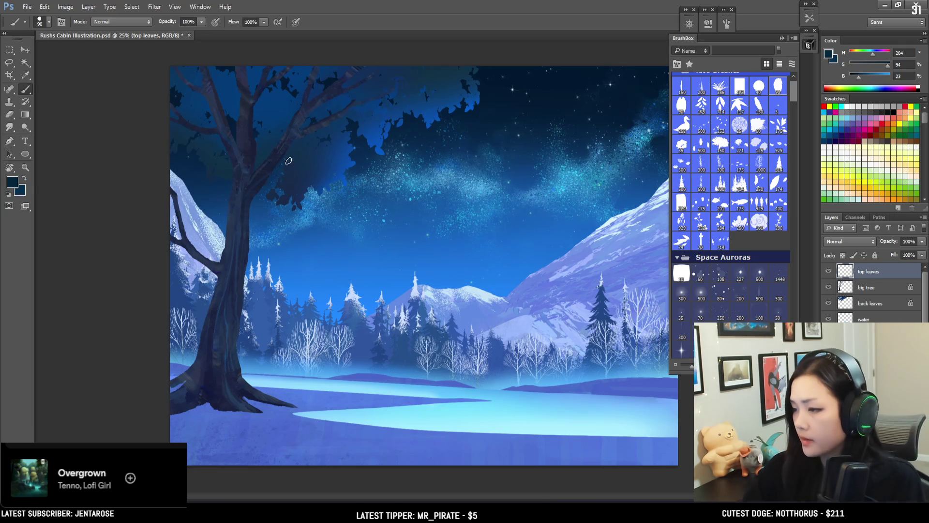
{"action": "key", "text": "bracketleft"}
{"action": "key", "text": "bracketright"}
Paint dark leaves over the branches, down the tree's left side, and beside the trunk
{"action": "mouse_move", "coordinate": [275, 134]}
{"action": "left_mouse_down"}
{"action": "mouse_move", "coordinate": [295, 155]}
{"action": "mouse_move", "coordinate": [328, 162]}
{"action": "mouse_move", "coordinate": [321, 171]}
{"action": "left_mouse_up"}
{"action": "key", "text": "bracketright"}
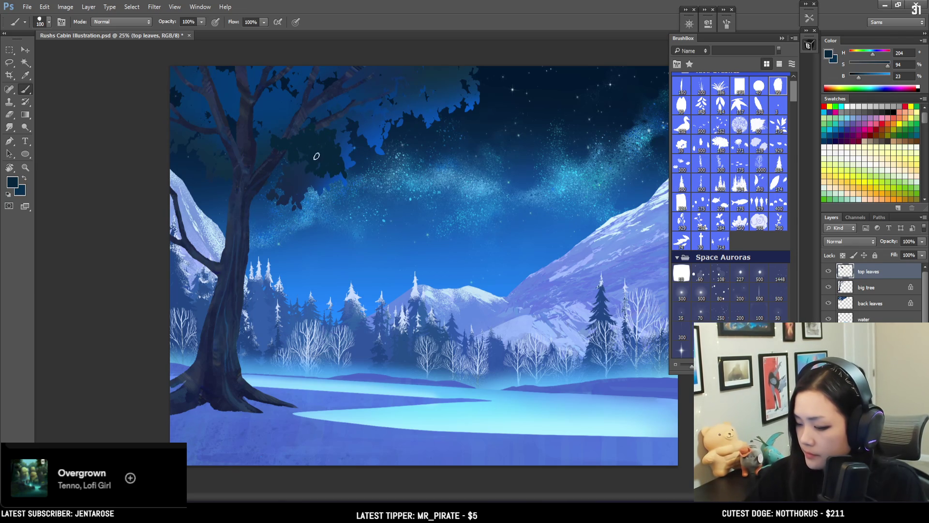
{"action": "key", "text": "bracketright"}
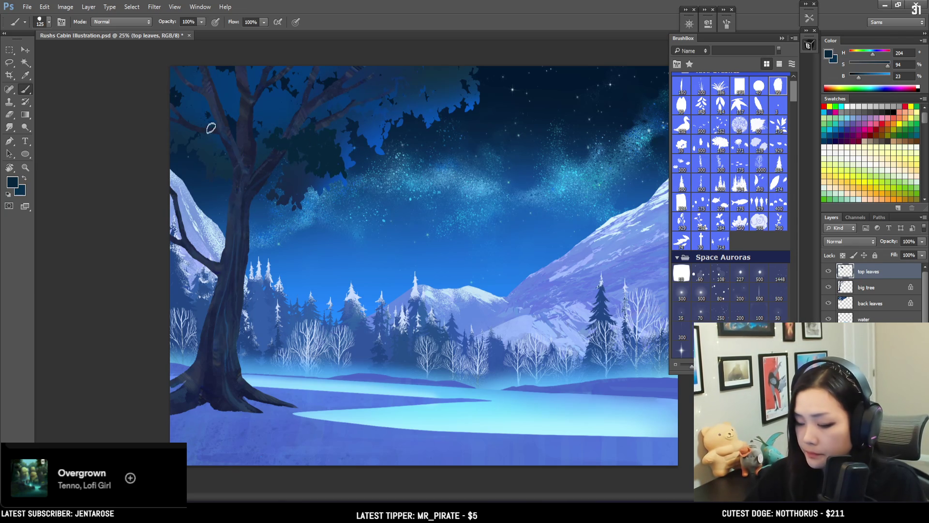
{"action": "left_click_drag", "start_coordinate": [195, 120], "coordinate": [192, 118]}
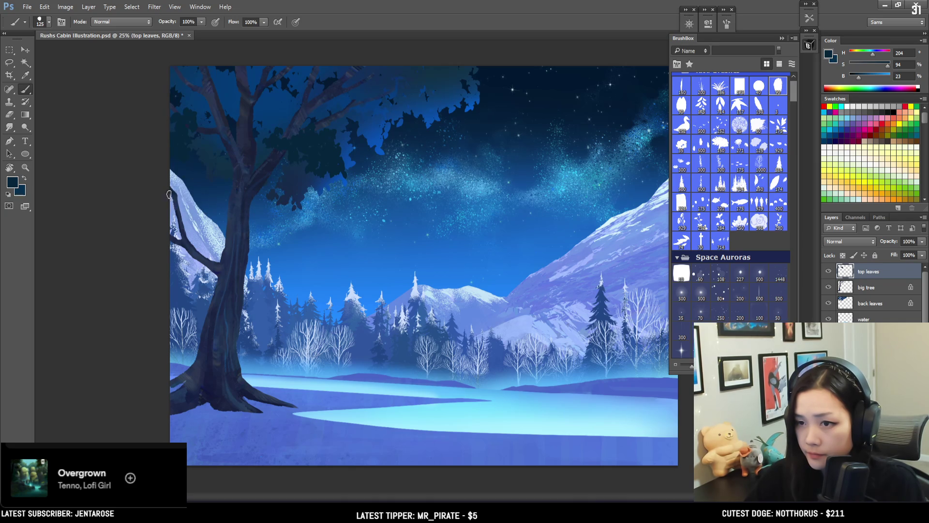
{"action": "mouse_move", "coordinate": [178, 199]}
{"action": "left_mouse_down"}
{"action": "mouse_move", "coordinate": [193, 219]}
{"action": "mouse_move", "coordinate": [195, 210]}
{"action": "mouse_move", "coordinate": [172, 251]}
{"action": "left_mouse_up"}
{"action": "key", "text": "["}
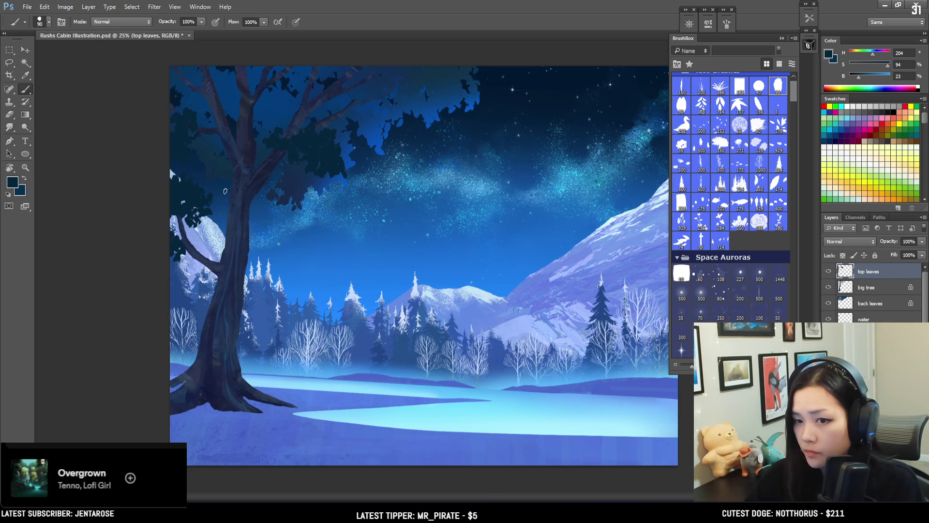
{"action": "key", "text": "["}
{"action": "left_click_drag", "start_coordinate": [207, 211], "coordinate": [201, 221]}
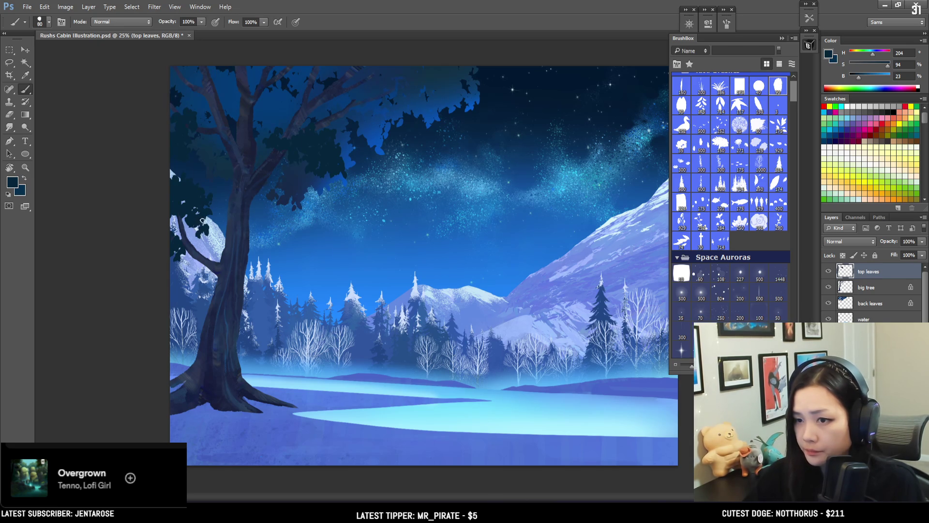
Switch to the Eraser with size 90
{"action": "key", "text": "e"}
{"action": "left_click", "coordinate": [779, 85]}
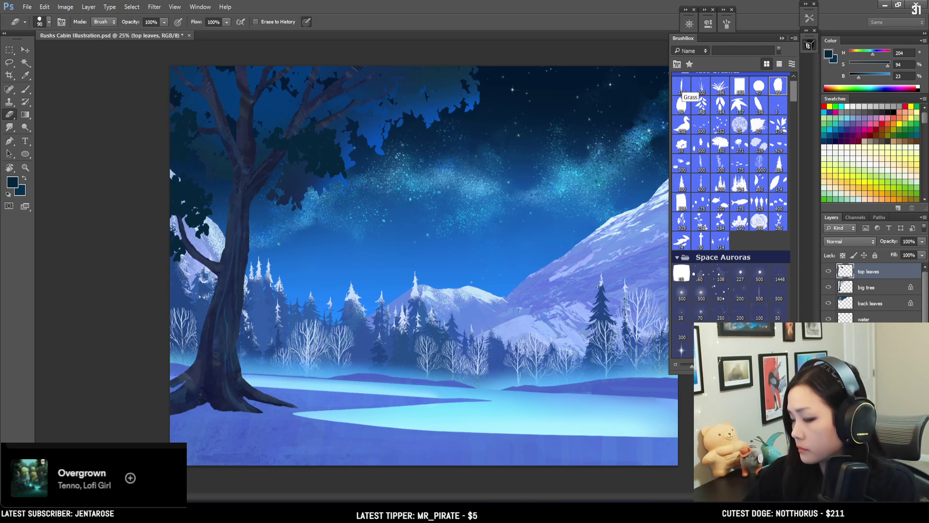
{"action": "scroll", "coordinate": [203, 242], "scroll_direction": "up", "scroll_amount": 1}
Paint more dark foliage into the canopy with a larger leaf brush, redoing strokes that went astray
{"action": "mouse_move", "coordinate": [266, 228]}
{"action": "left_mouse_down"}
{"action": "mouse_move", "coordinate": [283, 264]}
{"action": "mouse_move", "coordinate": [244, 264]}
{"action": "left_mouse_up"}
{"action": "key", "text": "b"}
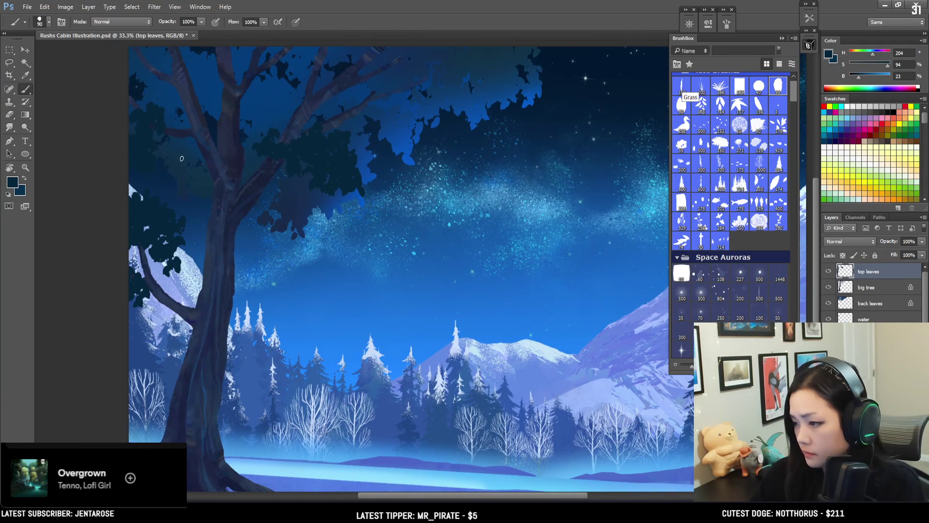
{"action": "key", "text": "bracketright"}
{"action": "scroll", "coordinate": [218, 193], "scroll_direction": "up", "scroll_amount": 2}
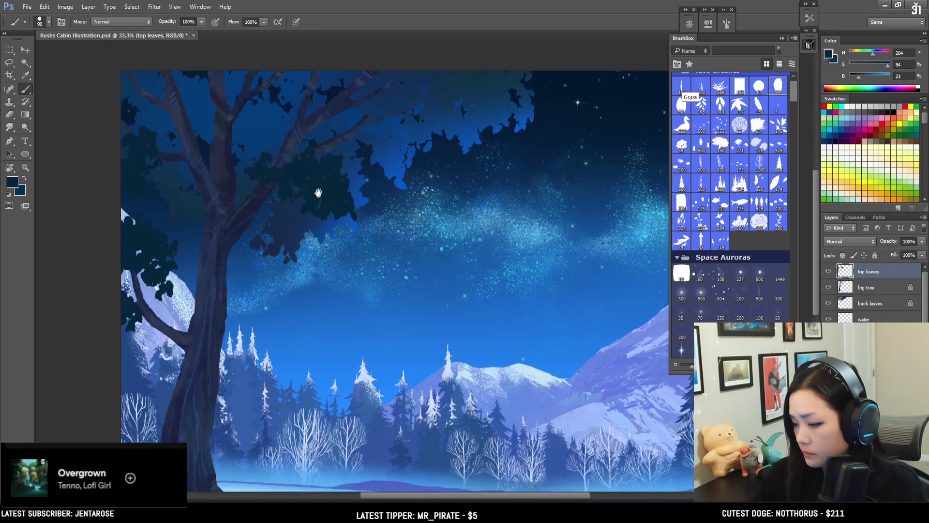
{"action": "key", "text": "bracketright"}
{"action": "mouse_move", "coordinate": [289, 189]}
{"action": "left_mouse_down"}
{"action": "mouse_move", "coordinate": [332, 186]}
{"action": "mouse_move", "coordinate": [347, 224]}
{"action": "mouse_move", "coordinate": [338, 255]}
{"action": "mouse_move", "coordinate": [339, 232]}
{"action": "left_mouse_up"}
{"action": "key", "text": "bracketleft"}
{"action": "key", "text": "ctrl+alt+z"}
{"action": "key", "text": "ctrl+alt+z"}
{"action": "key", "text": "ctrl+alt+z"}
{"action": "mouse_move", "coordinate": [327, 242]}
{"action": "left_mouse_down"}
{"action": "mouse_move", "coordinate": [305, 228]}
{"action": "mouse_move", "coordinate": [342, 206]}
{"action": "left_mouse_up"}
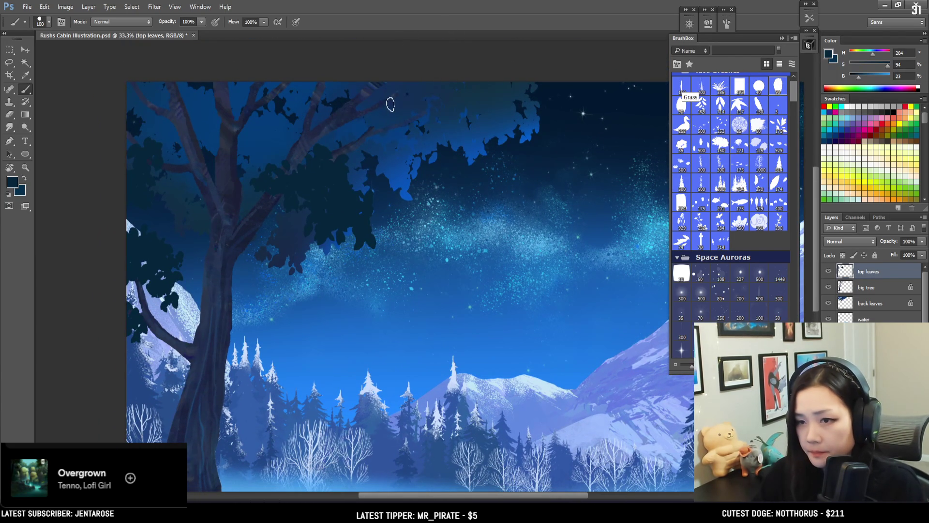
Try leaves along the canopy's top right, undo them, then stamp dark leaves under the canopy
{"action": "left_click_drag", "start_coordinate": [433, 86], "coordinate": [465, 123]}
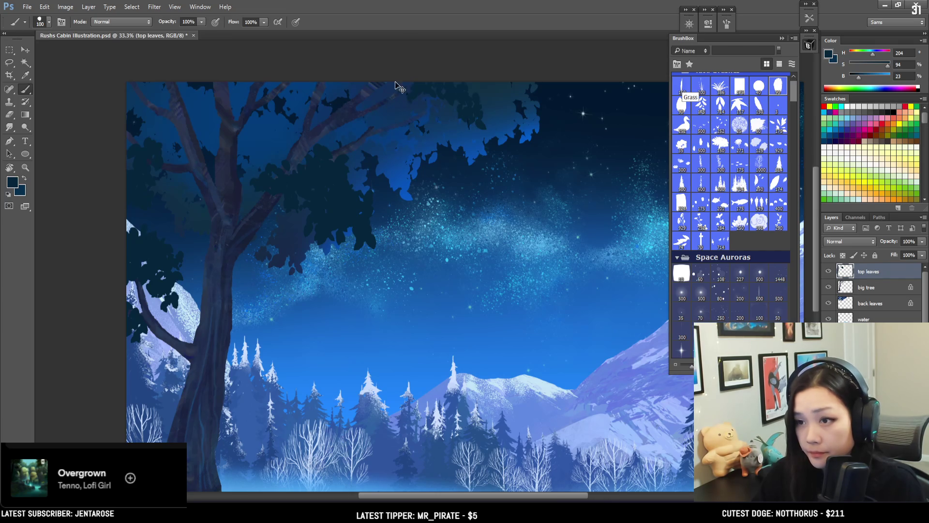
{"action": "key", "text": "ctrl+z"}
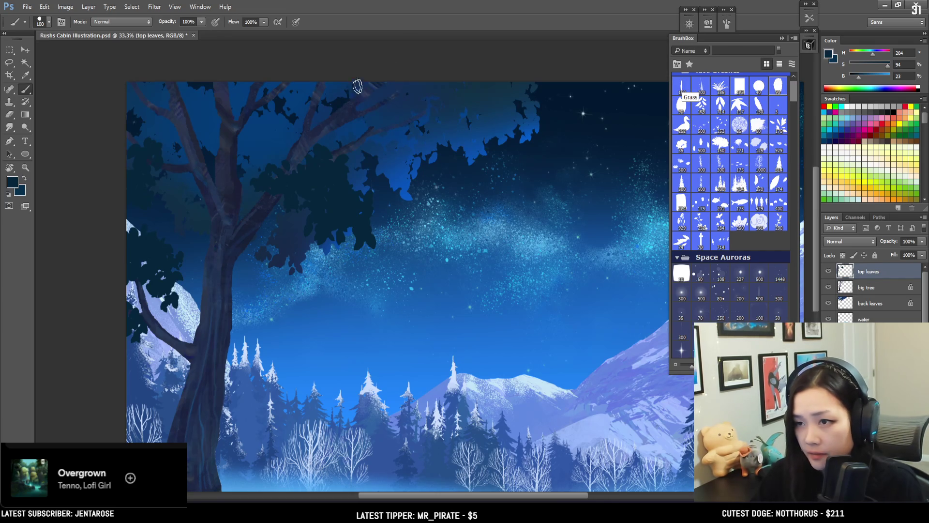
{"action": "key", "text": "bracketright"}
{"action": "key", "text": "bracketright"}
{"action": "key", "text": "bracketleft"}
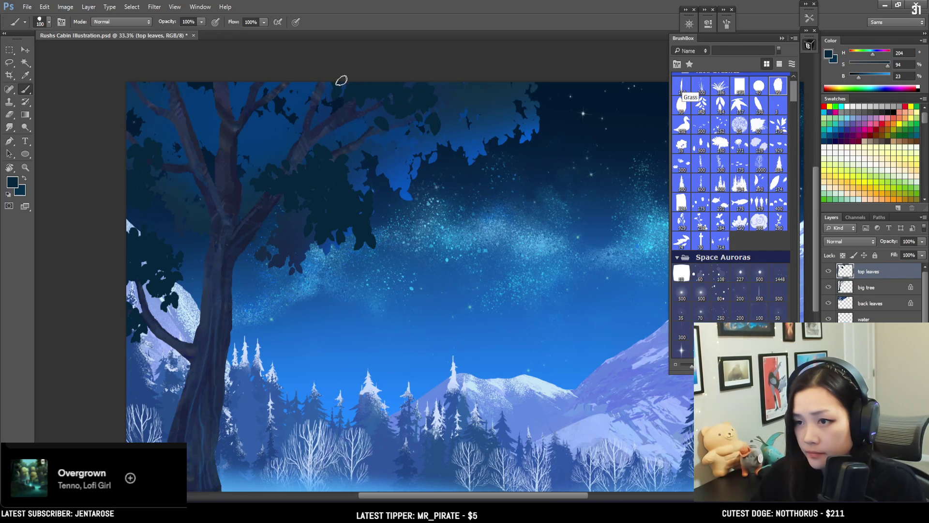
{"action": "key", "text": "bracketright"}
{"action": "key", "text": "bracketright"}
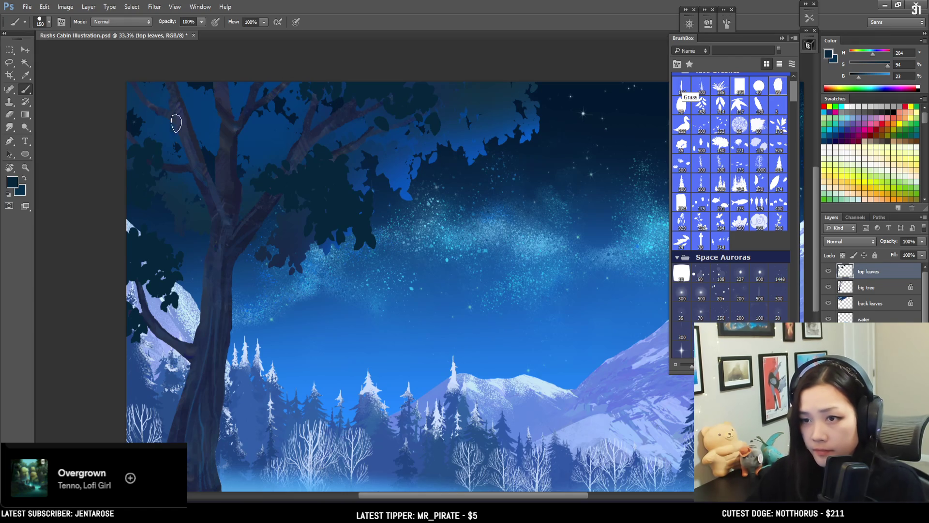
{"action": "key", "text": "bracketleft"}
{"action": "left_click_drag", "start_coordinate": [360, 247], "coordinate": [370, 224]}
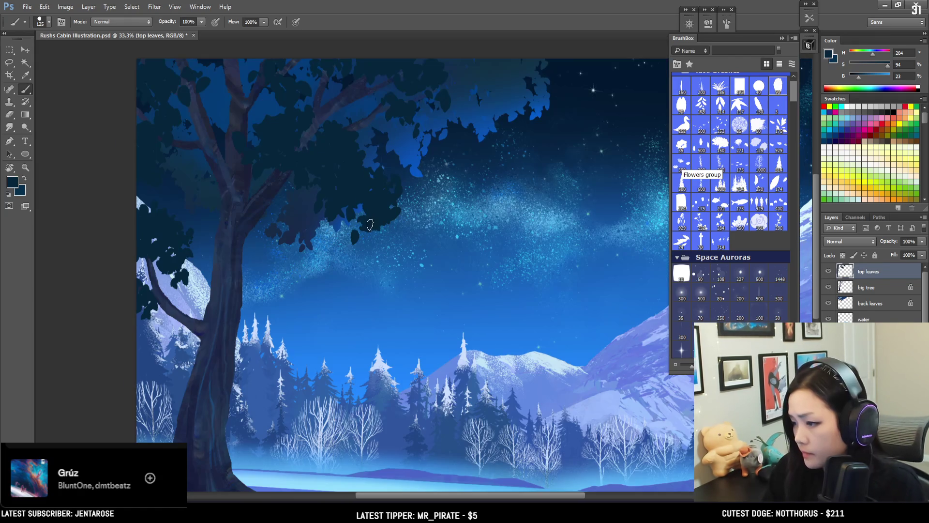
{"action": "key", "text": "bracketleft"}
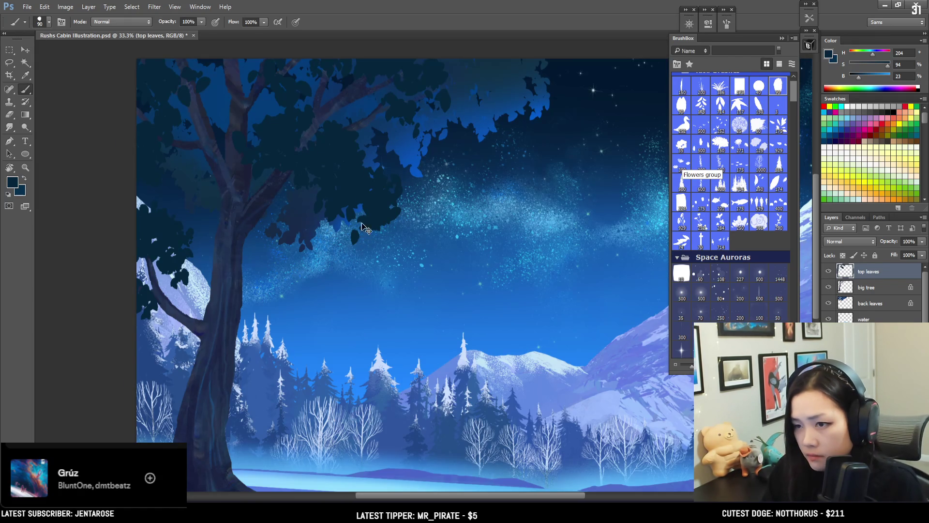
{"action": "key", "text": "bracketright"}
{"action": "key", "text": "bracketright"}
{"action": "key", "text": "bracketright"}
{"action": "left_click", "coordinate": [370, 216]}
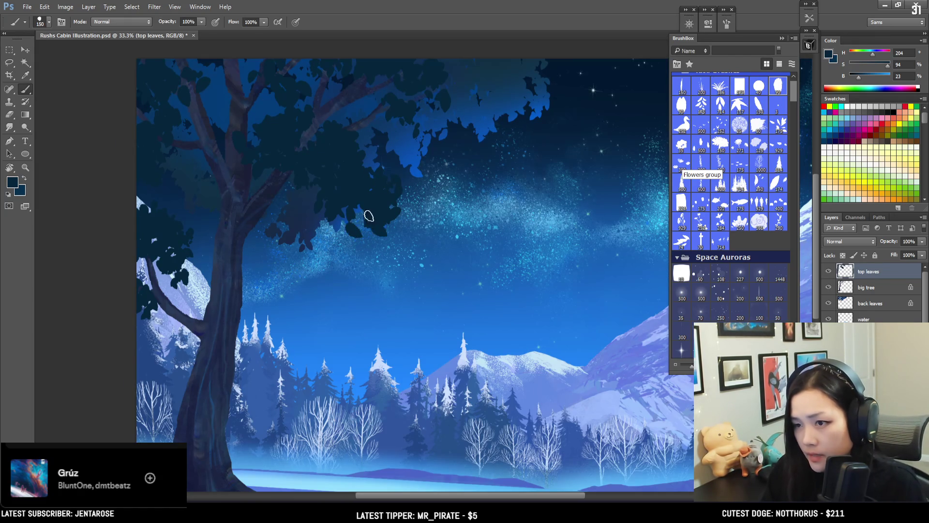
Fill the blue gap at the canopy's top right with dark leaves, discarding a stray stamp
{"action": "key", "text": "bracketleft"}
{"action": "key", "text": "bracketright"}
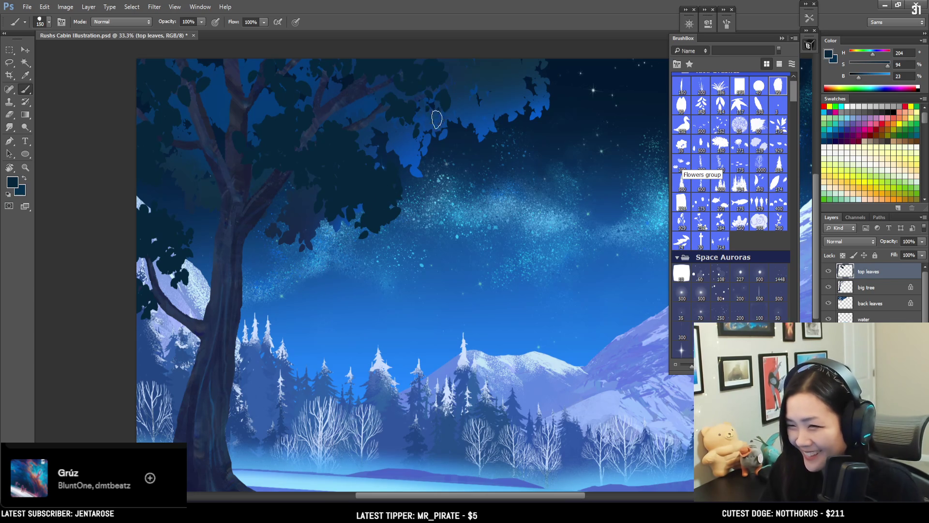
{"action": "key", "text": "bracketright"}
{"action": "key", "text": "bracketright"}
{"action": "left_click", "coordinate": [475, 80]}
{"action": "key", "text": "ctrl+z"}
{"action": "key", "text": "bracketleft"}
{"action": "key", "text": "bracketleft"}
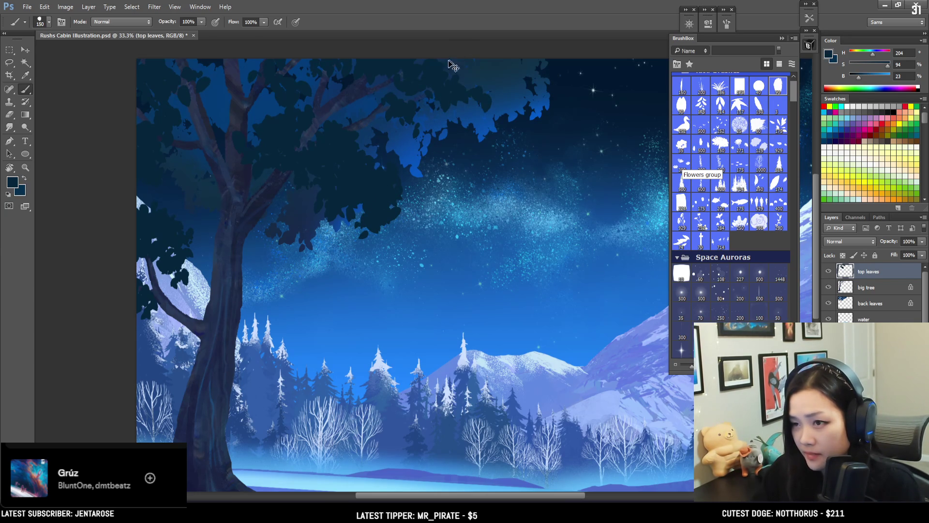
{"action": "left_click_drag", "start_coordinate": [461, 97], "coordinate": [438, 130]}
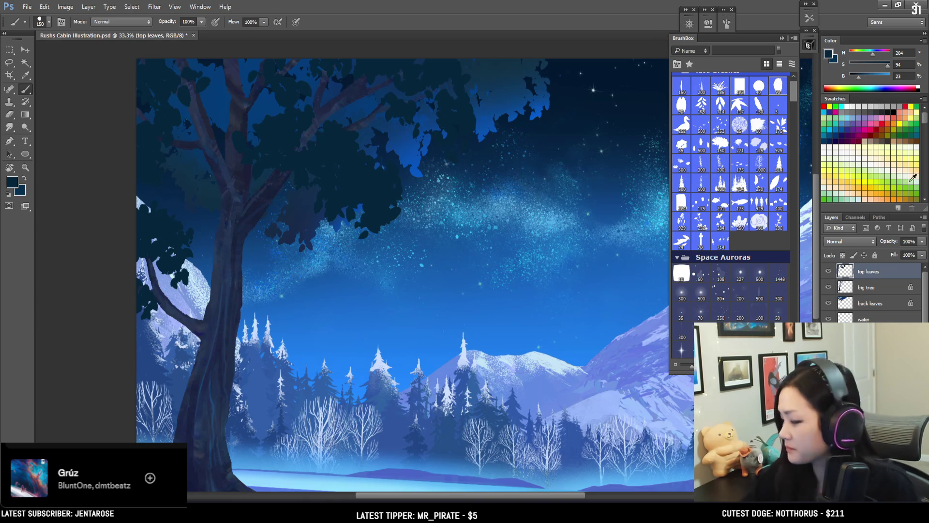
{"action": "scroll", "coordinate": [755, 145], "scroll_direction": "down", "scroll_amount": 3}
{"action": "scroll", "coordinate": [736, 164], "scroll_direction": "down", "scroll_amount": 3}
{"action": "scroll", "coordinate": [726, 179], "scroll_direction": "down", "scroll_amount": 3}
{"action": "scroll", "coordinate": [710, 189], "scroll_direction": "down", "scroll_amount": 2}
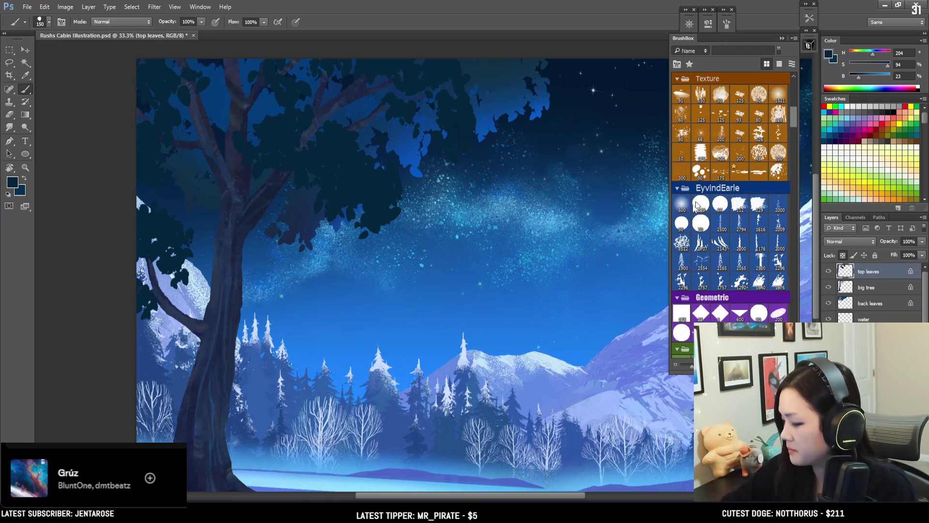
Sample the sky blue with the 500 brush, shift it to teal, and paint highlight leaves on the lower canopy
{"action": "left_click", "coordinate": [682, 203]}
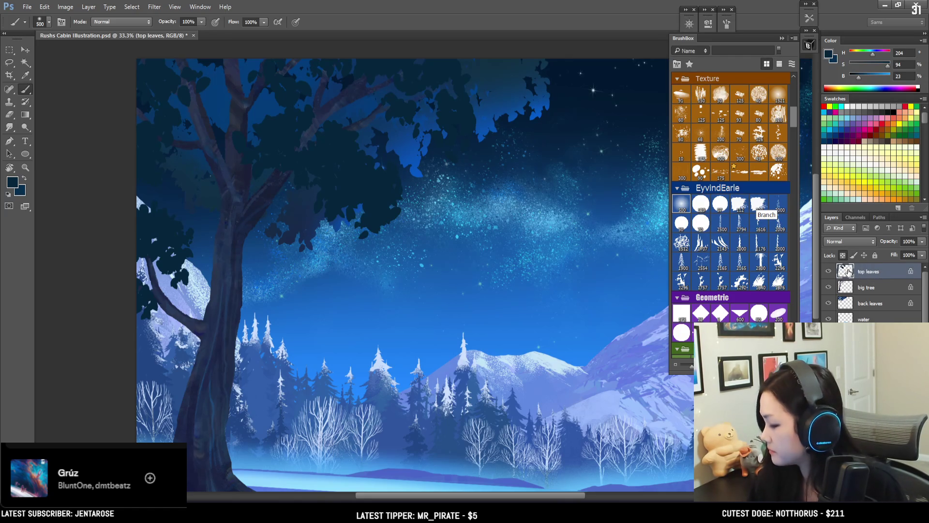
{"action": "left_click", "coordinate": [414, 163], "text": "alt"}
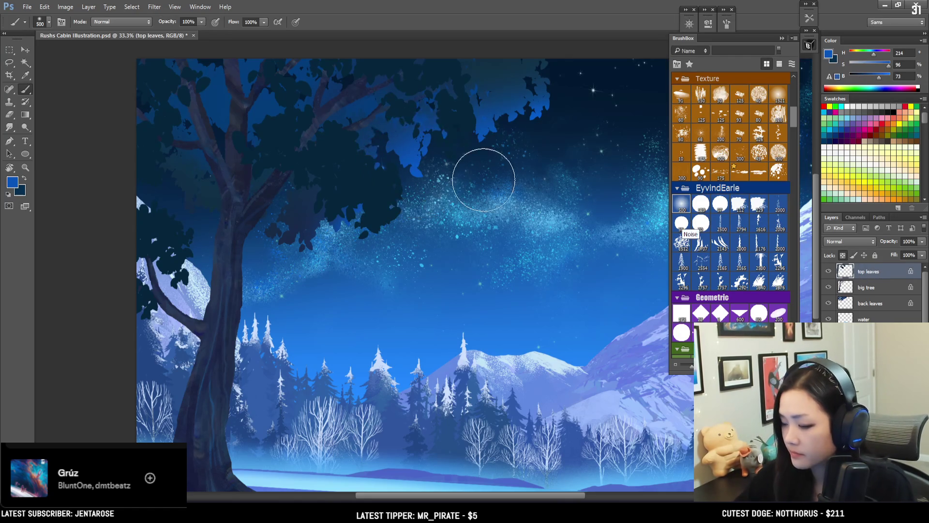
{"action": "key", "text": "bracketleft"}
{"action": "key", "text": "bracketleft"}
{"action": "key", "text": "bracketleft"}
{"action": "key", "text": "bracketleft"}
{"action": "key", "text": "bracketleft"}
{"action": "key", "text": "bracketleft"}
{"action": "key", "text": "bracketleft"}
{"action": "key", "text": "bracketleft"}
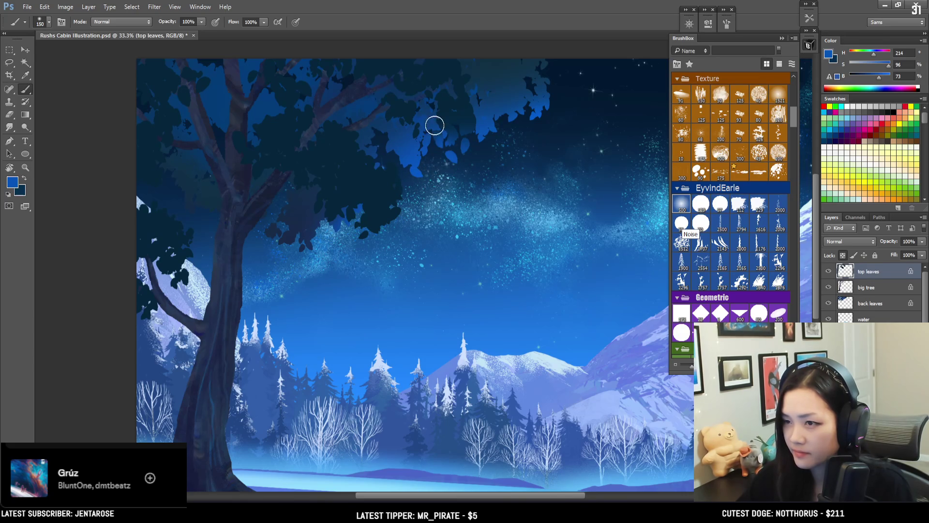
{"action": "left_click_drag", "start_coordinate": [875, 57], "coordinate": [871, 54]}
{"action": "key", "text": "bracketright"}
{"action": "key", "text": "bracketright"}
{"action": "key", "text": "bracketright"}
{"action": "key", "text": "bracketright"}
{"action": "key", "text": "bracketright"}
{"action": "left_click_drag", "start_coordinate": [462, 180], "coordinate": [415, 164]}
{"action": "key", "text": "ctrl+z"}
Switch the paint colour back to dark blue and zoom in on the canopy's lower right
{"action": "key", "text": "bracketleft"}
{"action": "key", "text": "bracketleft"}
{"action": "key", "text": "bracketleft"}
{"action": "key", "text": "x"}
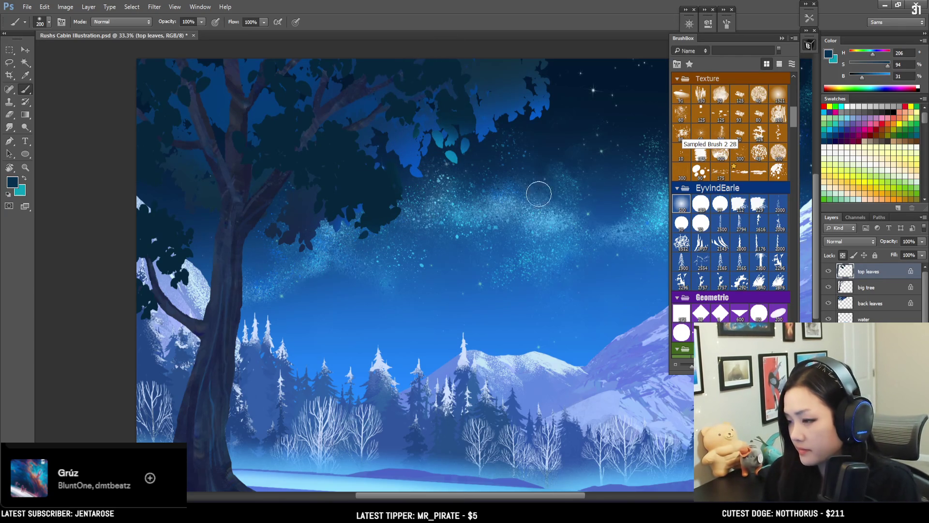
{"action": "scroll", "coordinate": [532, 193], "scroll_direction": "up", "scroll_amount": 1}
{"action": "mouse_move", "coordinate": [510, 208]}
{"action": "left_mouse_down"}
{"action": "mouse_move", "coordinate": [413, 221]}
{"action": "mouse_move", "coordinate": [487, 364]}
{"action": "left_mouse_up"}
{"action": "key", "text": "bracketright"}
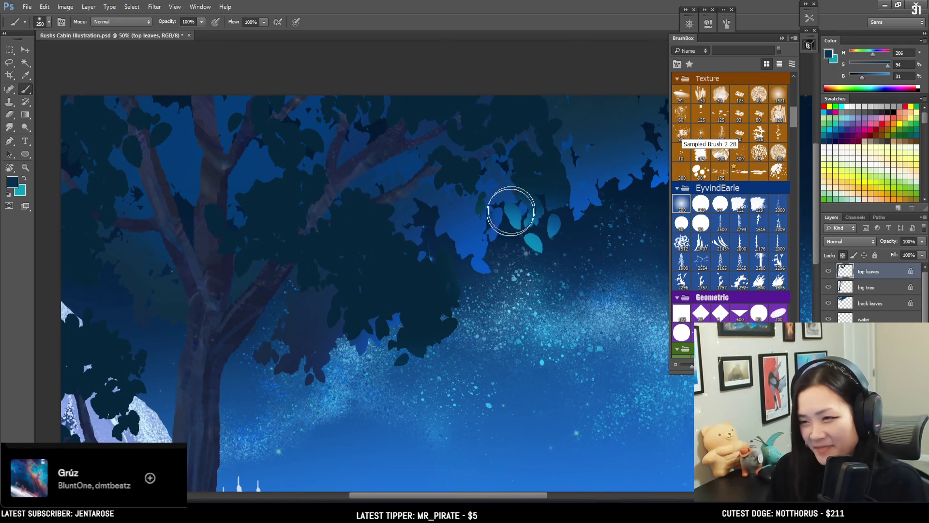
{"action": "mouse_move", "coordinate": [551, 184]}
{"action": "left_mouse_down"}
{"action": "mouse_move", "coordinate": [464, 180]}
{"action": "mouse_move", "coordinate": [489, 205]}
{"action": "left_mouse_up"}
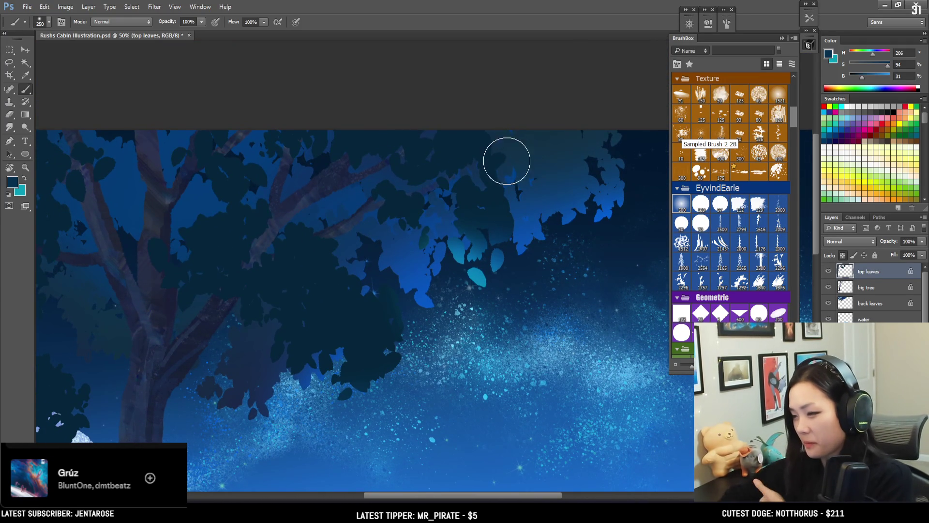
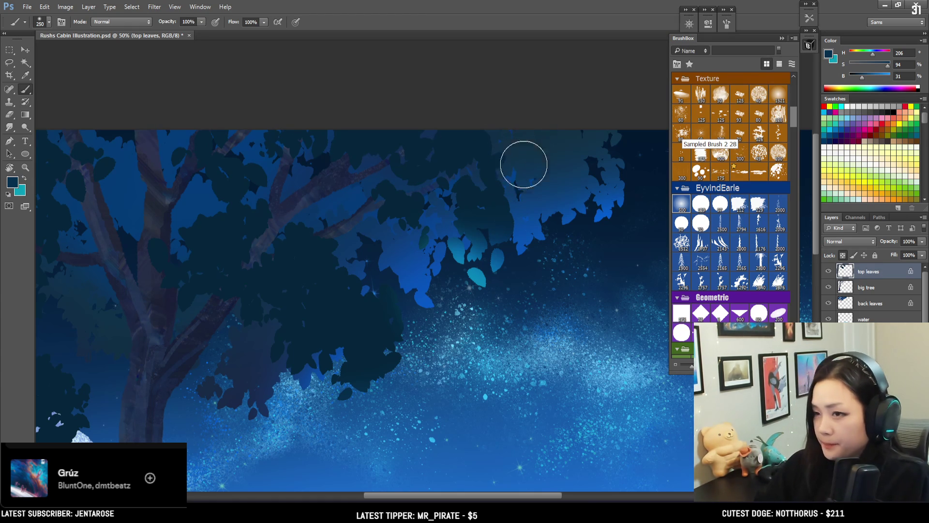
Turn off transparency lock on the top leaves layer and sample the dark leaf colour
{"action": "left_click_drag", "start_coordinate": [797, 110], "coordinate": [791, 96]}
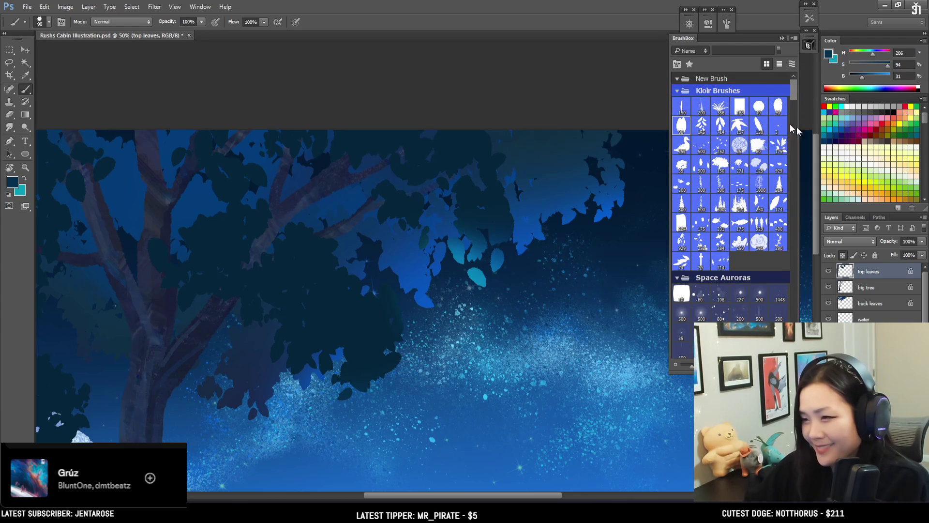
{"action": "left_click", "coordinate": [842, 255]}
{"action": "left_click", "coordinate": [502, 190], "text": "alt"}
{"action": "mouse_move", "coordinate": [520, 189]}
{"action": "left_mouse_down"}
{"action": "mouse_move", "coordinate": [508, 221]}
{"action": "mouse_move", "coordinate": [524, 144]}
{"action": "left_mouse_up"}
{"action": "key", "text": "ctrl+z"}
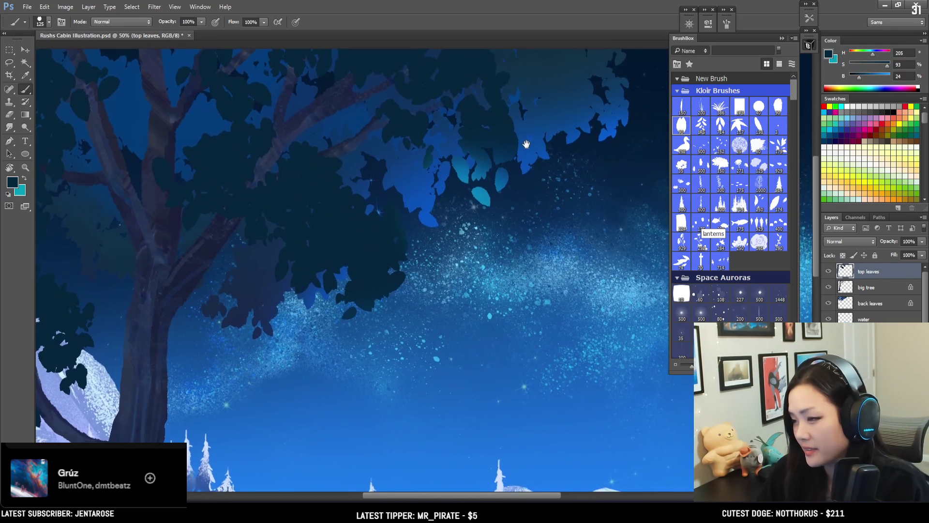
Paint dark leaves into the upper-right canopy with a 125 px brush, then zoom out
{"action": "left_click_drag", "start_coordinate": [524, 143], "coordinate": [542, 181]}
{"action": "key", "text": "bracketright"}
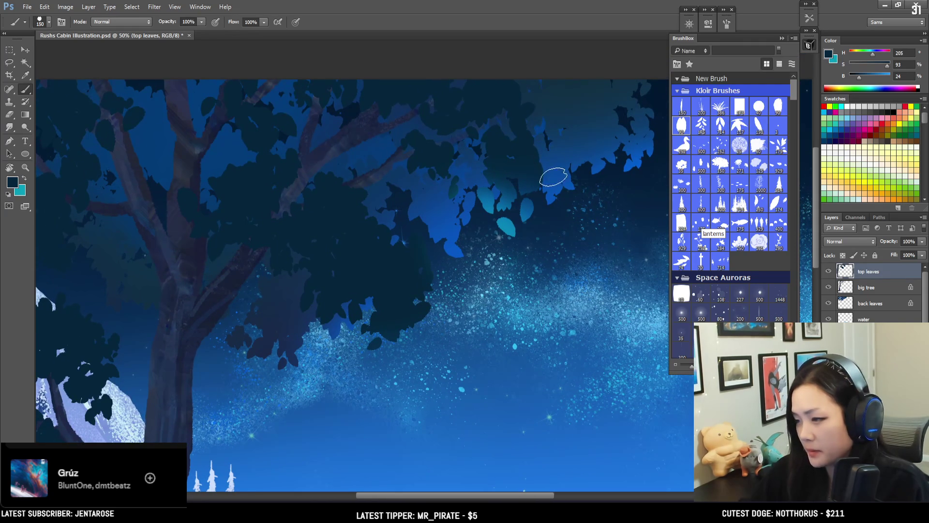
{"action": "key", "text": "bracketleft"}
{"action": "key", "text": "bracketleft"}
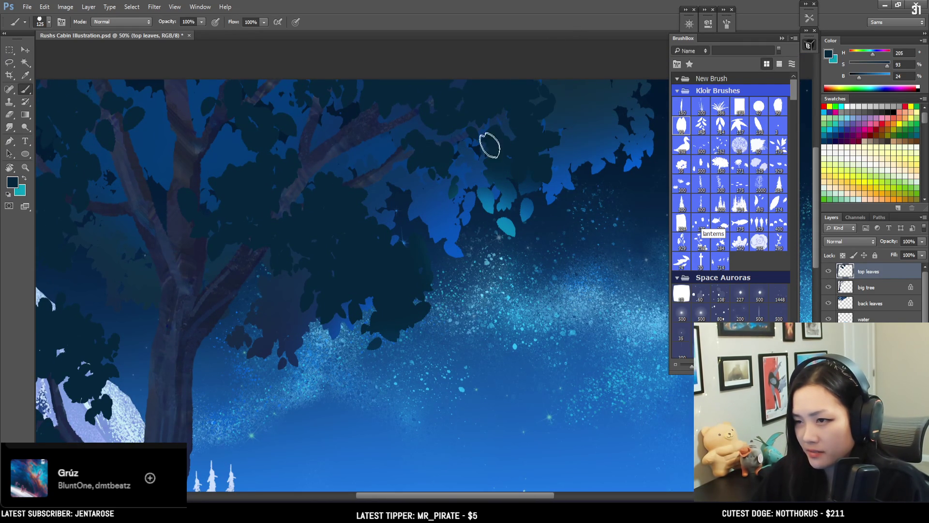
{"action": "mouse_move", "coordinate": [530, 154]}
{"action": "left_mouse_down"}
{"action": "mouse_move", "coordinate": [522, 193]}
{"action": "mouse_move", "coordinate": [575, 156]}
{"action": "left_mouse_up"}
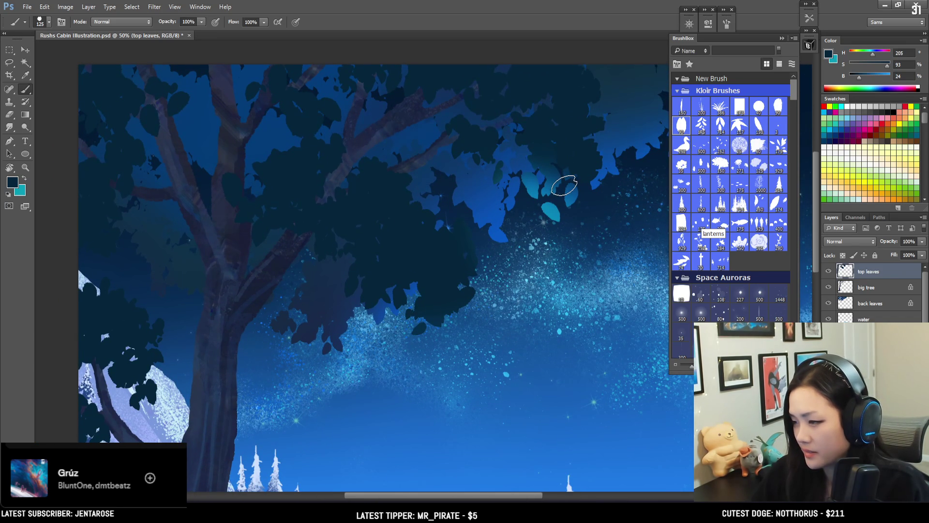
{"action": "left_click", "coordinate": [264, 164], "text": "alt"}
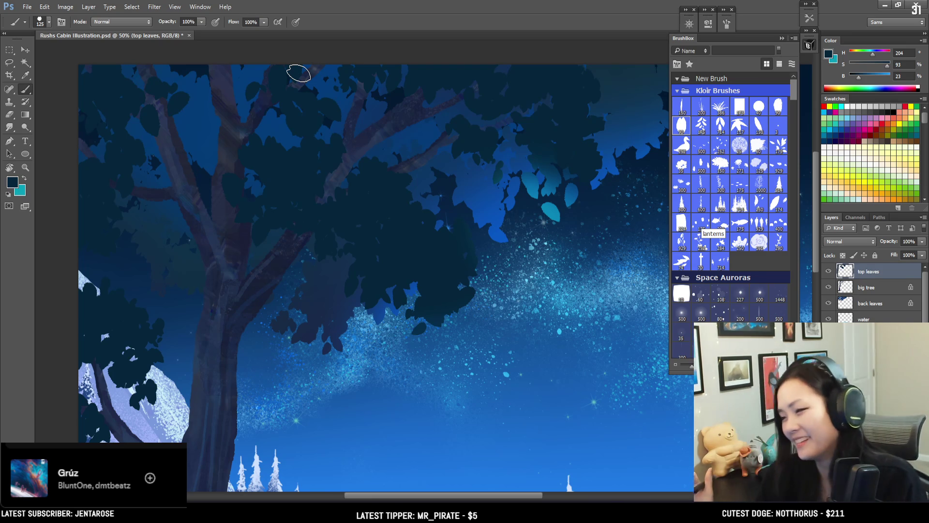
{"action": "key", "text": "ctrl+minus"}
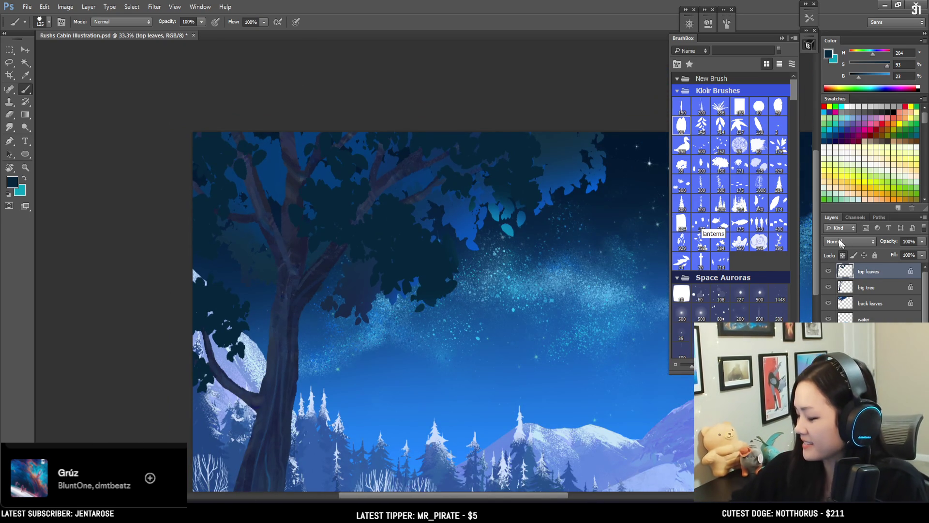
Paint a soft teal glow in the canopy with the large 500 px soft brush
{"action": "scroll", "coordinate": [726, 193], "scroll_direction": "down", "scroll_amount": 10}
{"action": "scroll", "coordinate": [696, 199], "scroll_direction": "up", "scroll_amount": 3}
{"action": "left_click", "coordinate": [683, 207]}
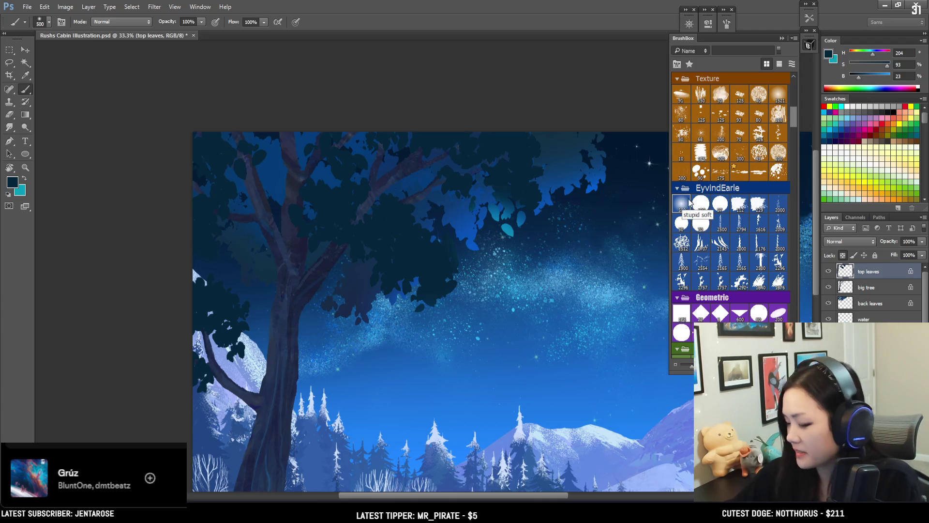
{"action": "left_click", "coordinate": [498, 212], "text": "alt"}
{"action": "key", "text": "bracketleft"}
{"action": "key", "text": "bracketleft"}
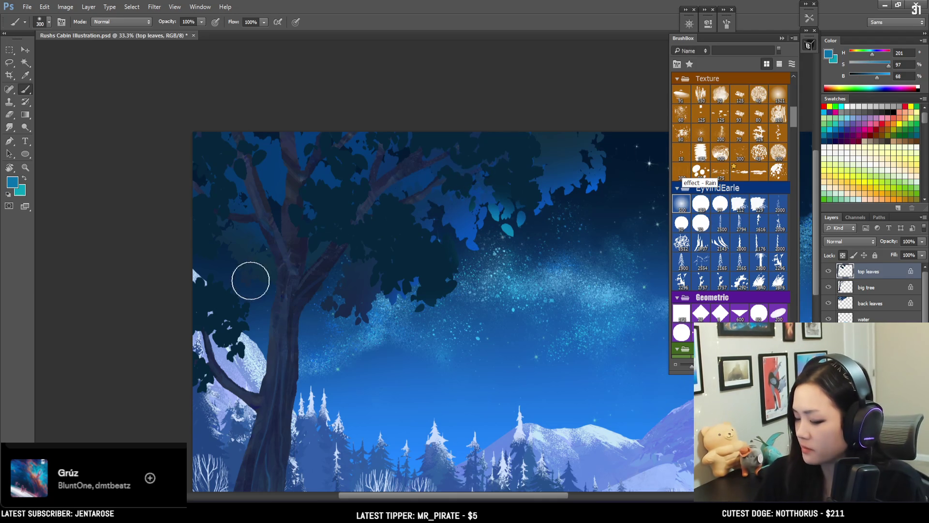
{"action": "left_click_drag", "start_coordinate": [197, 270], "coordinate": [260, 224]}
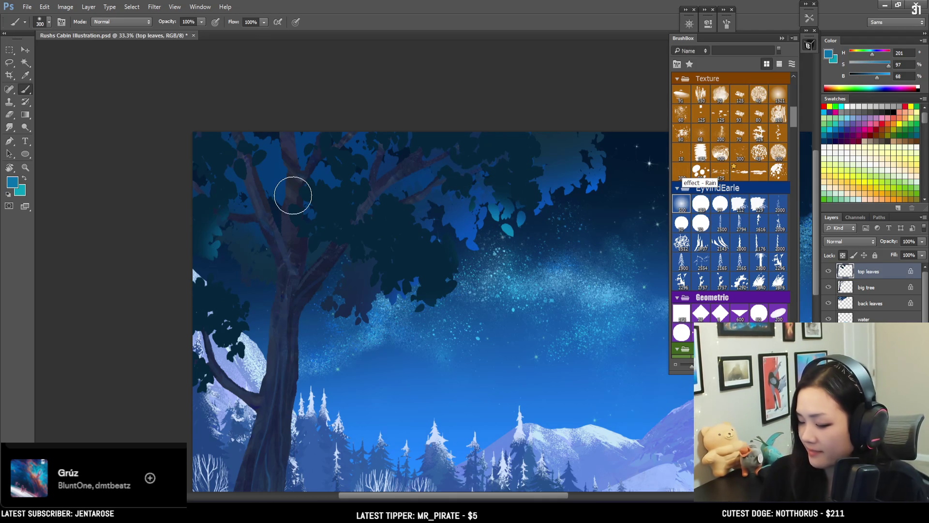
{"action": "key", "text": "bracketright"}
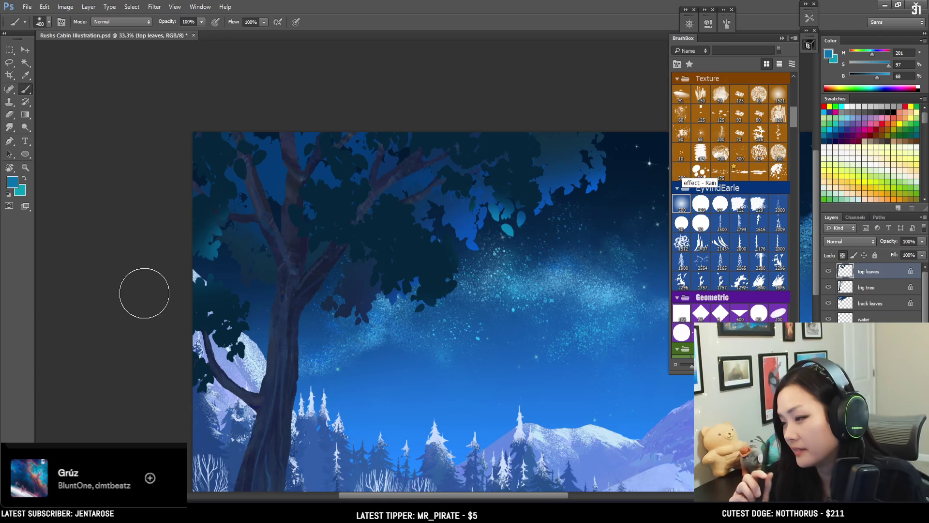
{"action": "key", "text": "bracketright"}
{"action": "left_click_drag", "start_coordinate": [251, 300], "coordinate": [271, 208]}
Remove the dark leaves covering the moon and pick the dark navy leaf colour
{"action": "key", "text": "ctrl+z"}
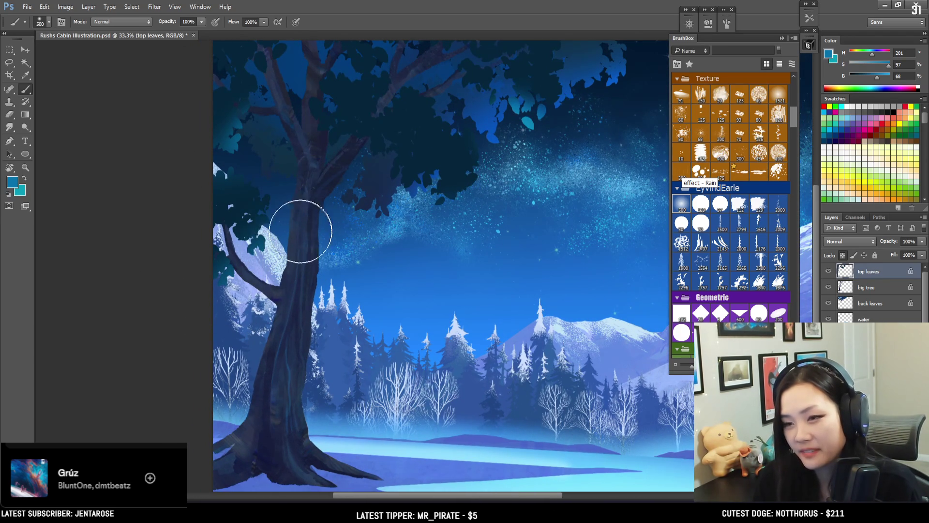
{"action": "key", "text": "bracketleft"}
{"action": "key", "text": "bracketleft"}
{"action": "key", "text": "bracketleft"}
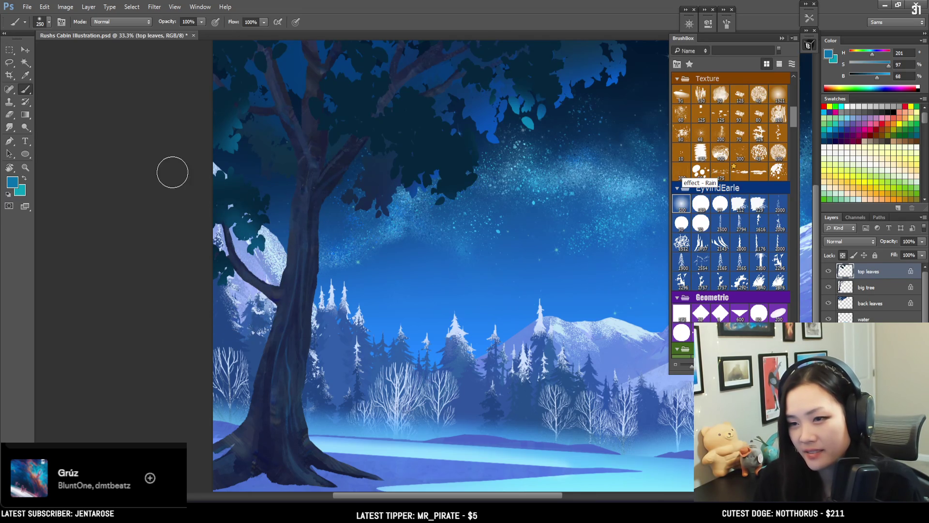
{"action": "key", "text": "bracketright"}
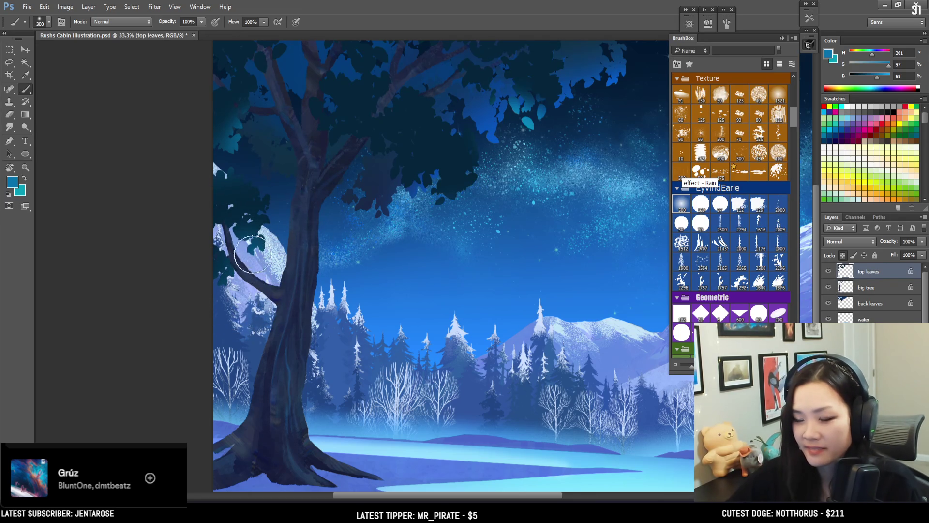
{"action": "key", "text": "bracketleft"}
{"action": "key", "text": "bracketleft"}
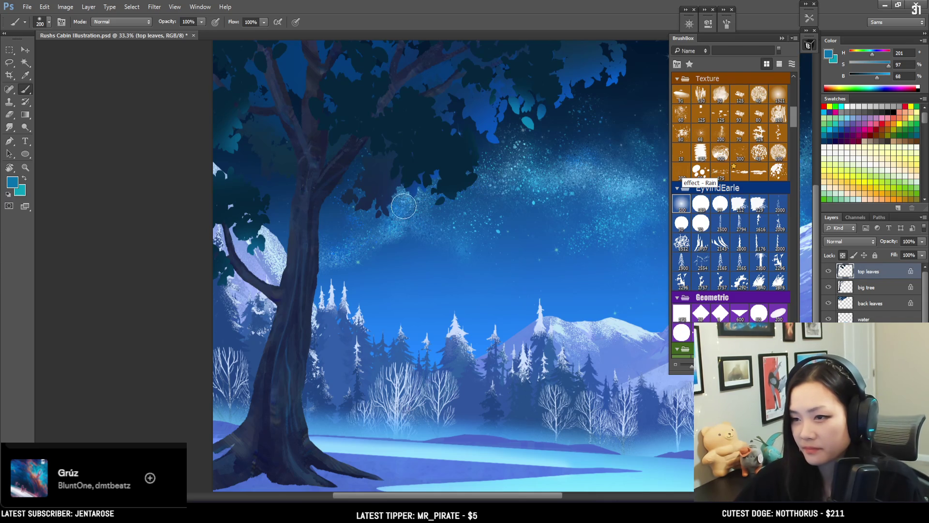
{"action": "key", "text": "bracketright"}
{"action": "key", "text": "bracketright"}
{"action": "key", "text": "bracketright"}
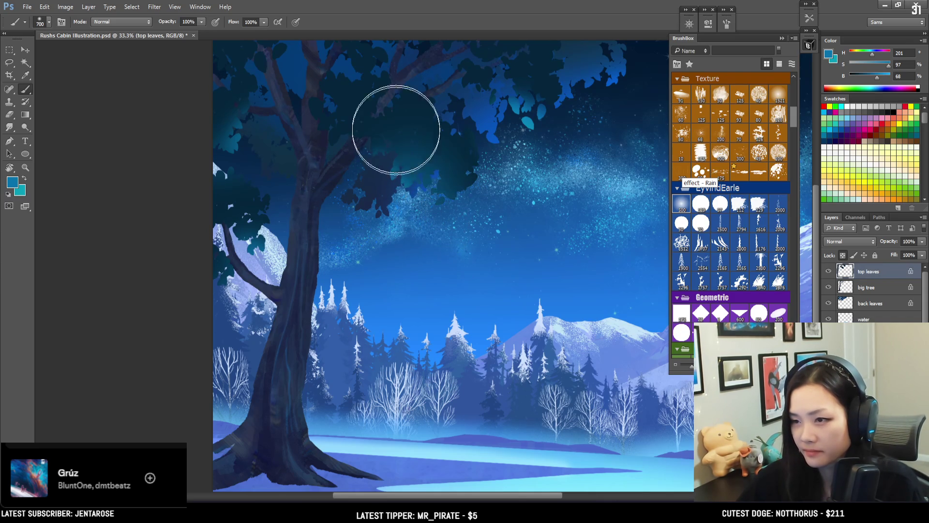
{"action": "key", "text": "bracketleft"}
{"action": "left_click", "coordinate": [459, 150], "text": "alt"}
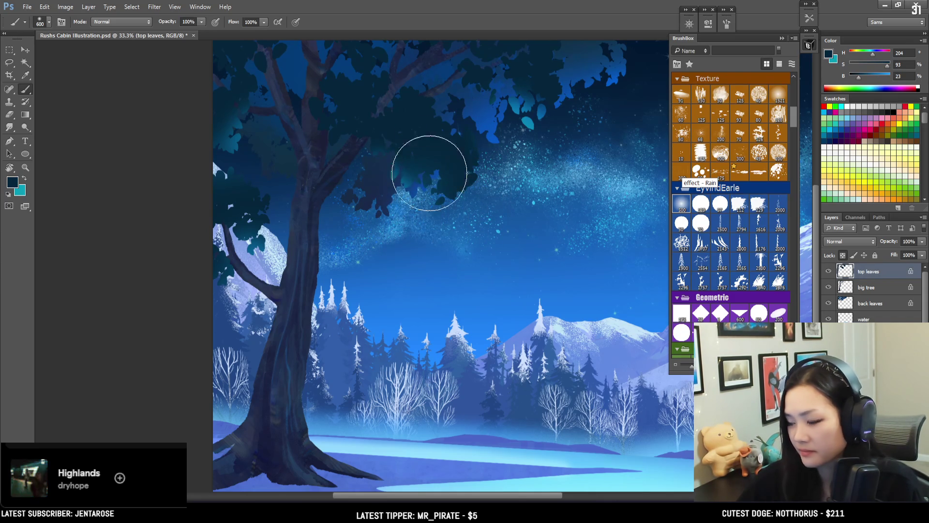
Sample bright blue and dark teal from the leaves, resizing the brush to about 250 px
{"action": "left_click_drag", "start_coordinate": [440, 127], "coordinate": [425, 176]}
{"action": "key", "text": "bracketleft"}
{"action": "key", "text": "bracketleft"}
{"action": "left_click", "coordinate": [508, 170], "text": "alt"}
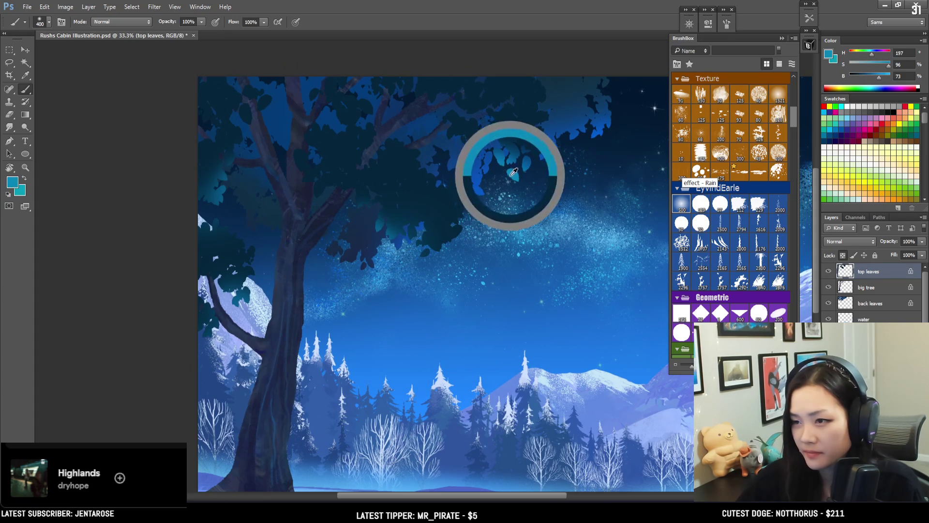
{"action": "key", "text": "bracketleft"}
{"action": "key", "text": "bracketleft"}
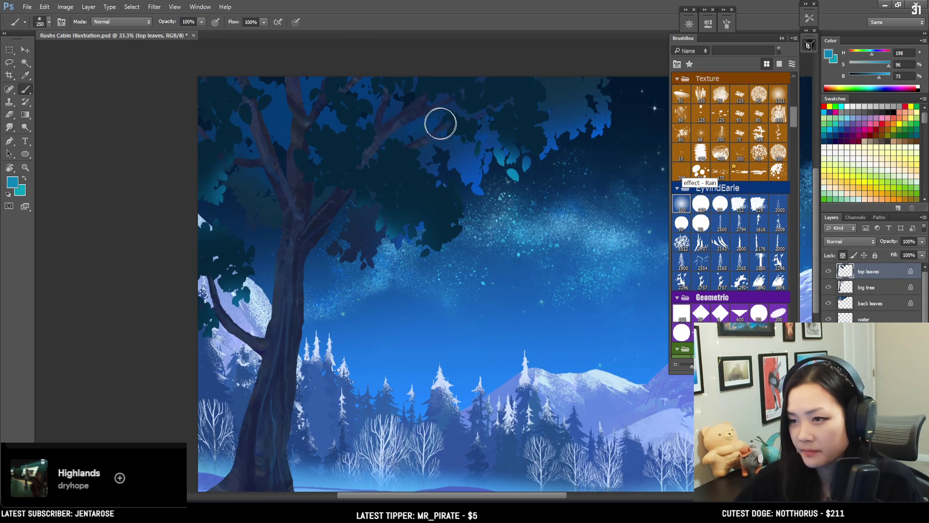
{"action": "right_click", "coordinate": [420, 109]}
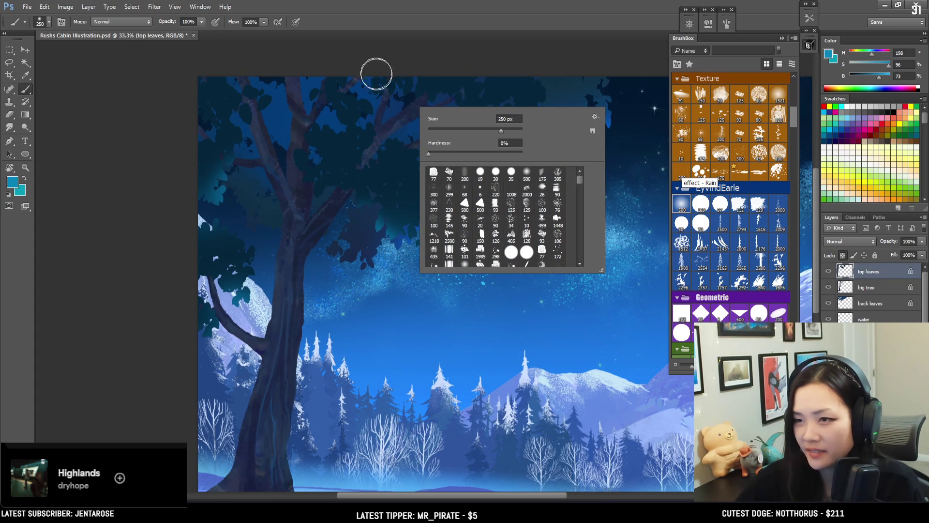
{"action": "key", "text": "Escape"}
{"action": "key", "text": "bracketright"}
{"action": "key", "text": "bracketright"}
{"action": "key", "text": "bracketleft"}
{"action": "key", "text": "bracketleft"}
{"action": "key", "text": "bracketleft"}
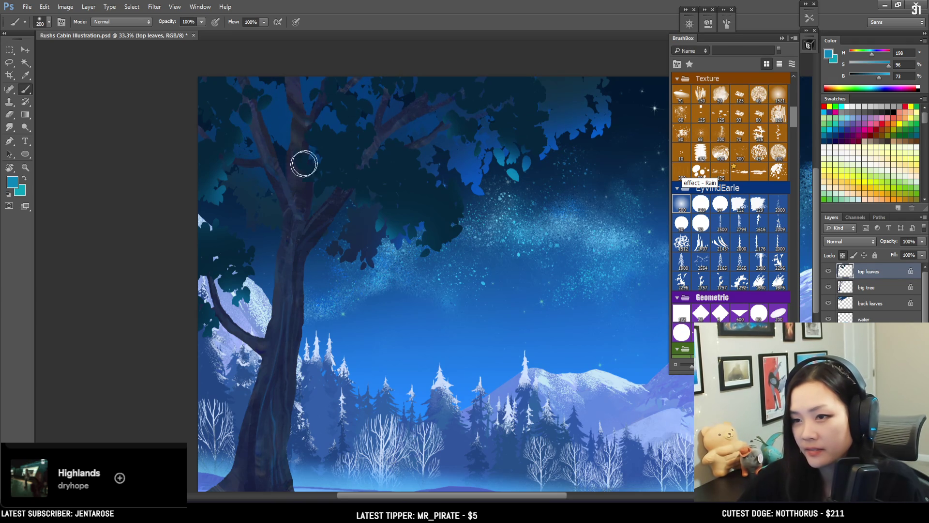
{"action": "left_click_drag", "start_coordinate": [291, 161], "coordinate": [237, 171]}
{"action": "key", "text": "bracketright"}
{"action": "left_click", "coordinate": [340, 159], "text": "alt"}
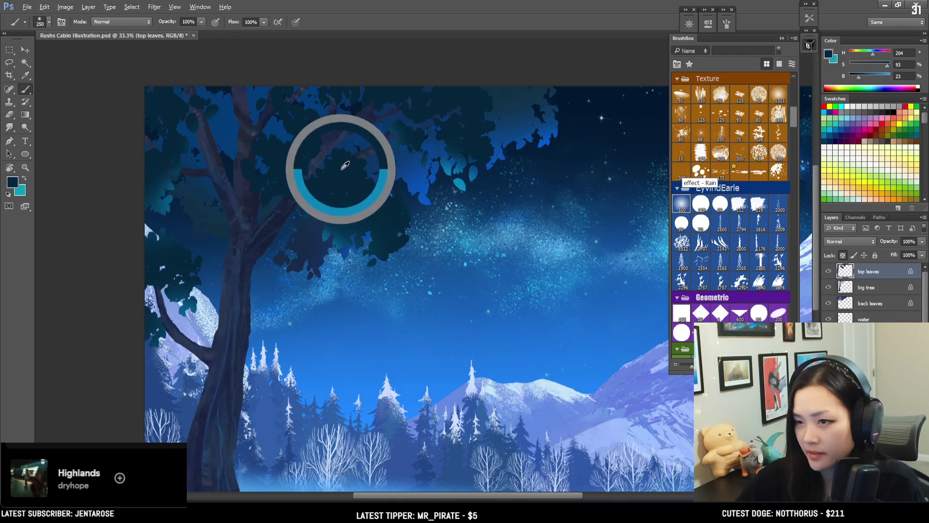
Darken the colour and stamp dark leaf clusters around the trunk and upper branches at 600 px
{"action": "key", "text": "bracketright"}
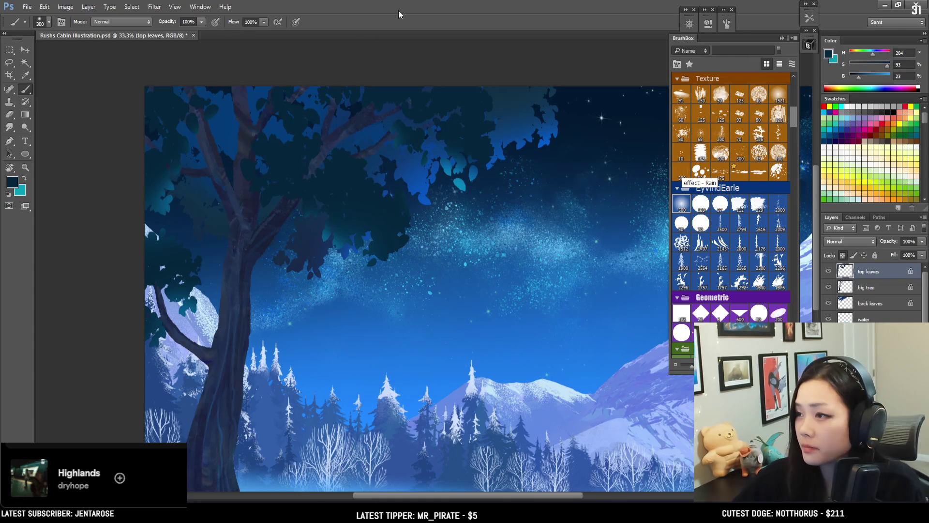
{"action": "left_click_drag", "start_coordinate": [858, 81], "coordinate": [856, 81]}
{"action": "key", "text": "bracketright"}
{"action": "key", "text": "bracketright"}
{"action": "left_click", "coordinate": [239, 124]}
{"action": "left_click", "coordinate": [186, 208]}
{"action": "left_click", "coordinate": [275, 155]}
{"action": "key", "text": "bracketleft"}
Sample lighter and darker canopy blues while shrinking the brush to 125, then zoom out
{"action": "left_click", "coordinate": [321, 227], "text": "alt"}
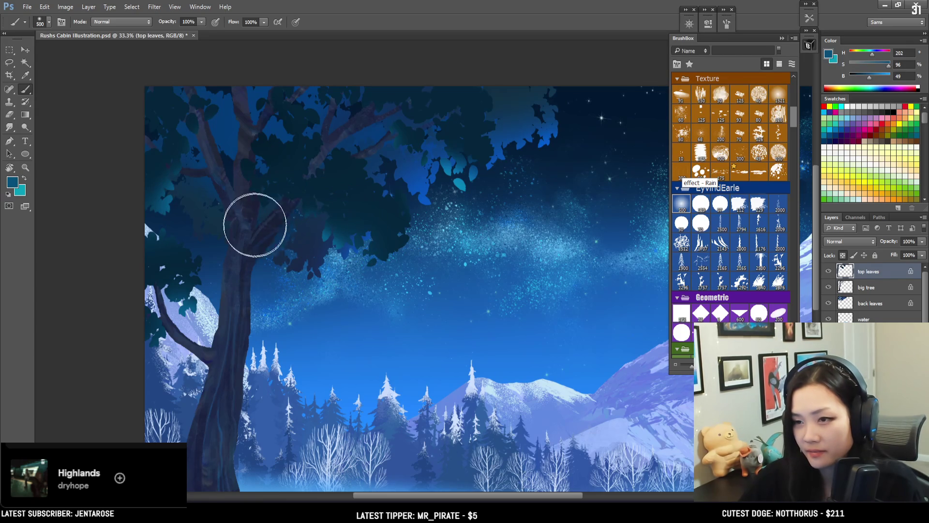
{"action": "key", "text": "bracketleft"}
{"action": "key", "text": "bracketleft"}
{"action": "key", "text": "bracketleft"}
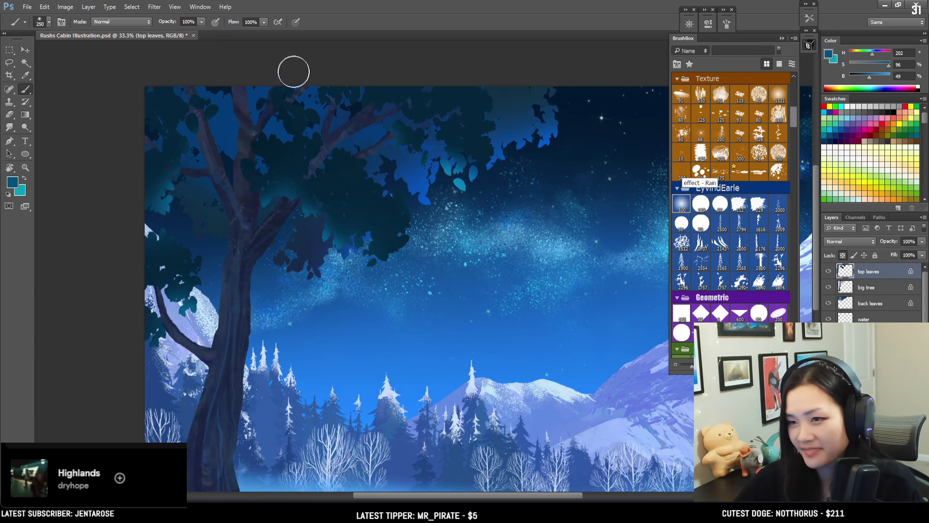
{"action": "left_click", "coordinate": [287, 165], "text": "alt"}
{"action": "key", "text": "bracketleft"}
{"action": "key", "text": "bracketleft"}
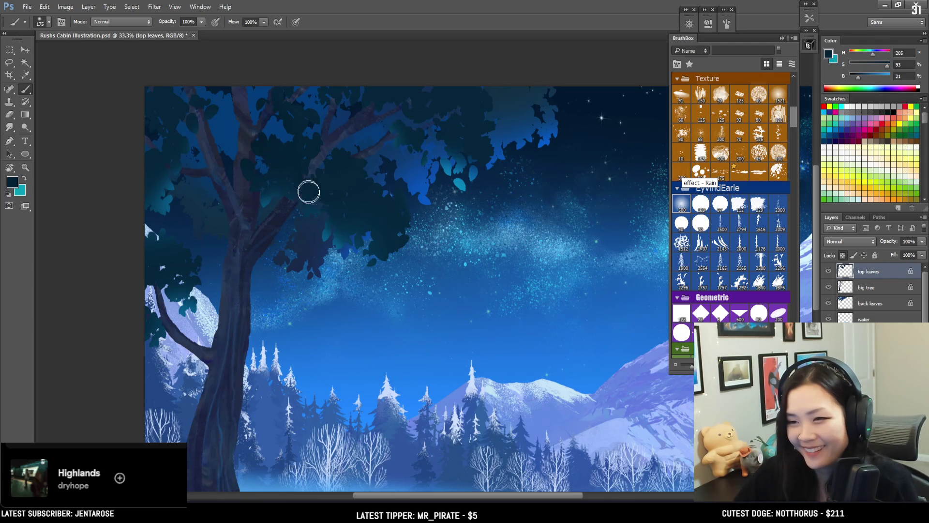
{"action": "left_click", "coordinate": [323, 226], "text": "alt"}
{"action": "key", "text": "bracketright"}
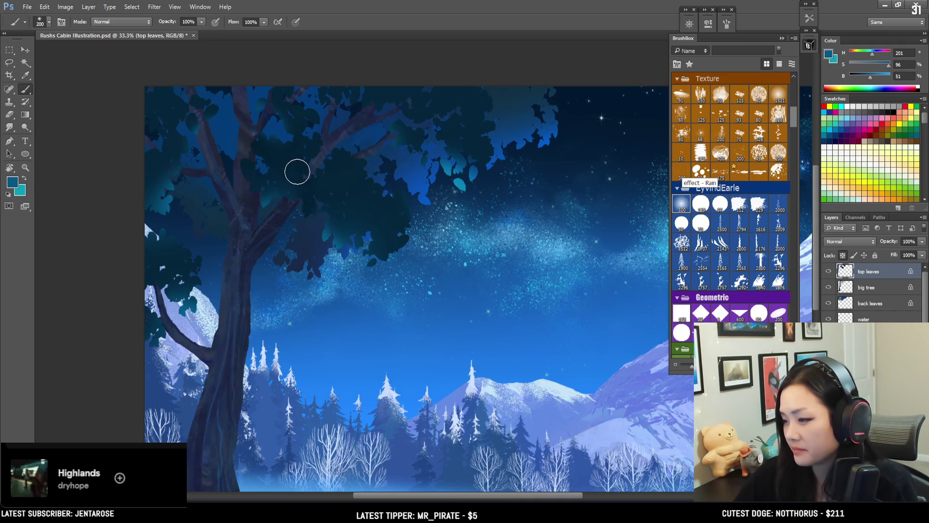
{"action": "key", "text": "bracketleft"}
{"action": "key", "text": "bracketleft"}
{"action": "key", "text": "bracketleft"}
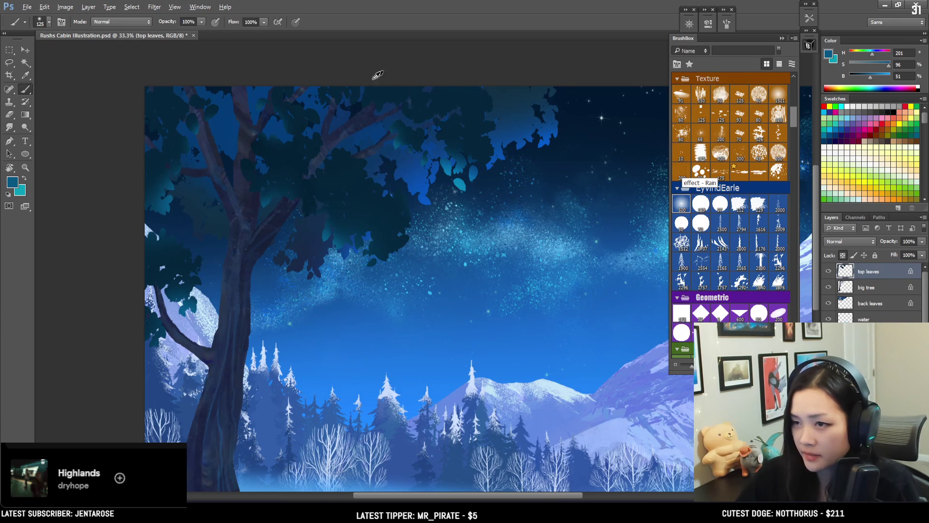
{"action": "left_click", "coordinate": [349, 160], "text": "alt"}
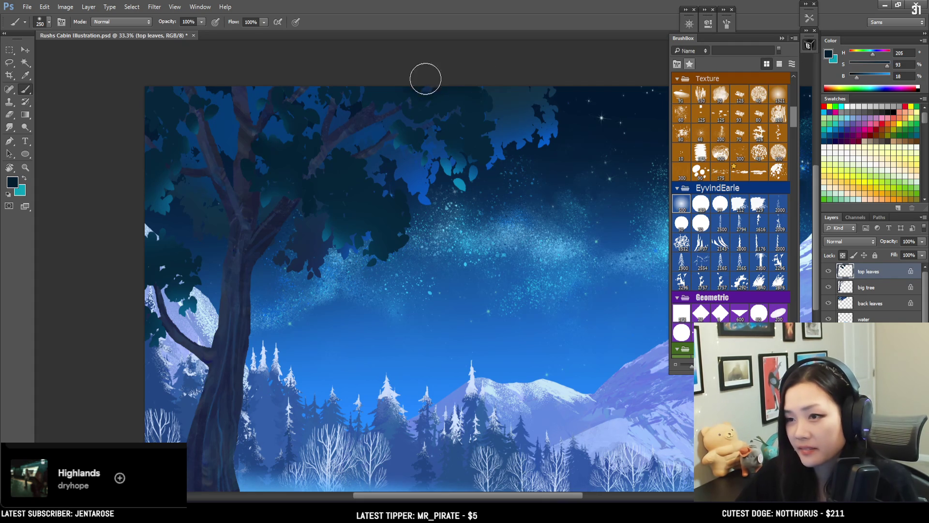
{"action": "key", "text": "ctrl+minus"}
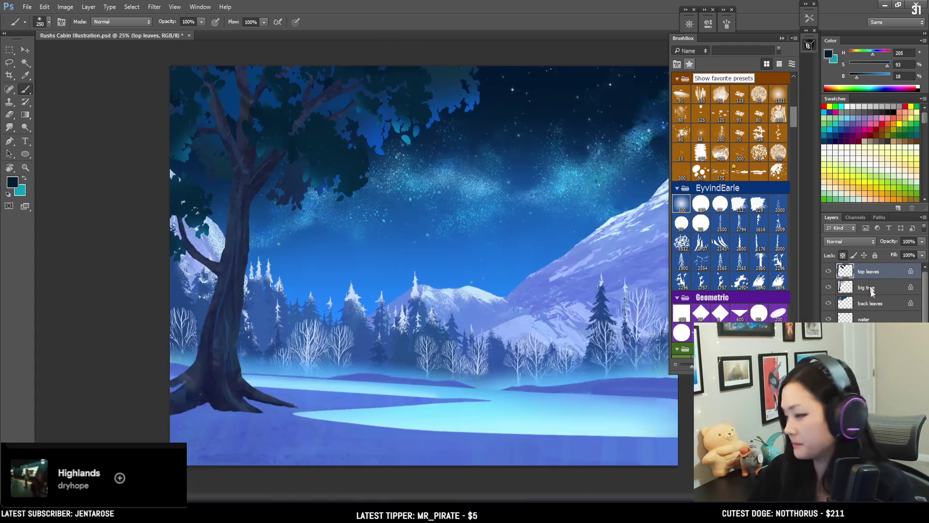
{"action": "left_click", "coordinate": [886, 287]}
On the back leaves layer, shade the foliage with blues sampled from the sky
{"action": "left_click", "coordinate": [900, 304]}
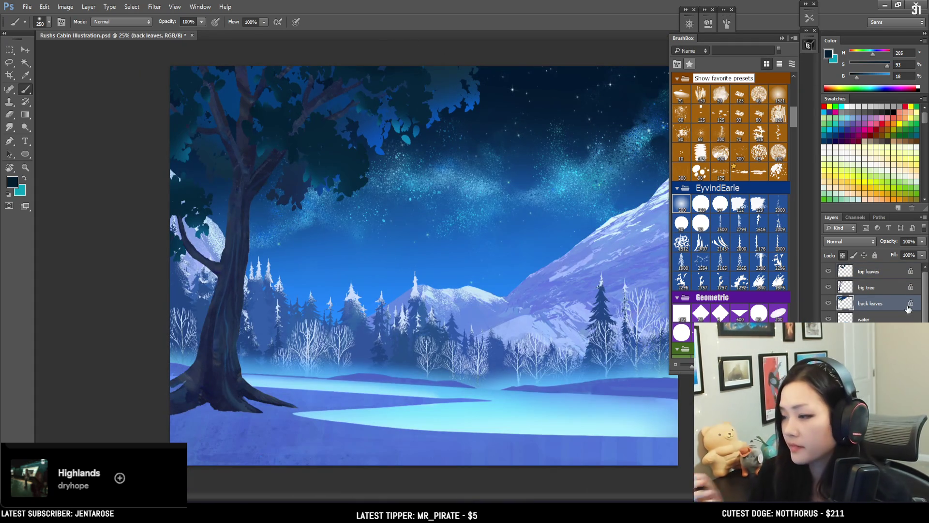
{"action": "mouse_move", "coordinate": [911, 303]}
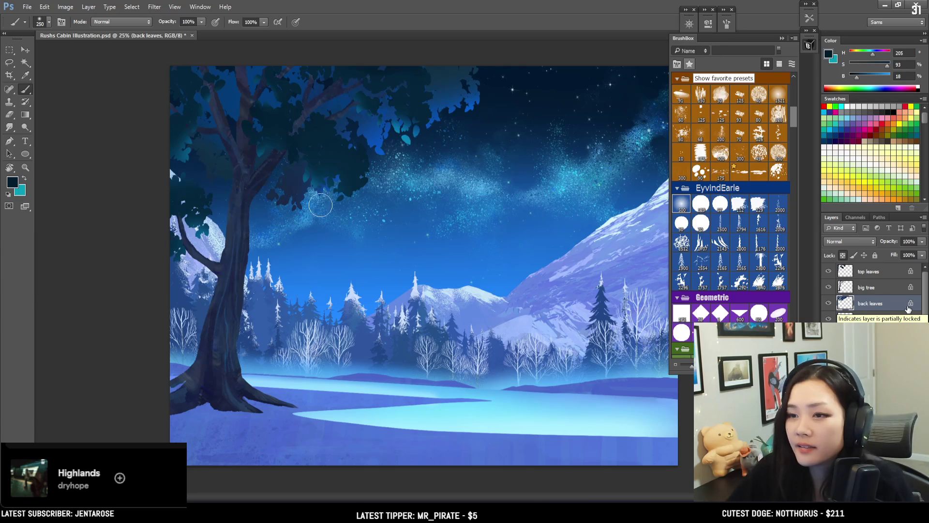
{"action": "left_click", "coordinate": [384, 145], "text": "alt"}
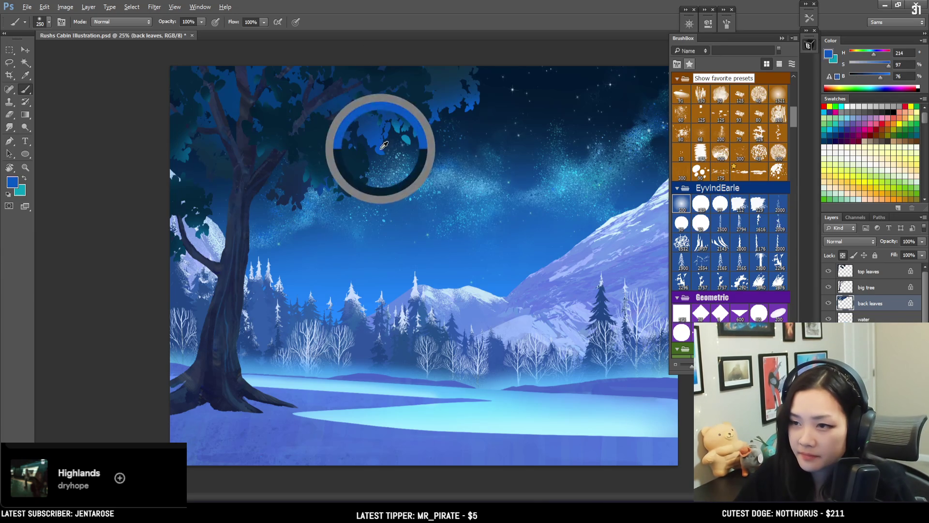
{"action": "key", "text": "bracketright"}
{"action": "key", "text": "bracketright"}
{"action": "key", "text": "bracketright"}
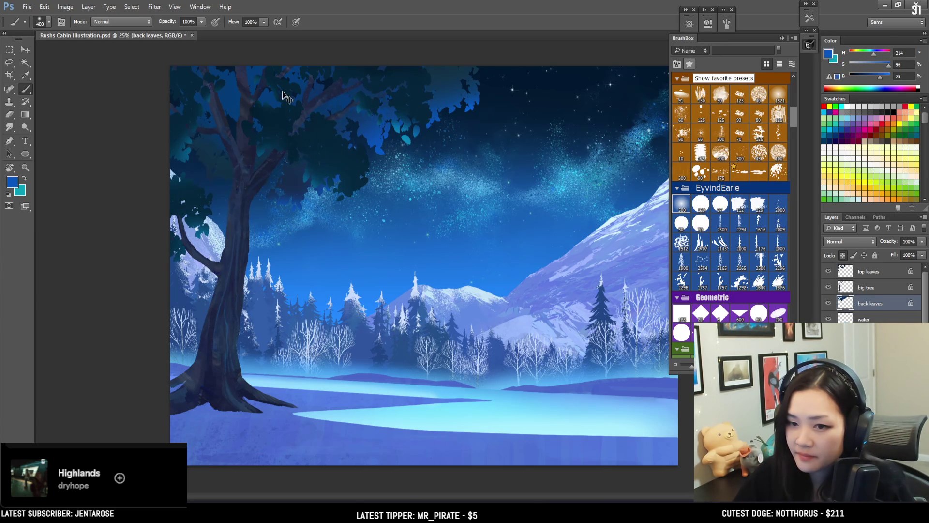
{"action": "key", "text": "bracketleft"}
{"action": "left_click", "coordinate": [378, 143], "text": "alt"}
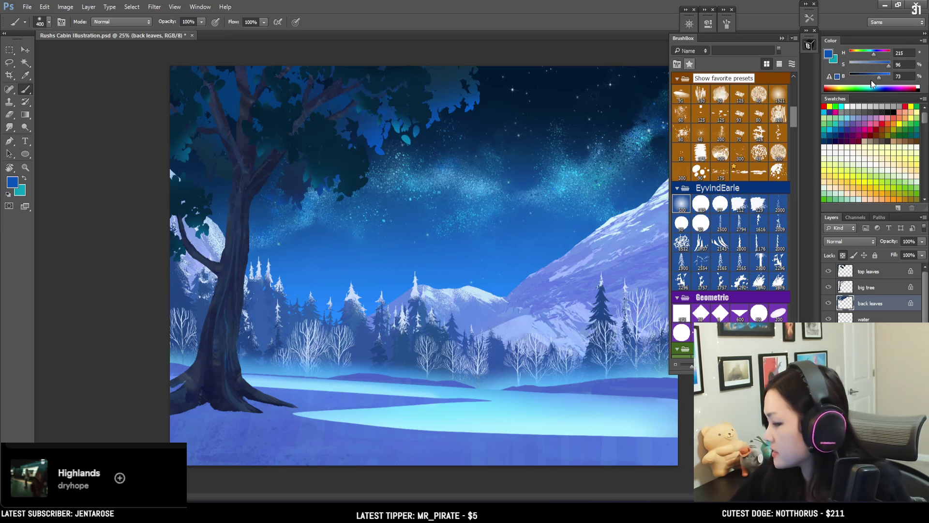
{"action": "left_click", "coordinate": [458, 156], "text": "alt"}
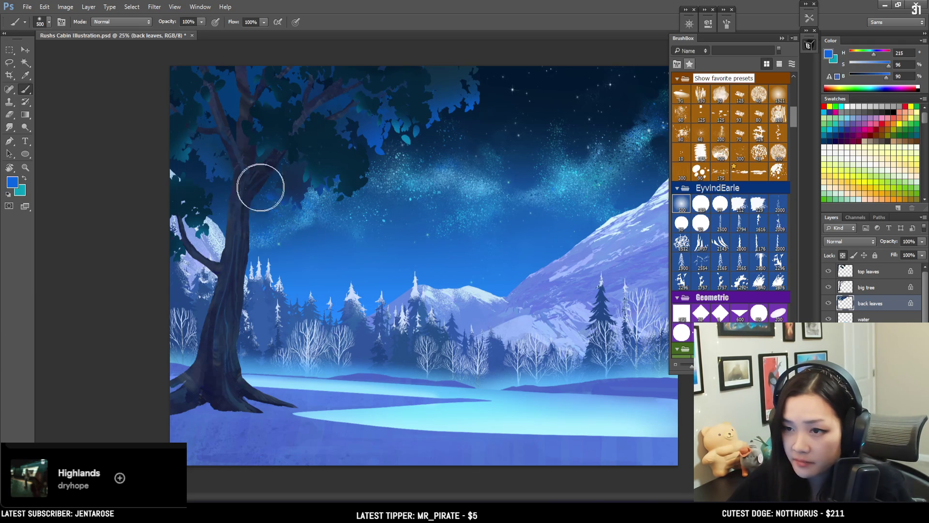
{"action": "key", "text": "bracketright"}
{"action": "key", "text": "bracketright"}
{"action": "key", "text": "bracketright"}
{"action": "key", "text": "bracketleft"}
{"action": "key", "text": "bracketleft"}
{"action": "key", "text": "bracketleft"}
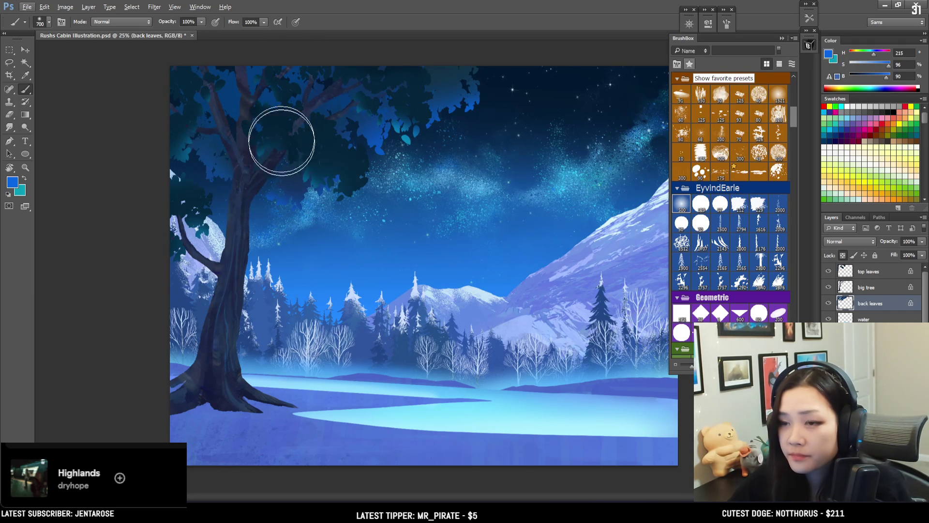
{"action": "key", "text": "bracketleft"}
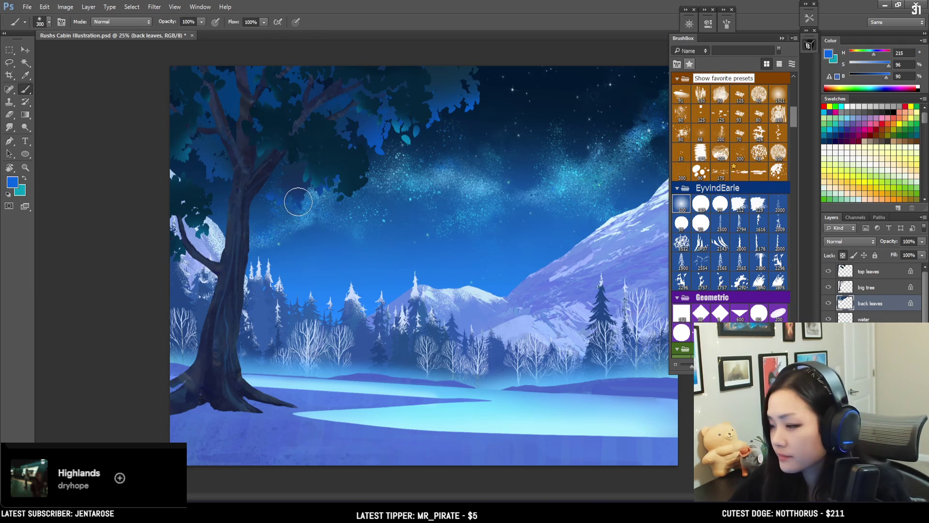
Darken the back foliage with dark navy and teal sampled from the leaves
{"action": "left_click", "coordinate": [292, 172], "text": "alt"}
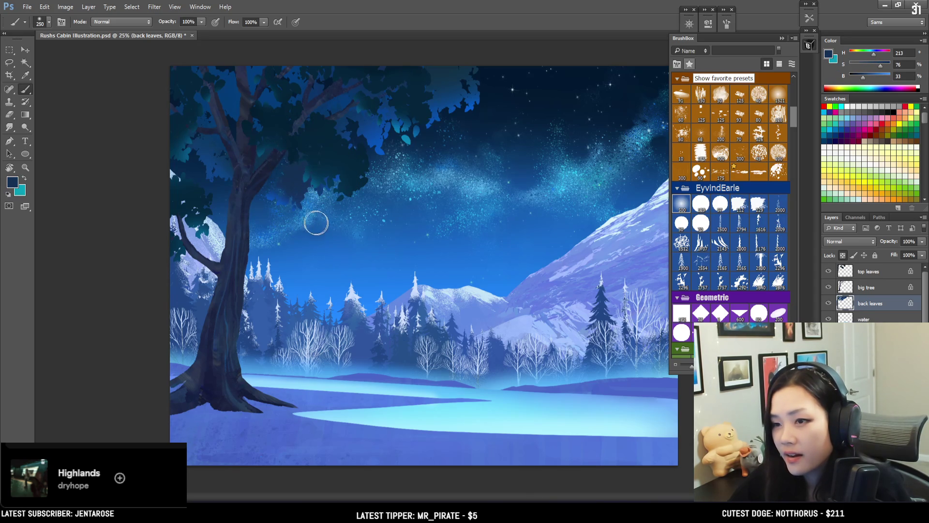
{"action": "key", "text": "bracketright"}
{"action": "key", "text": "bracketright"}
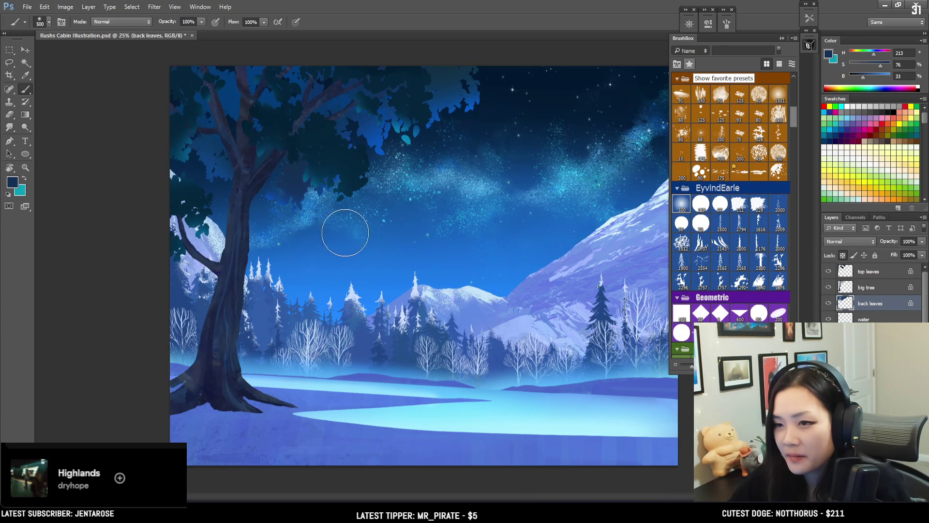
{"action": "left_click", "coordinate": [327, 121], "text": "alt"}
{"action": "key", "text": "bracketleft"}
{"action": "key", "text": "bracketright"}
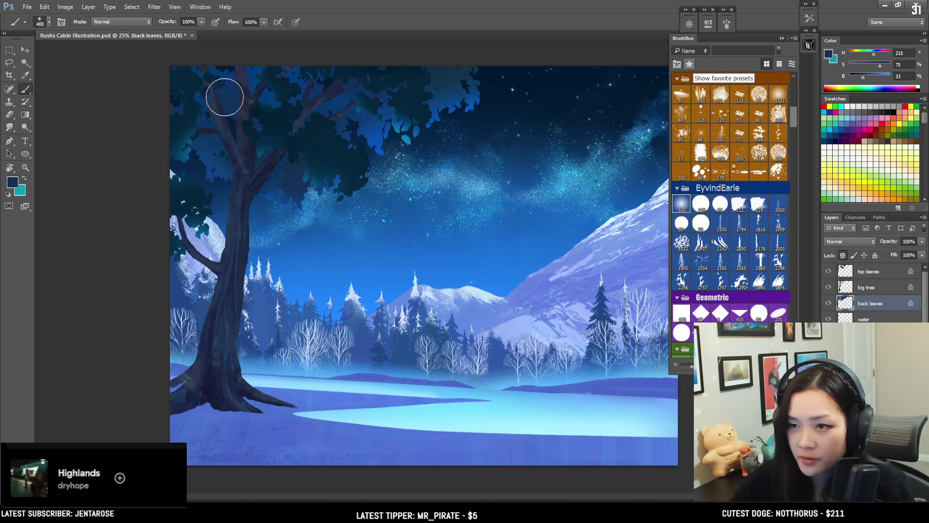
{"action": "left_click", "coordinate": [450, 85], "text": "alt"}
{"action": "key", "text": "ctrl+minus"}
{"action": "key", "text": "ctrl+plus"}
{"action": "key", "text": "bracketright"}
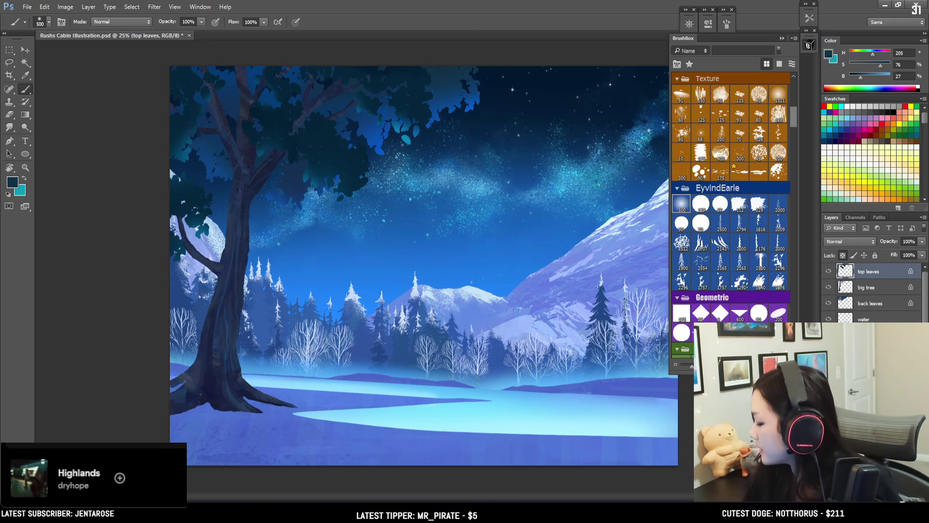
{"action": "key", "text": "ctrl+shift+alt+n"}
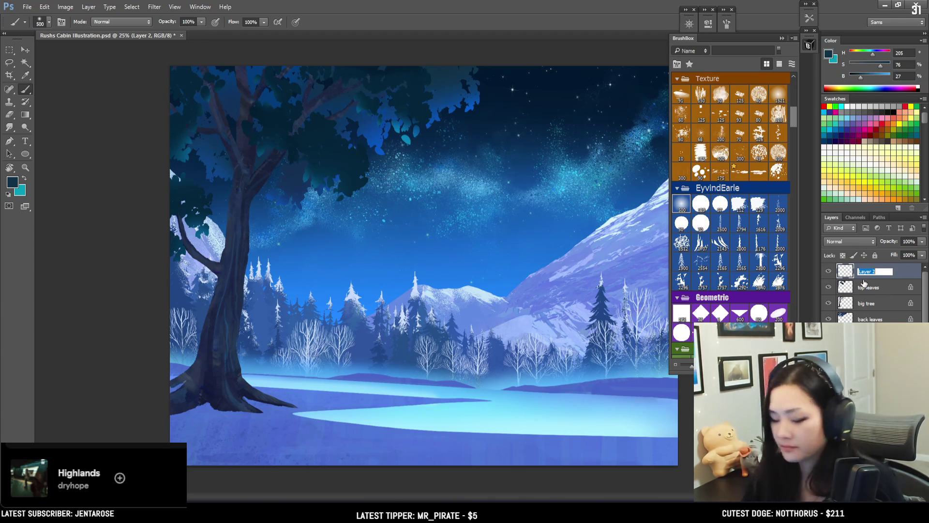
Name the new layer grass and choose a grass texture brush from the Foliage set
{"action": "type", "text": "drass"}
{"action": "key", "text": "Return"}
{"action": "scroll", "coordinate": [728, 187], "scroll_direction": "down", "scroll_amount": 10}
{"action": "scroll", "coordinate": [727, 187], "scroll_direction": "down", "scroll_amount": 5}
{"action": "scroll", "coordinate": [728, 186], "scroll_direction": "up", "scroll_amount": 5}
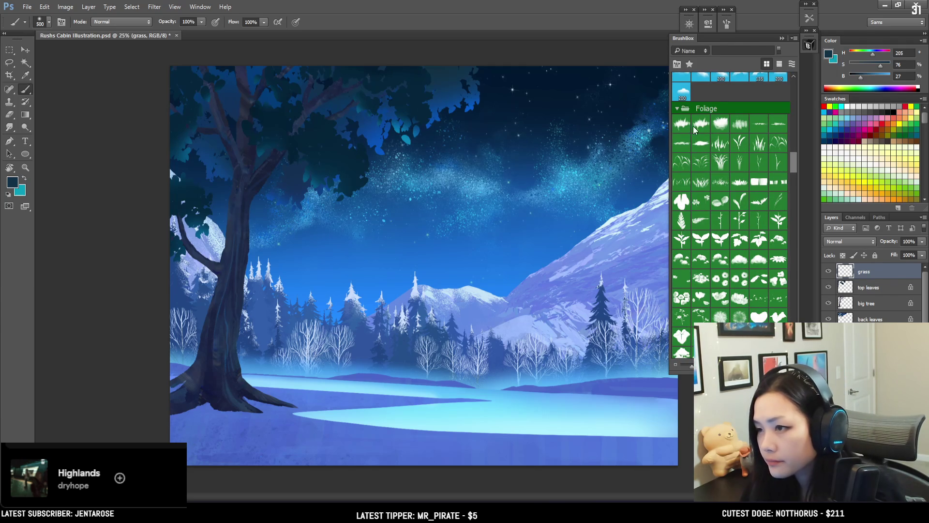
{"action": "left_click", "coordinate": [760, 126]}
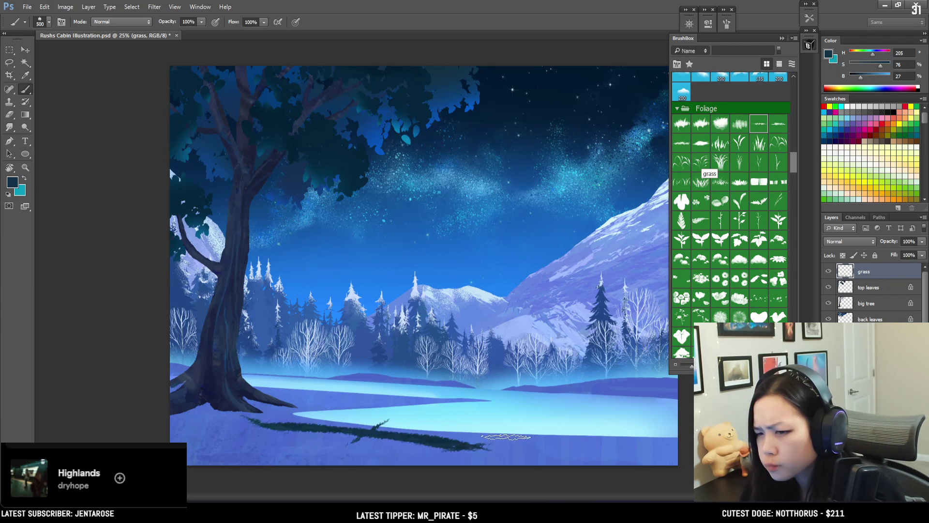
{"action": "left_click", "coordinate": [680, 144]}
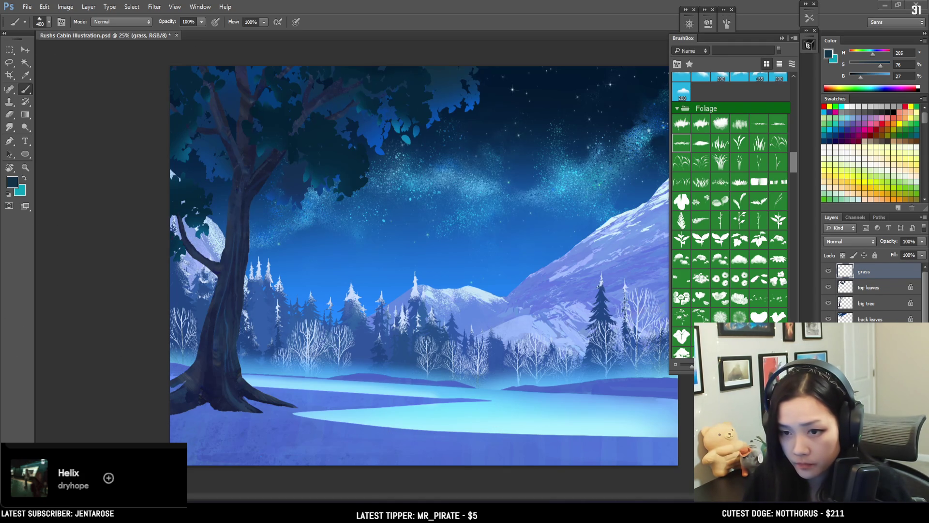
Paint a dark grass stroke along the canvas bottom and zoom in on the foreground
{"action": "key", "text": "ctrl+Tab"}
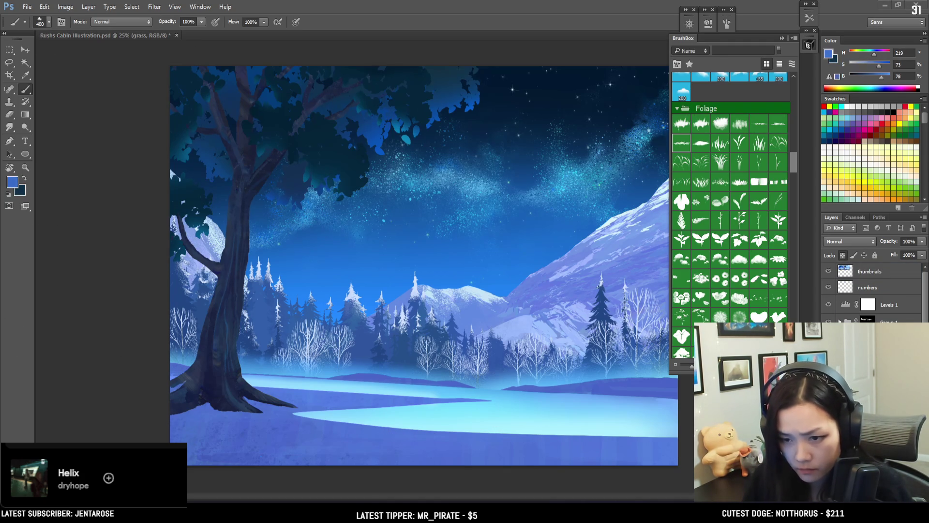
{"action": "key", "text": "x"}
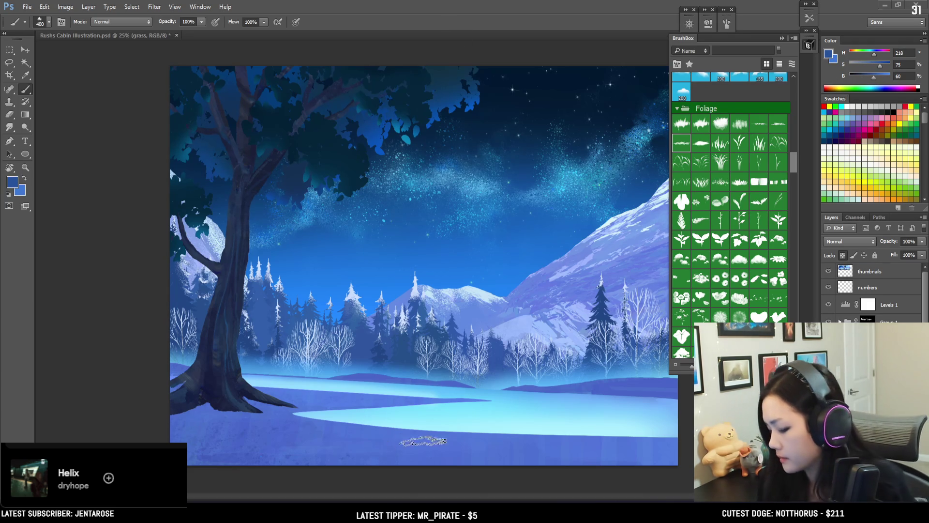
{"action": "left_click_drag", "start_coordinate": [387, 438], "coordinate": [658, 455]}
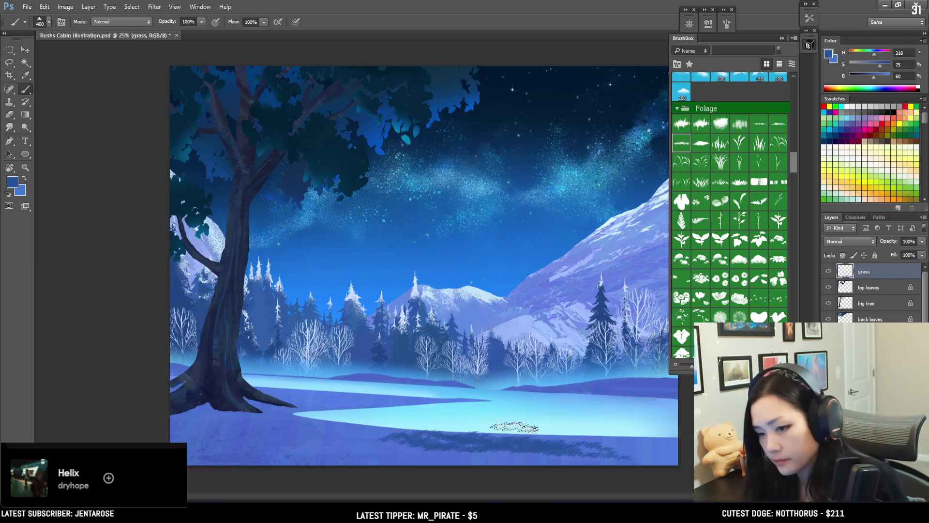
{"action": "key", "text": "ctrl+plus"}
{"action": "mouse_move", "coordinate": [560, 438]}
{"action": "left_mouse_down"}
{"action": "mouse_move", "coordinate": [494, 425]}
{"action": "mouse_move", "coordinate": [363, 283]}
{"action": "left_mouse_up"}
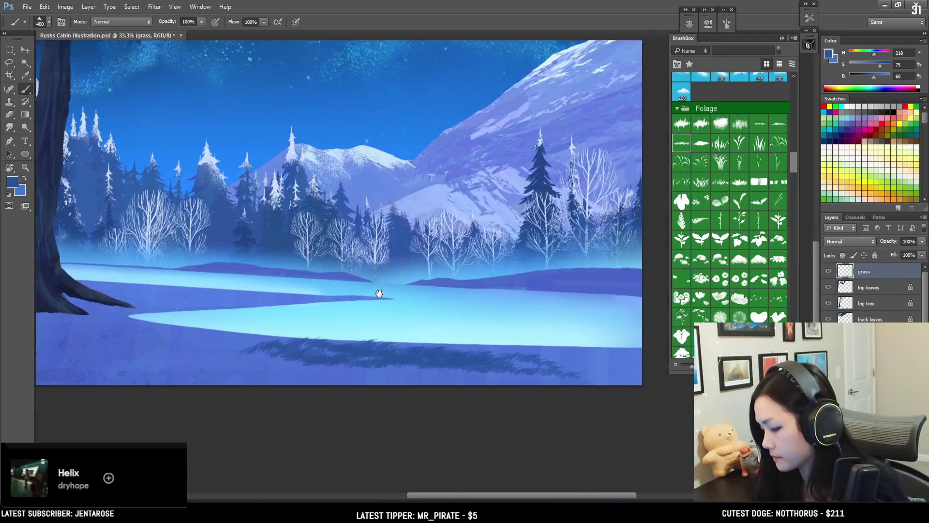
Extend the dark grass rightward along the bottom and into the lower-right foreground
{"action": "key", "text": "bracketleft"}
{"action": "key", "text": "bracketleft"}
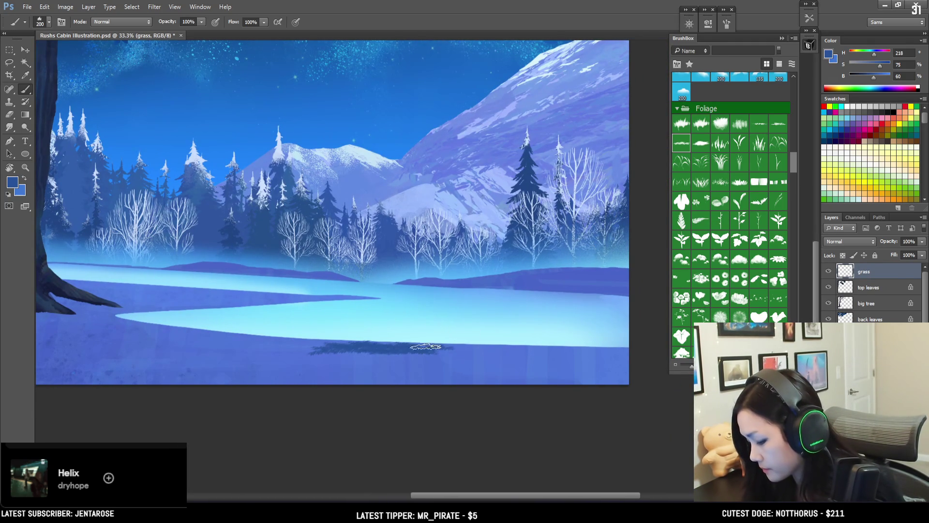
{"action": "key", "text": "bracketright"}
{"action": "key", "text": "bracketright"}
{"action": "left_click_drag", "start_coordinate": [395, 346], "coordinate": [591, 353]}
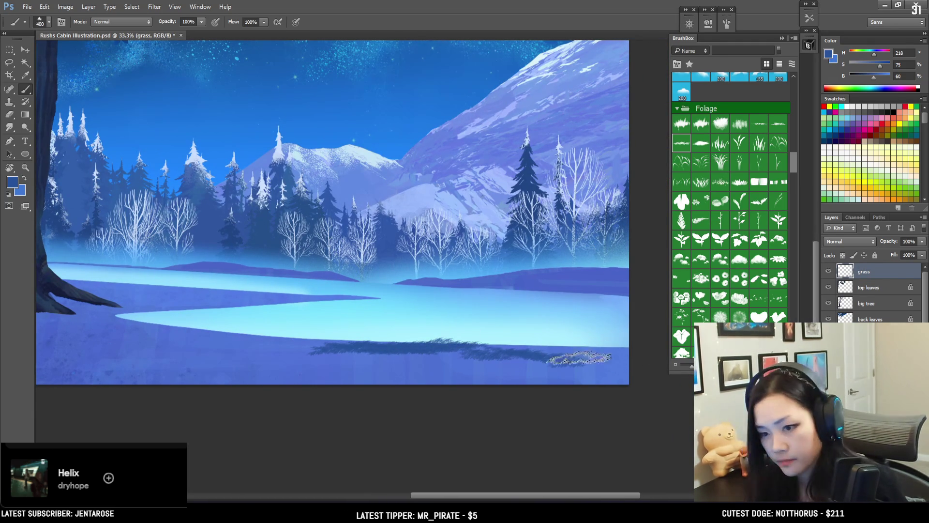
{"action": "key", "text": "bracketright"}
{"action": "key", "text": "bracketleft"}
{"action": "left_click_drag", "start_coordinate": [612, 370], "coordinate": [618, 352]}
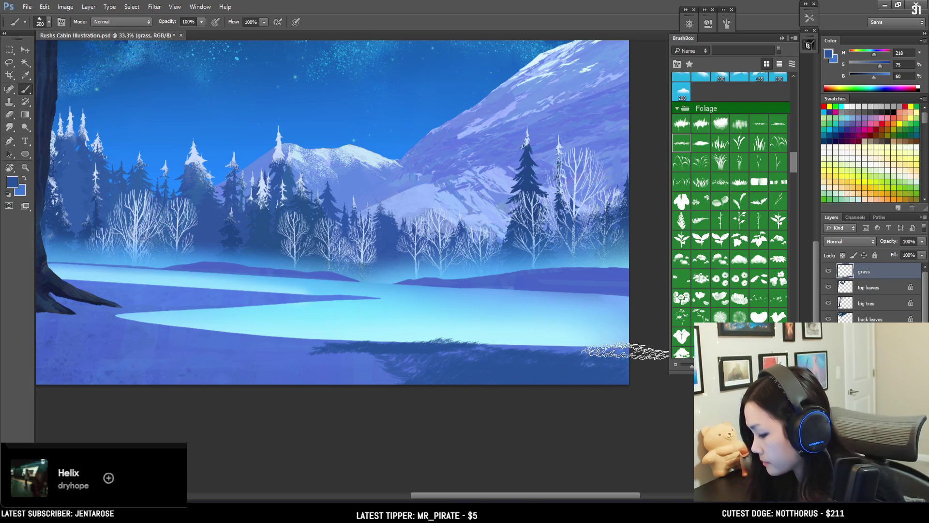
Paint lighter grass along the bottom with a ground-sampled blue, undoing the bottom-left strokes
{"action": "left_click", "coordinate": [406, 349], "text": "alt"}
{"action": "left_click_drag", "start_coordinate": [353, 362], "coordinate": [593, 391]}
{"action": "left_click", "coordinate": [529, 353], "text": "alt"}
{"action": "scroll", "coordinate": [556, 384], "scroll_direction": "up", "scroll_amount": 2}
{"action": "key", "text": "bracketleft"}
{"action": "key", "text": "bracketleft"}
{"action": "key", "text": "bracketleft"}
{"action": "left_click_drag", "start_coordinate": [271, 377], "coordinate": [358, 377]}
{"action": "left_click_drag", "start_coordinate": [290, 380], "coordinate": [401, 372]}
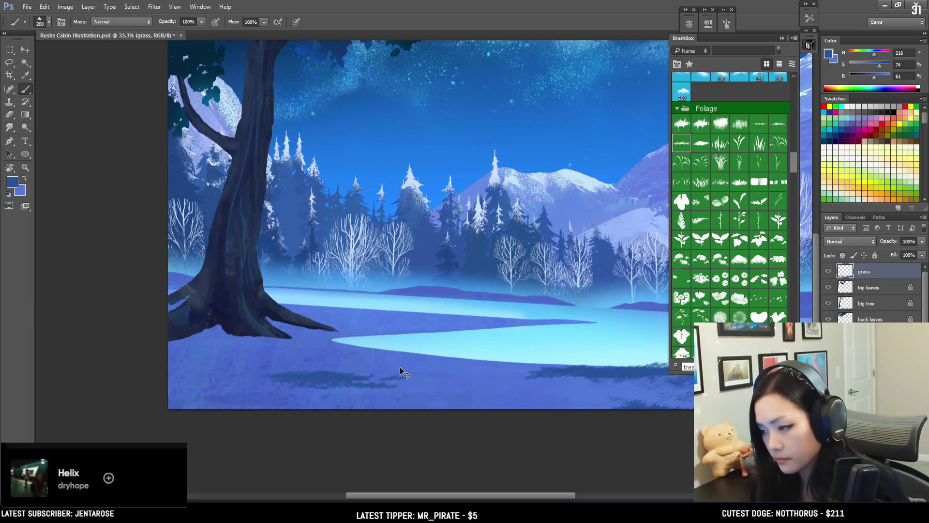
{"action": "key", "text": "ctrl+alt+z"}
{"action": "key", "text": "ctrl+alt+z"}
Lay a band of slightly more saturated, darker grass across the canvas bottom with a larger brush
{"action": "key", "text": "bracketright"}
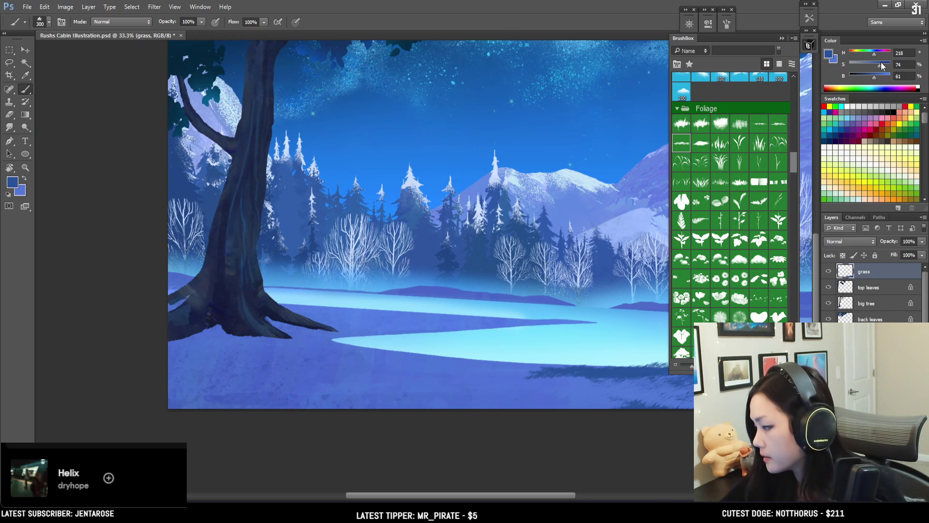
{"action": "key", "text": "bracketright"}
{"action": "key", "text": "bracketright"}
{"action": "key", "text": "bracketright"}
{"action": "left_click_drag", "start_coordinate": [339, 412], "coordinate": [637, 414]}
{"action": "left_click_drag", "start_coordinate": [393, 413], "coordinate": [575, 415]}
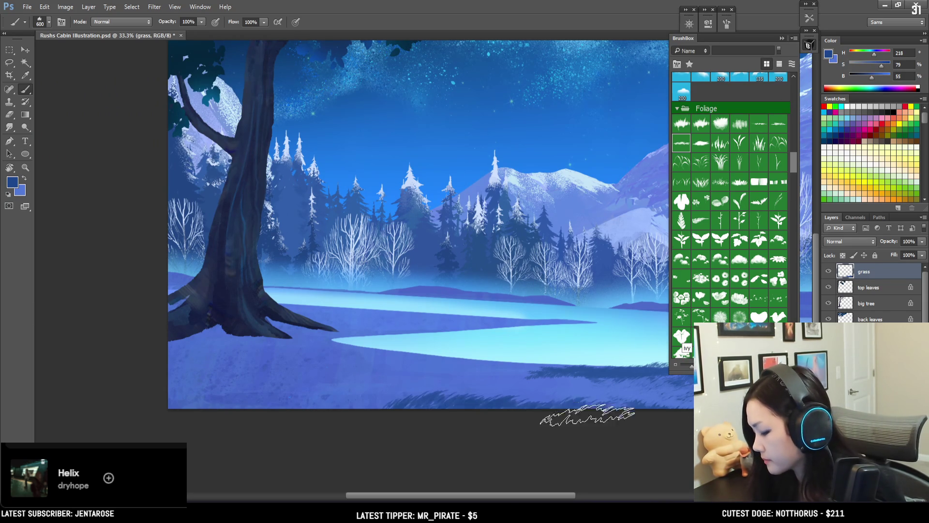
{"action": "left_click", "coordinate": [881, 65]}
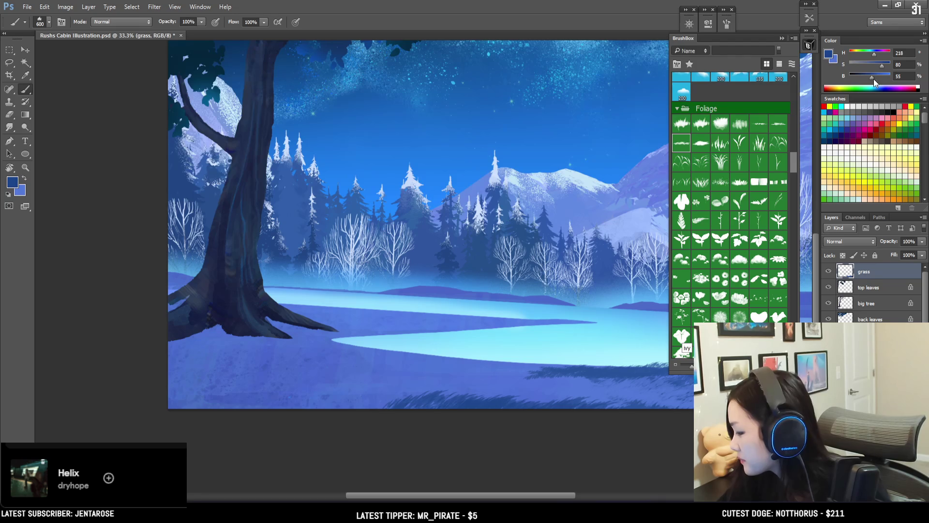
{"action": "left_click", "coordinate": [871, 76]}
{"action": "key", "text": "bracketright"}
{"action": "key", "text": "bracketright"}
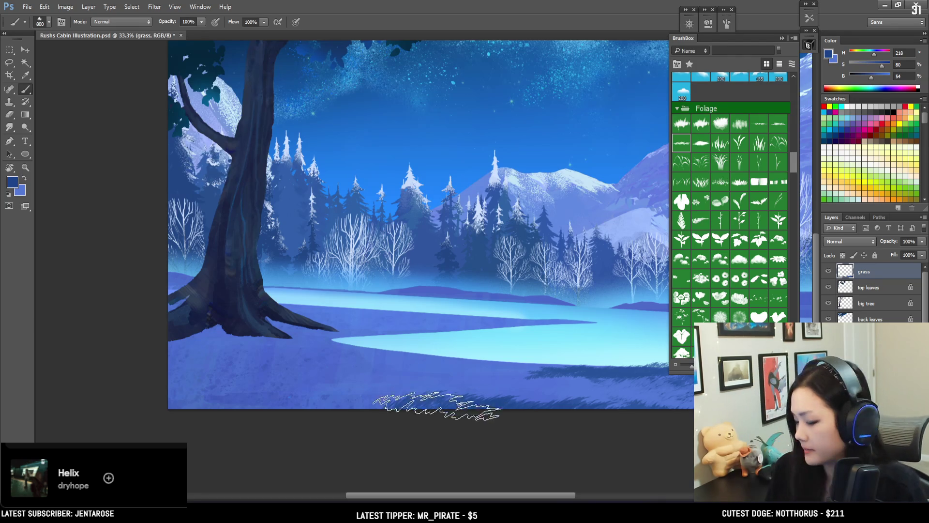
{"action": "left_click_drag", "start_coordinate": [459, 406], "coordinate": [619, 409]}
{"action": "left_click_drag", "start_coordinate": [435, 421], "coordinate": [673, 433]}
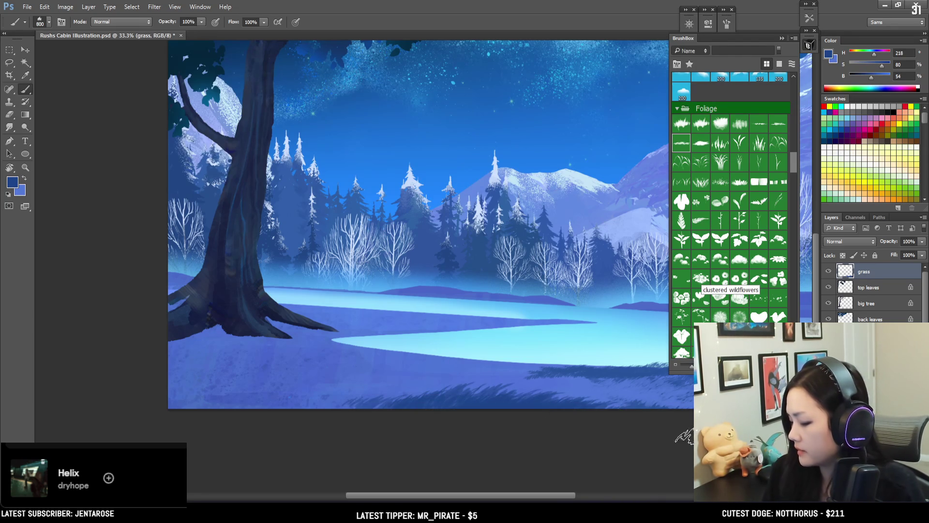
Paint darker grass along the tree's base and sample lighter and darker meadow blues
{"action": "key", "text": "bracketleft"}
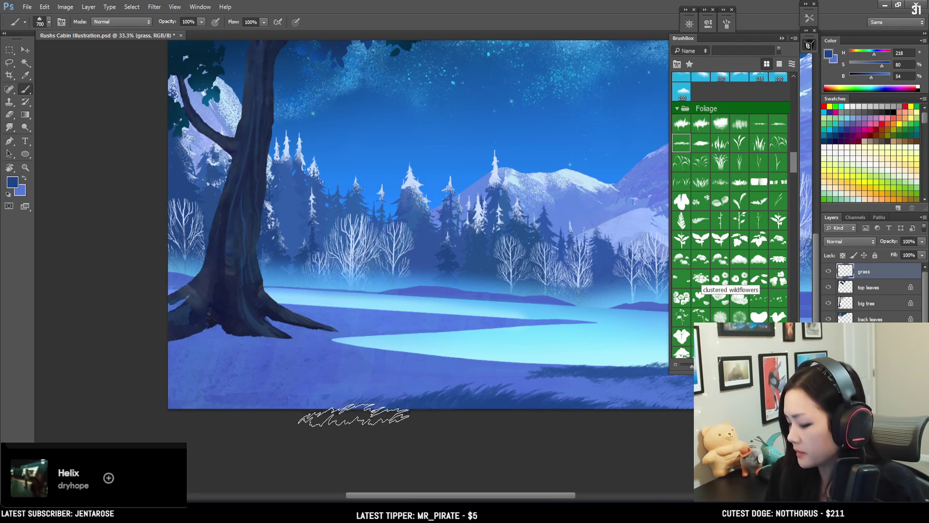
{"action": "key", "text": "bracketleft"}
{"action": "key", "text": "bracketleft"}
{"action": "key", "text": "bracketleft"}
{"action": "key", "text": "bracketleft"}
{"action": "key", "text": "bracketleft"}
{"action": "left_click_drag", "start_coordinate": [216, 335], "coordinate": [363, 350]}
{"action": "left_click", "coordinate": [404, 352], "text": "alt"}
{"action": "key", "text": "bracketleft"}
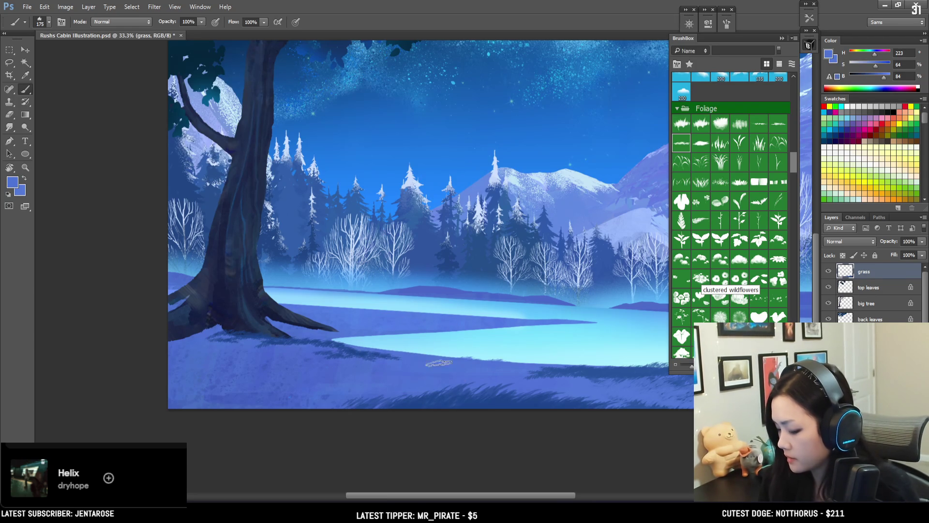
{"action": "left_click", "coordinate": [556, 364], "text": "alt"}
{"action": "key", "text": "bracketleft"}
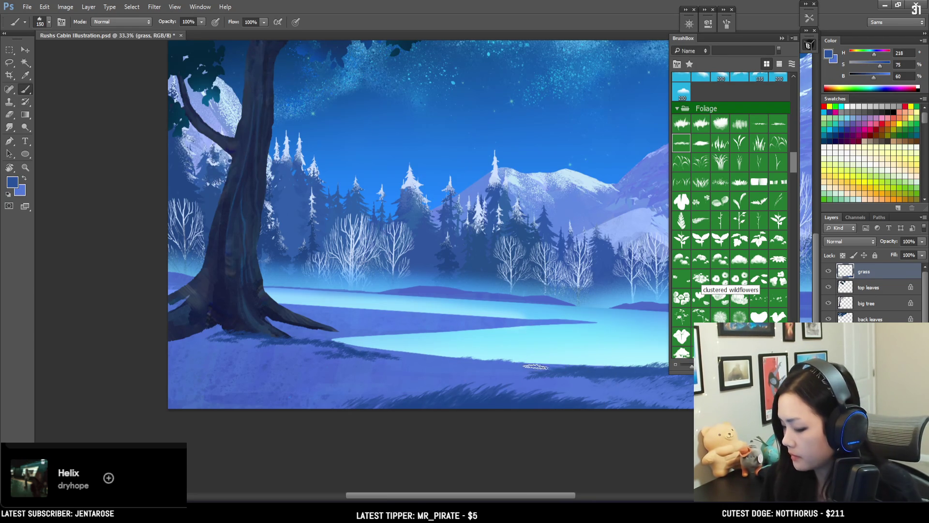
{"action": "left_click", "coordinate": [508, 373], "text": "alt"}
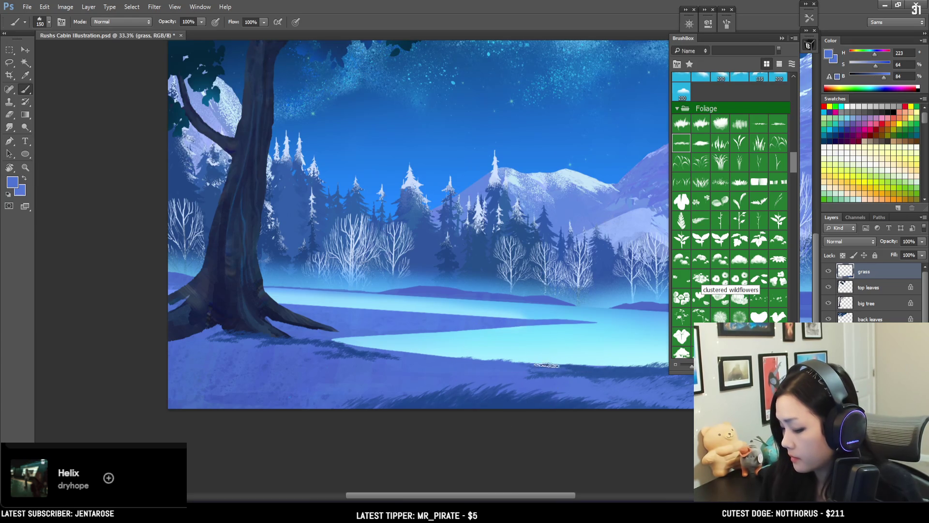
Sample more mid and dark meadow blues, check another document, and zoom out
{"action": "mouse_move", "coordinate": [472, 363]}
{"action": "left_mouse_down"}
{"action": "mouse_move", "coordinate": [500, 375]}
{"action": "mouse_move", "coordinate": [492, 393]}
{"action": "left_mouse_up"}
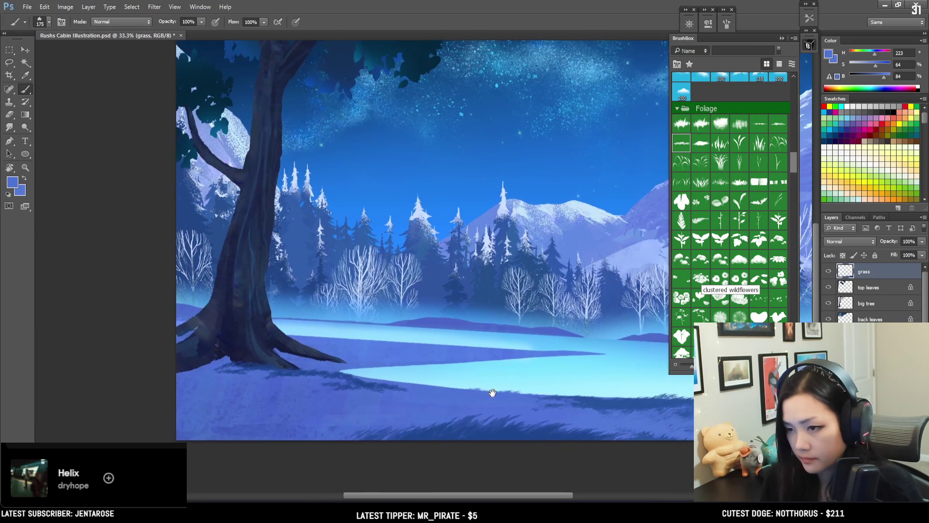
{"action": "left_click", "coordinate": [366, 386], "text": "alt"}
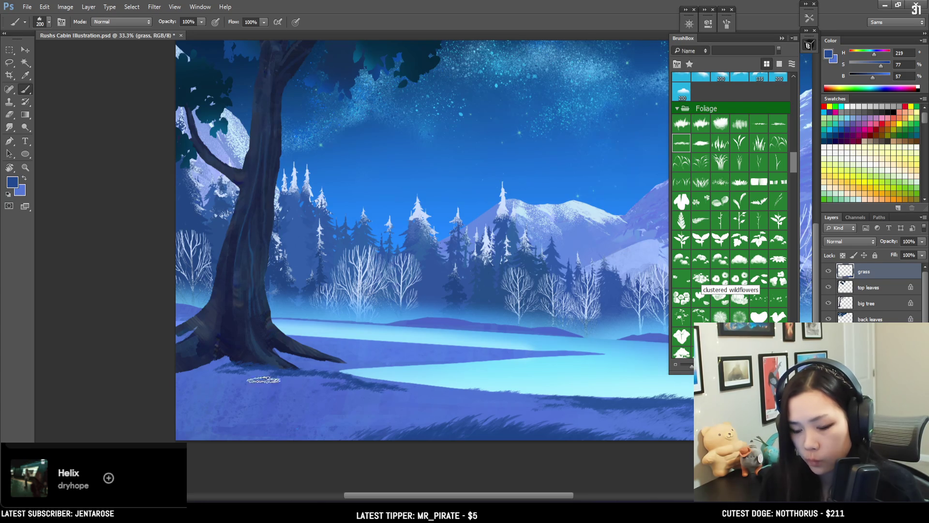
{"action": "left_click", "coordinate": [310, 396], "text": "alt"}
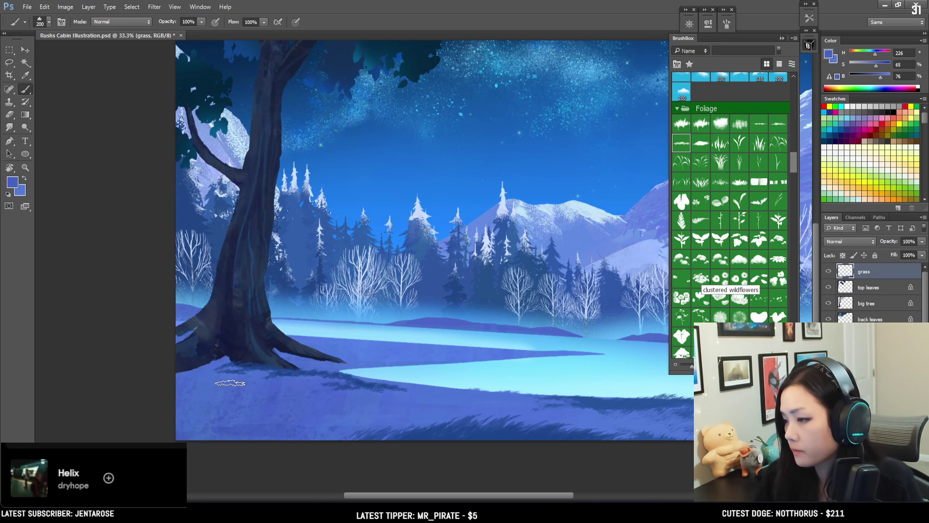
{"action": "key", "text": "ctrl+Tab"}
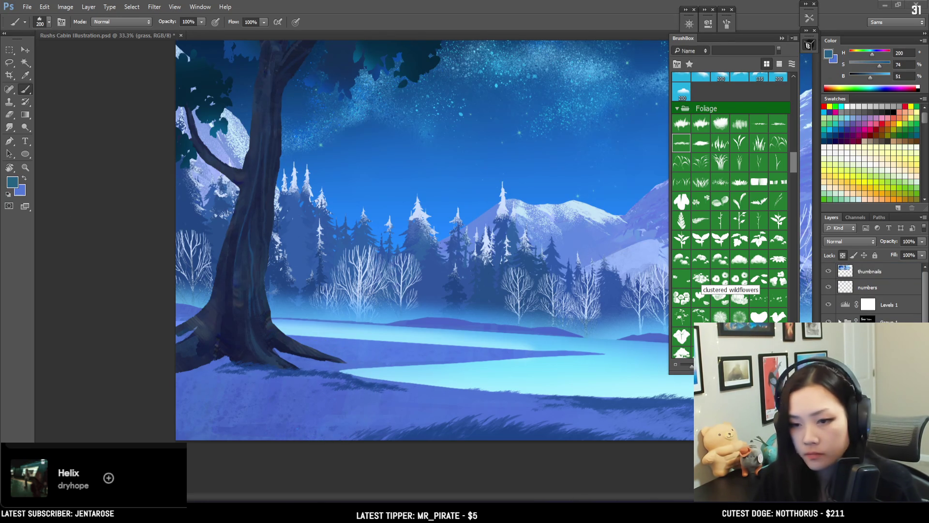
{"action": "key", "text": "ctrl+Tab"}
{"action": "mouse_move", "coordinate": [475, 400]}
{"action": "left_mouse_down"}
{"action": "mouse_move", "coordinate": [307, 402]}
{"action": "mouse_move", "coordinate": [363, 378]}
{"action": "left_mouse_up"}
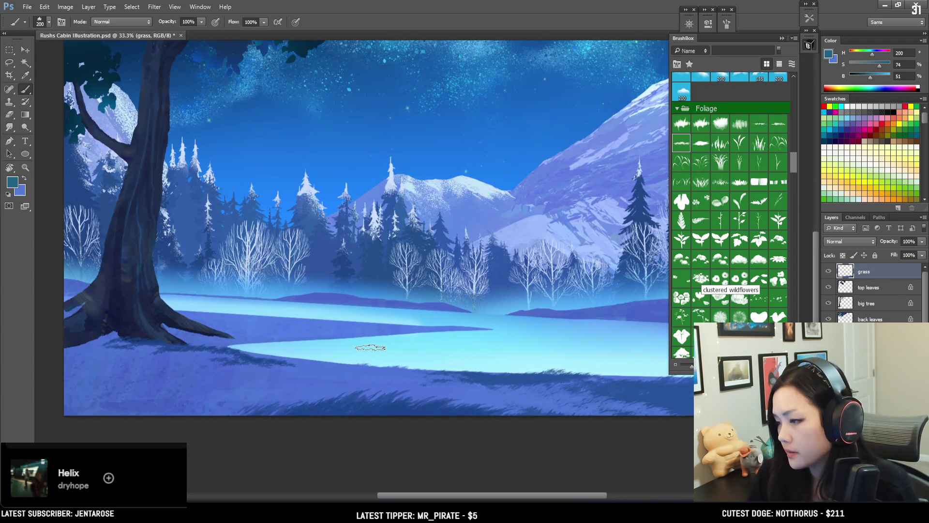
{"action": "key", "text": "ctrl+minus"}
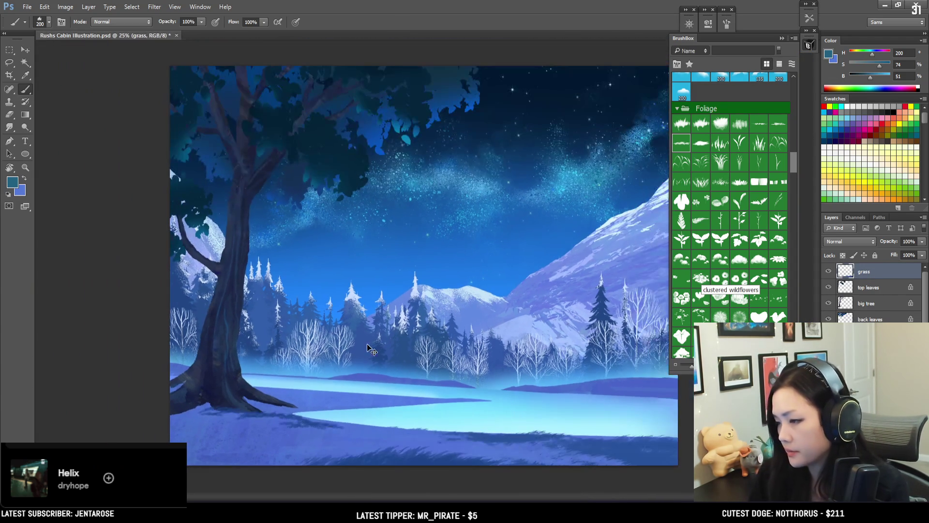
Stamp grass tufts of varying brush sizes along the bottom foreground, then sample a lighter meadow blue
{"action": "key", "text": "bracketright"}
{"action": "key", "text": "bracketright"}
{"action": "key", "text": "bracketright"}
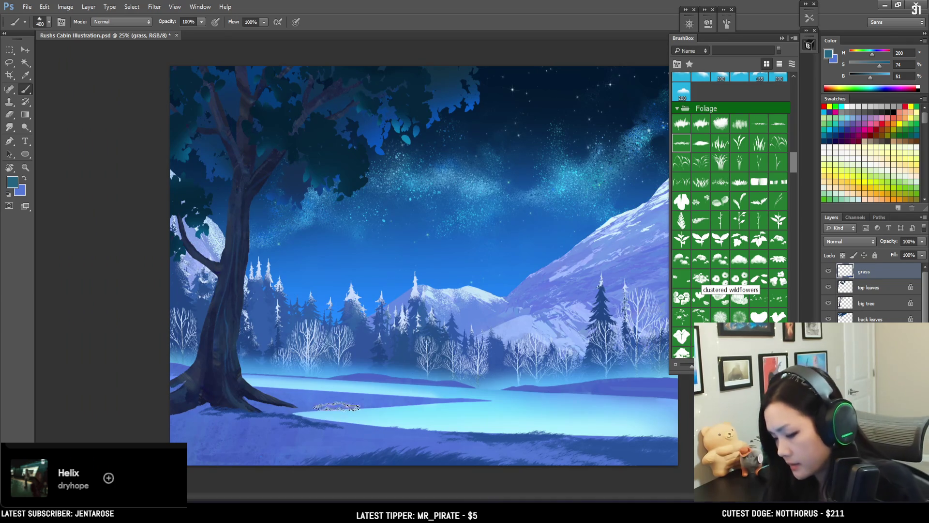
{"action": "key", "text": "bracketright"}
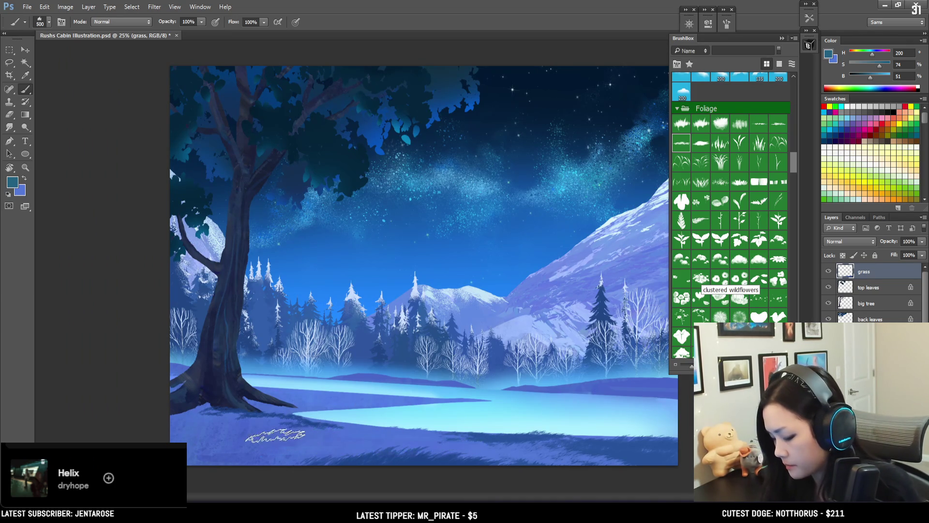
{"action": "key", "text": "bracketleft"}
{"action": "key", "text": "bracketleft"}
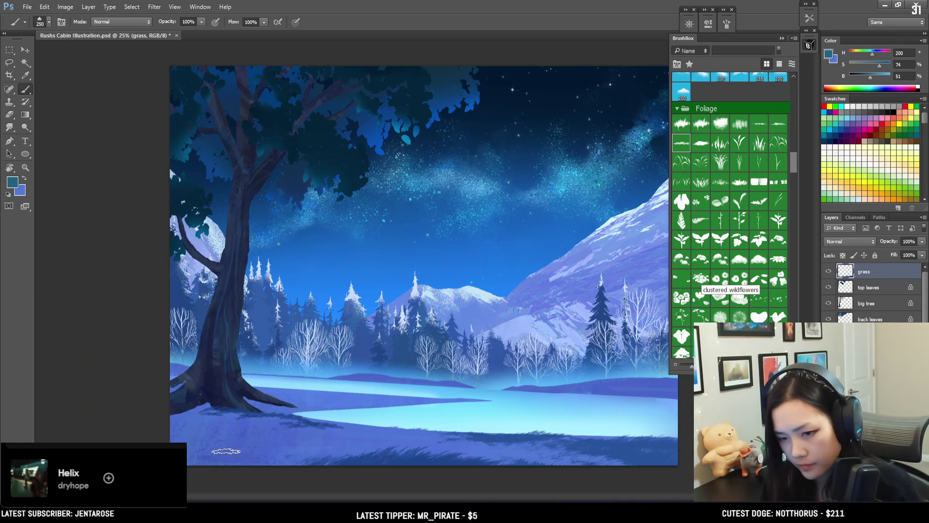
{"action": "key", "text": "bracketright"}
{"action": "key", "text": "bracketright"}
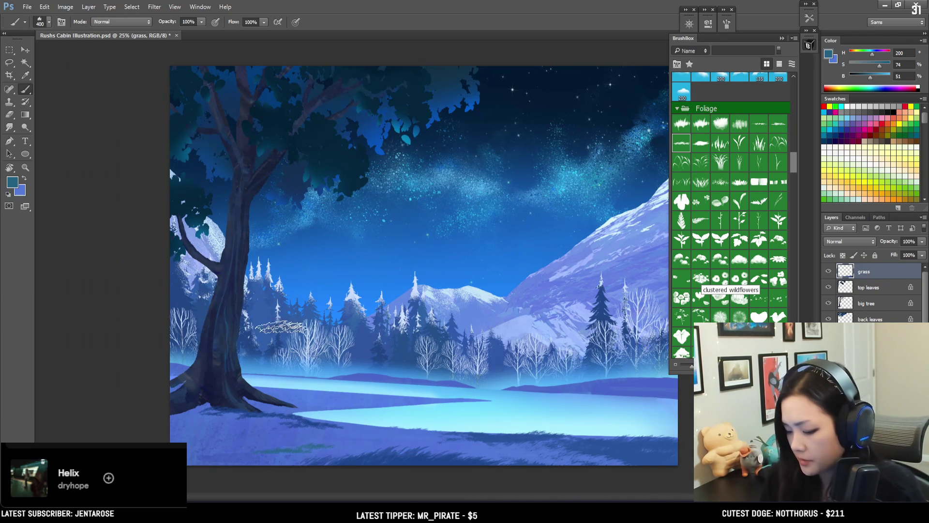
{"action": "key", "text": "bracketright"}
{"action": "key", "text": "bracketright"}
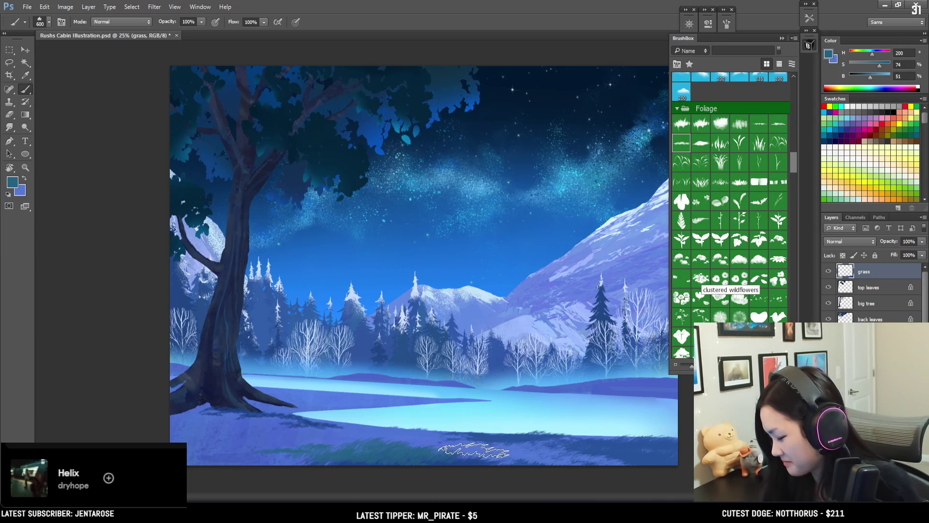
{"action": "key", "text": "bracketleft"}
{"action": "key", "text": "bracketleft"}
{"action": "key", "text": "bracketleft"}
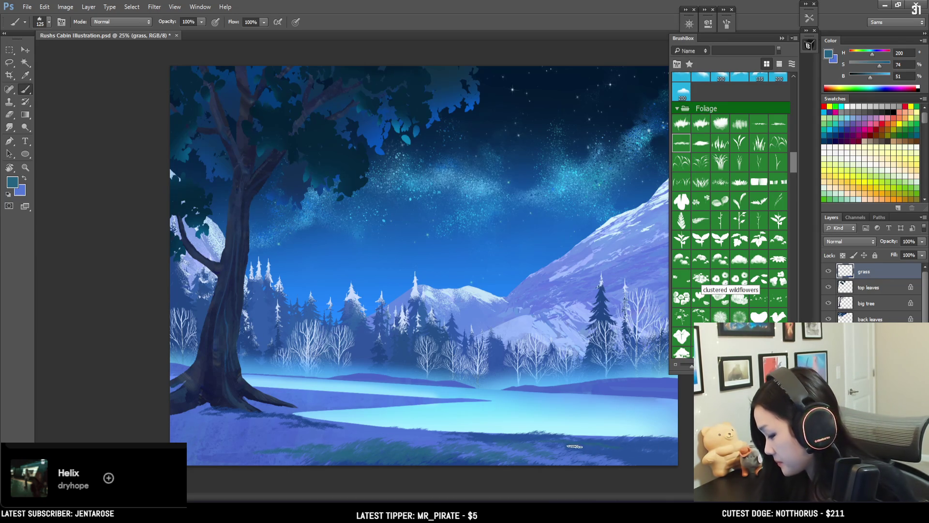
{"action": "key", "text": "bracketright"}
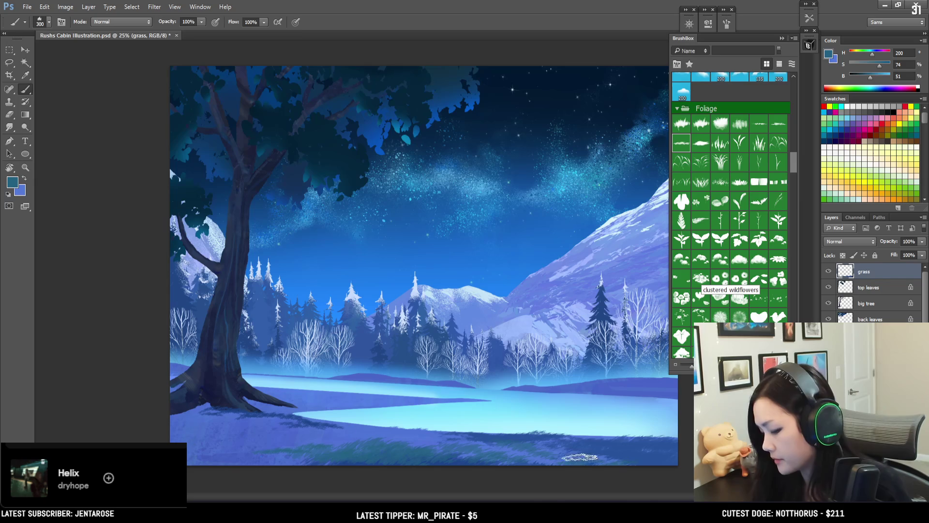
{"action": "left_click", "coordinate": [428, 436], "text": "alt"}
Stamp grass blades across the central meadow, alternating lighter and darker sampled blues
{"action": "key", "text": "bracketleft"}
{"action": "left_click", "coordinate": [499, 435], "text": "alt"}
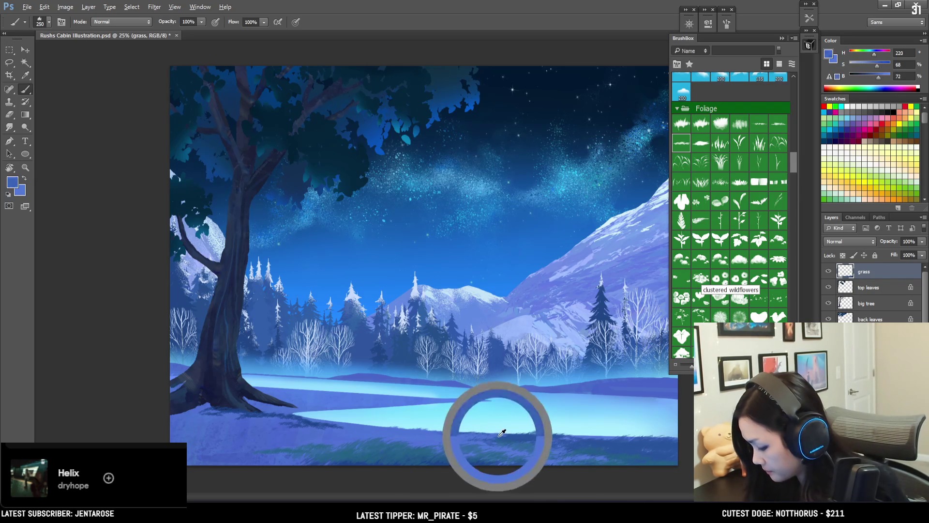
{"action": "key", "text": "bracketleft"}
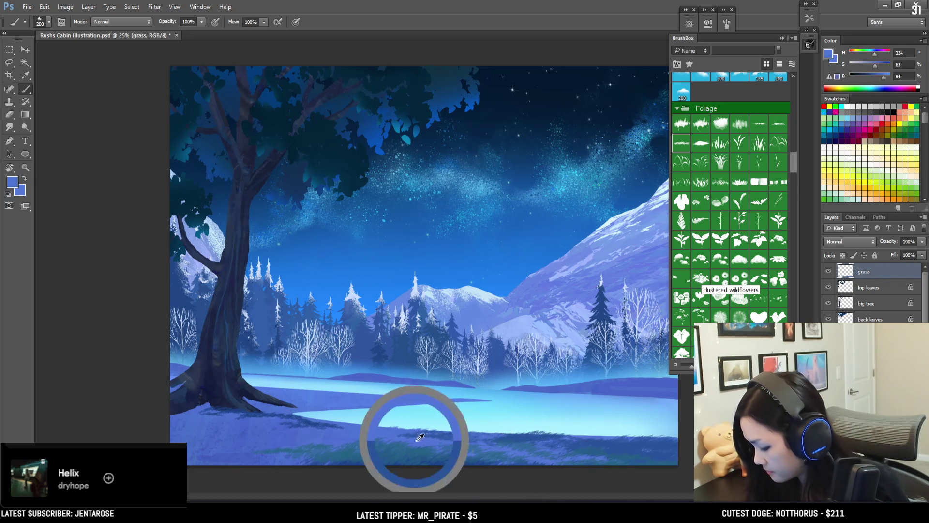
{"action": "left_click", "coordinate": [455, 431], "text": "alt"}
{"action": "key", "text": "bracketleft"}
{"action": "key", "text": "bracketleft"}
{"action": "key", "text": "bracketleft"}
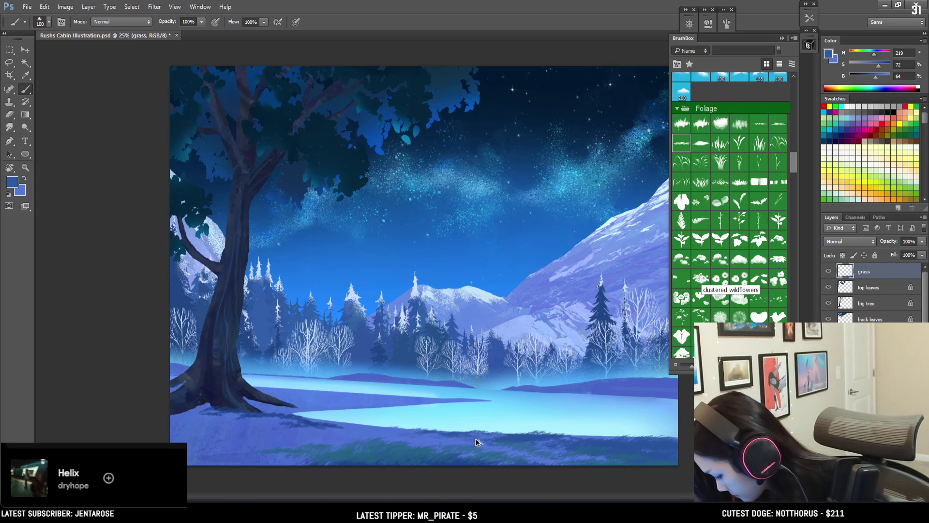
{"action": "left_click", "coordinate": [449, 436], "text": "alt"}
{"action": "left_click", "coordinate": [419, 453], "text": "alt"}
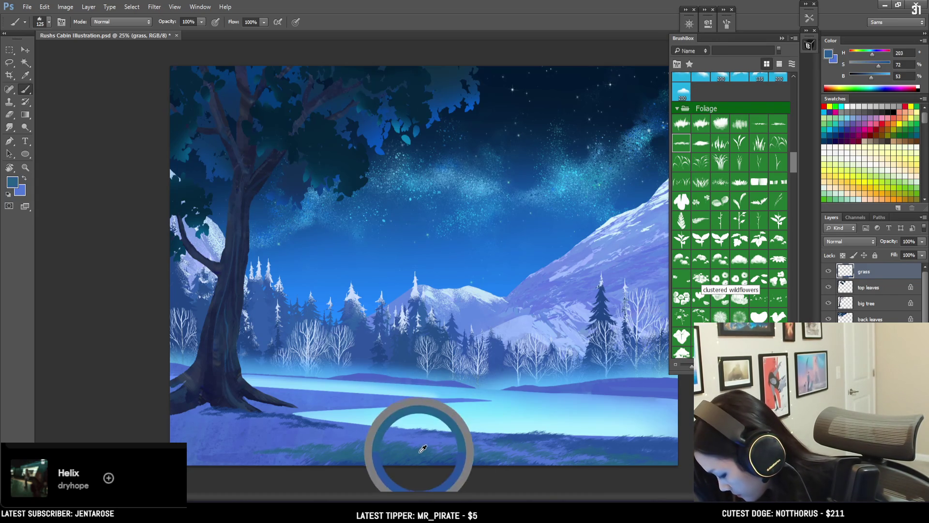
{"action": "left_click", "coordinate": [445, 462], "text": "alt"}
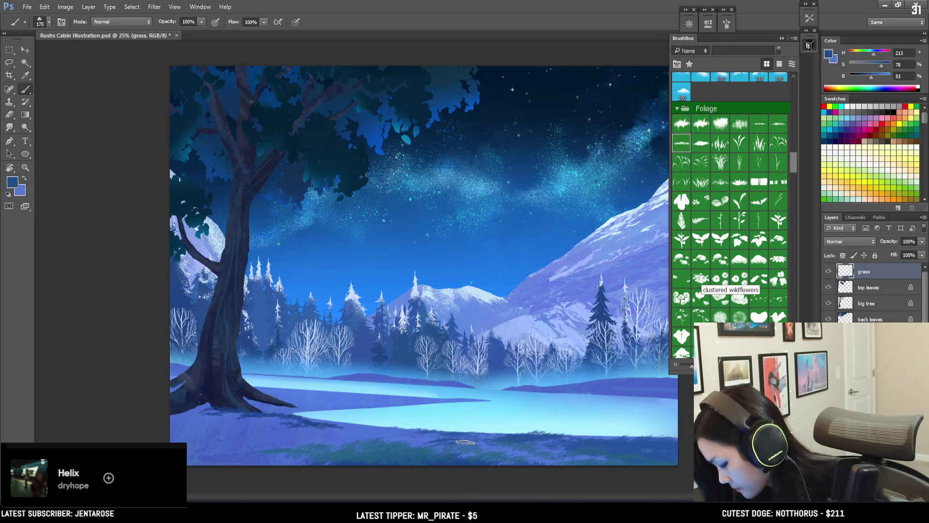
{"action": "key", "text": "bracketright"}
{"action": "key", "text": "bracketright"}
{"action": "key", "text": "bracketright"}
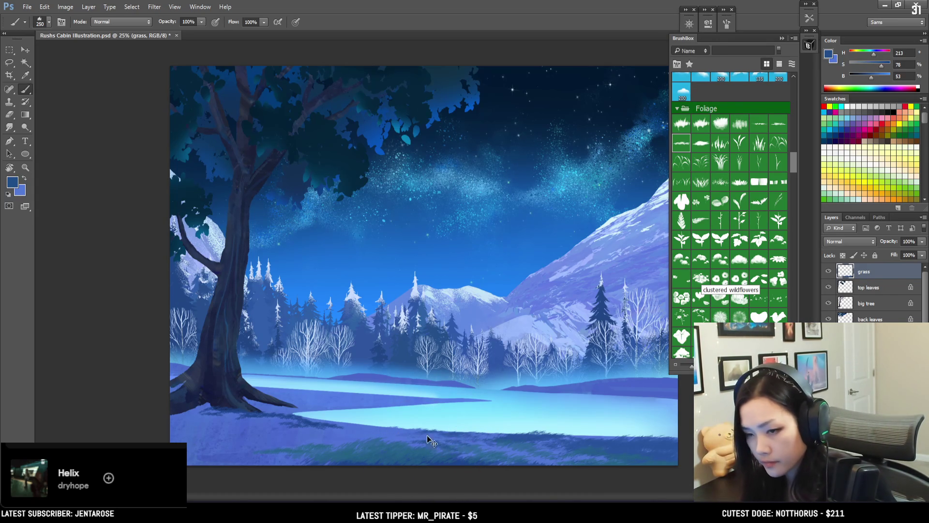
{"action": "left_click", "coordinate": [266, 409], "text": "alt"}
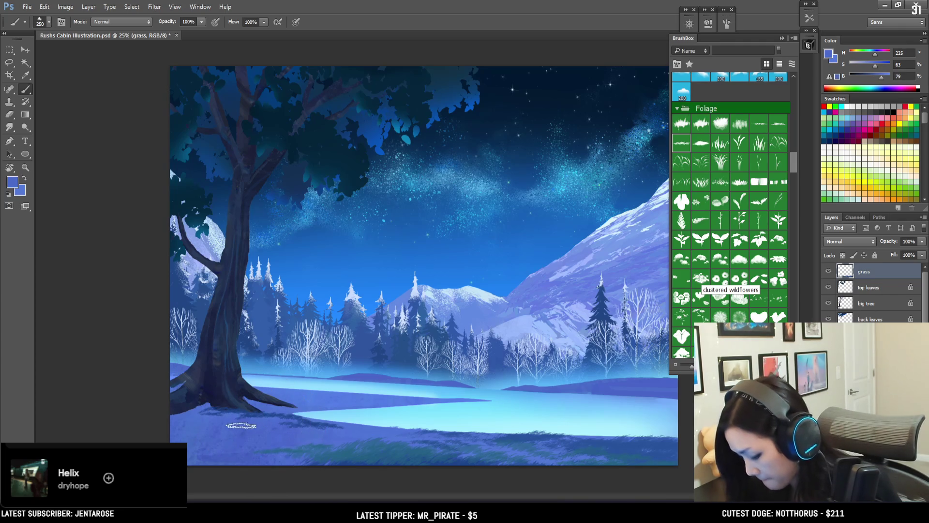
{"action": "left_click", "coordinate": [201, 401], "text": "alt"}
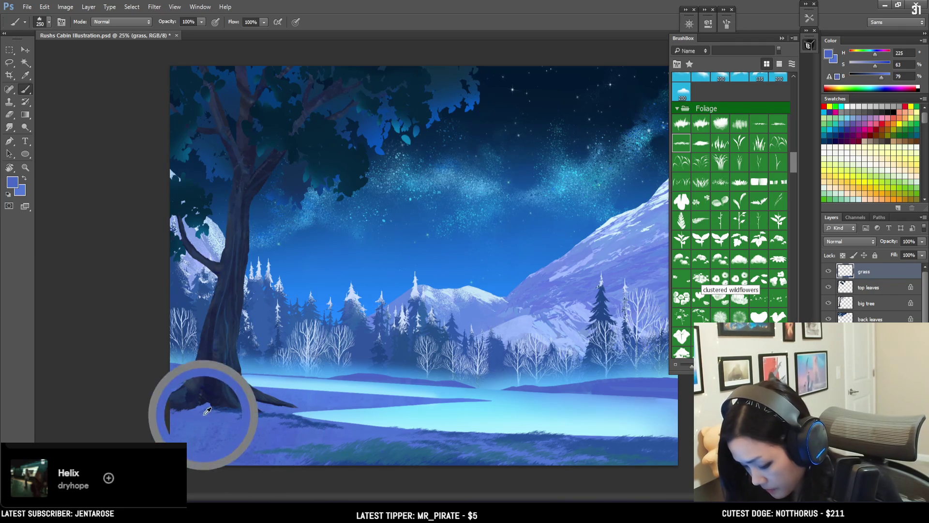
Add more mid and light blue grass strokes across the meadow with a smaller brush
{"action": "key", "text": "bracketleft"}
{"action": "key", "text": "bracketleft"}
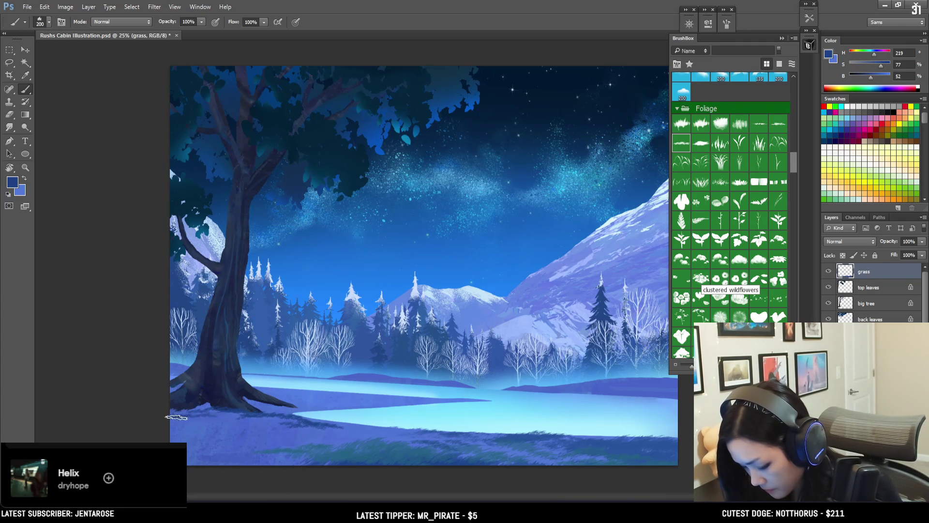
{"action": "key", "text": "bracketright"}
{"action": "key", "text": "bracketright"}
{"action": "key", "text": "bracketright"}
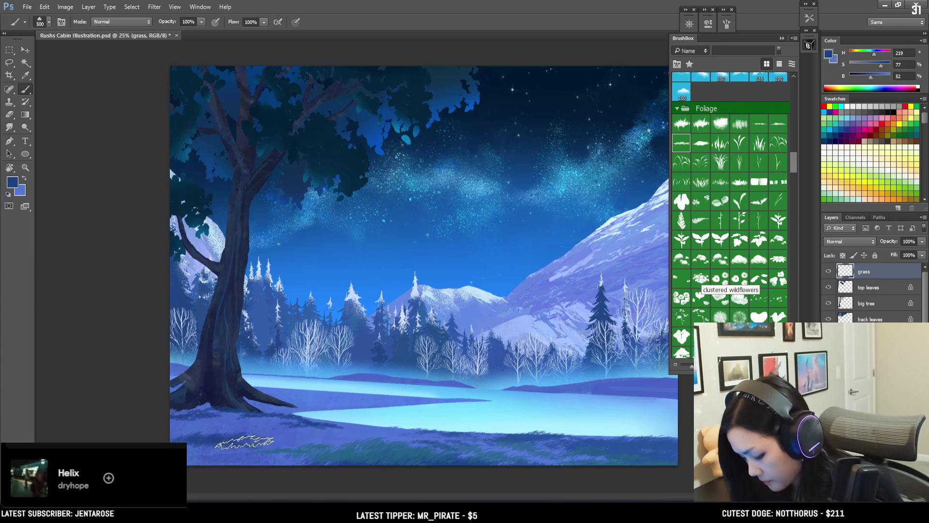
{"action": "left_click", "coordinate": [332, 452], "text": "alt"}
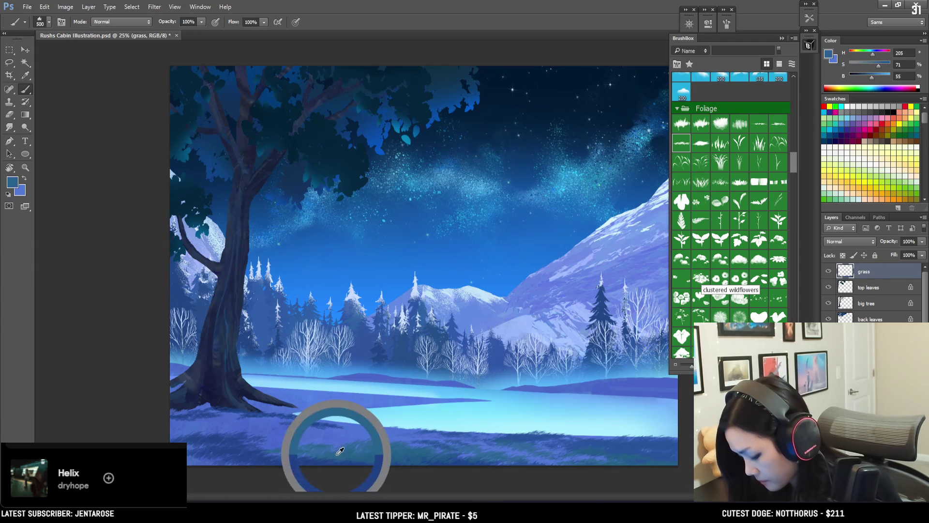
{"action": "key", "text": "bracketleft"}
{"action": "key", "text": "bracketleft"}
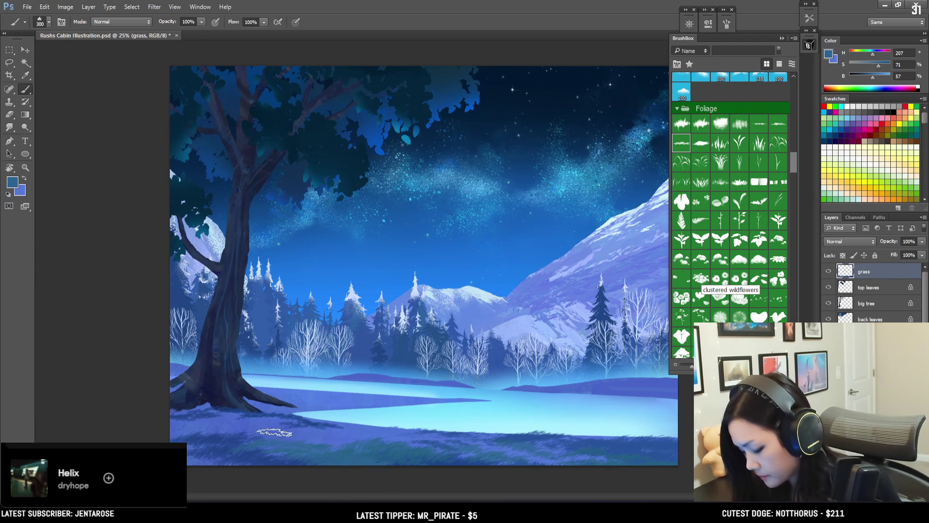
{"action": "left_click", "coordinate": [358, 428], "text": "alt"}
{"action": "key", "text": "bracketleft"}
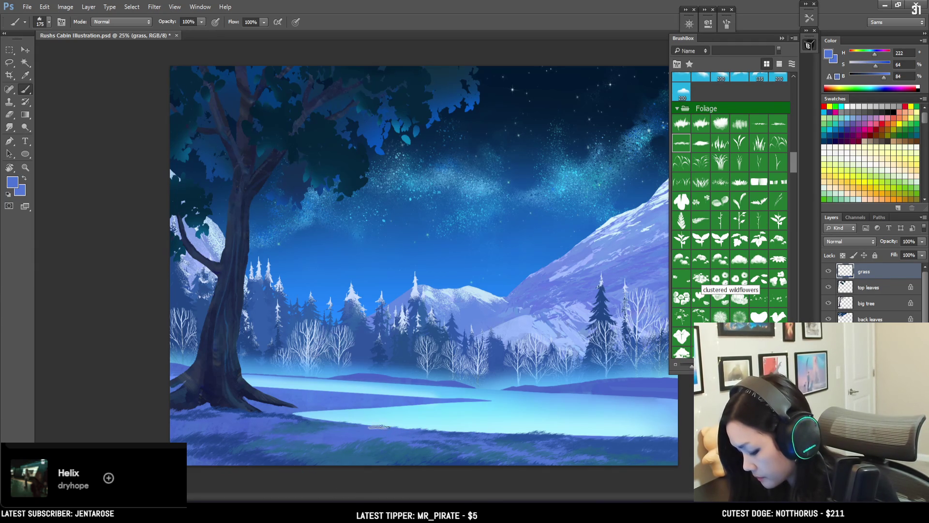
{"action": "left_click", "coordinate": [426, 430], "text": "alt"}
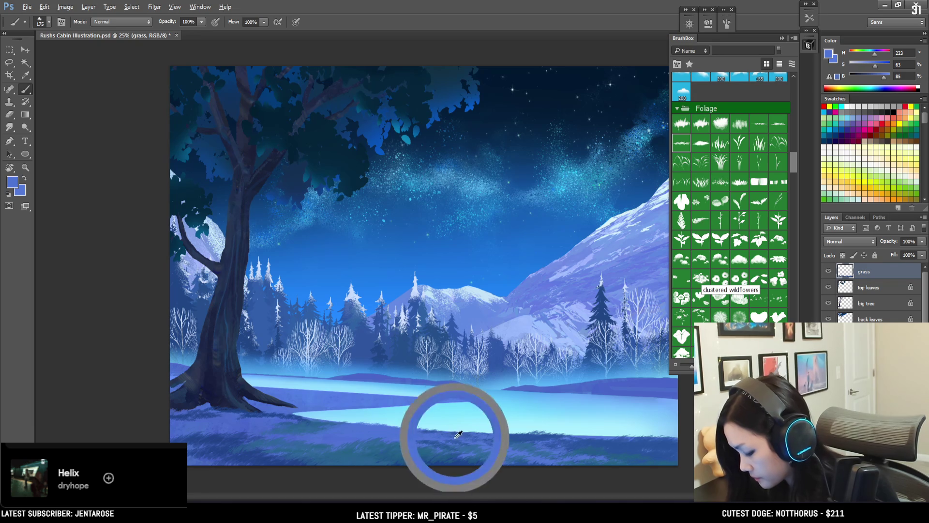
{"action": "key", "text": "bracketright"}
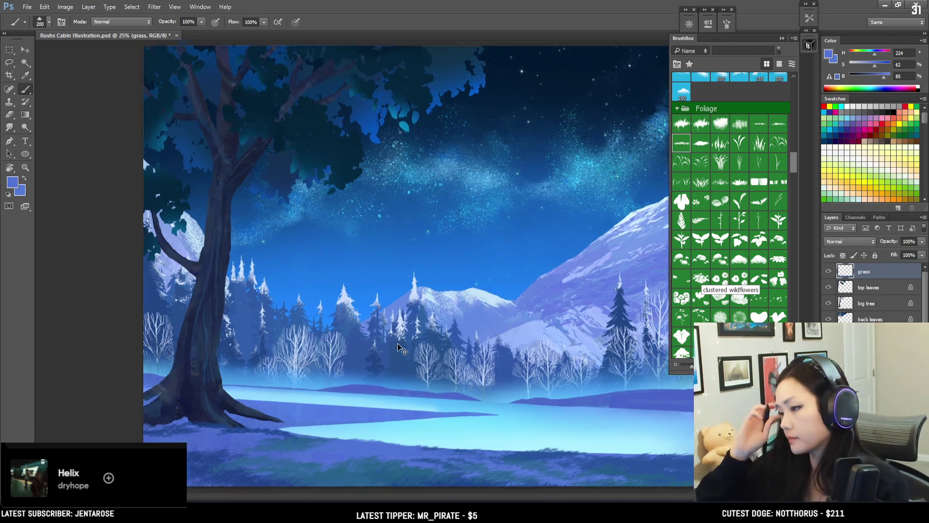
Zoom to 33.3% and paint darker blue grass on the left foreground near the tree
{"action": "mouse_move", "coordinate": [399, 366]}
{"action": "left_mouse_down"}
{"action": "mouse_move", "coordinate": [378, 263]}
{"action": "mouse_move", "coordinate": [325, 297]}
{"action": "mouse_move", "coordinate": [347, 288]}
{"action": "left_mouse_up"}
{"action": "key", "text": "ctrl+plus"}
{"action": "key", "text": "bracketright"}
{"action": "key", "text": "bracketright"}
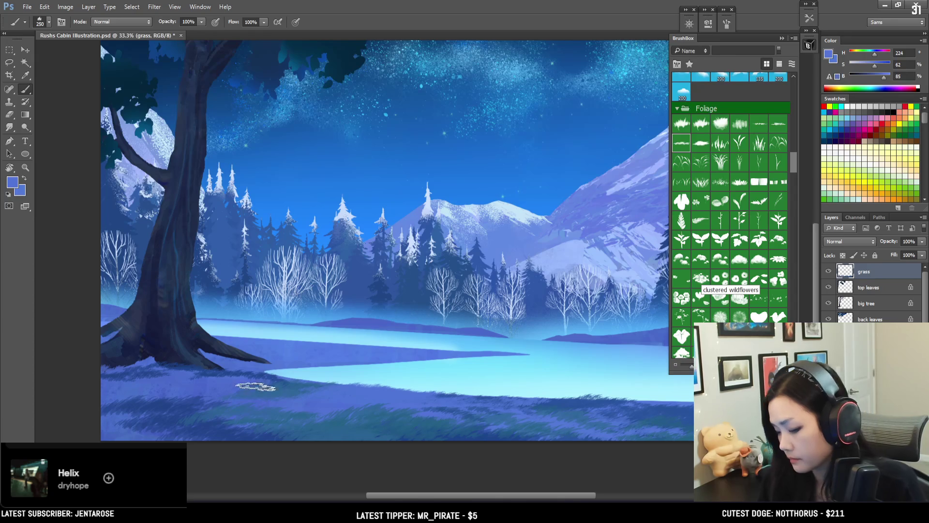
{"action": "left_click", "coordinate": [201, 405], "text": "alt"}
{"action": "key", "text": "bracketright"}
{"action": "left_click", "coordinate": [163, 428], "text": "alt"}
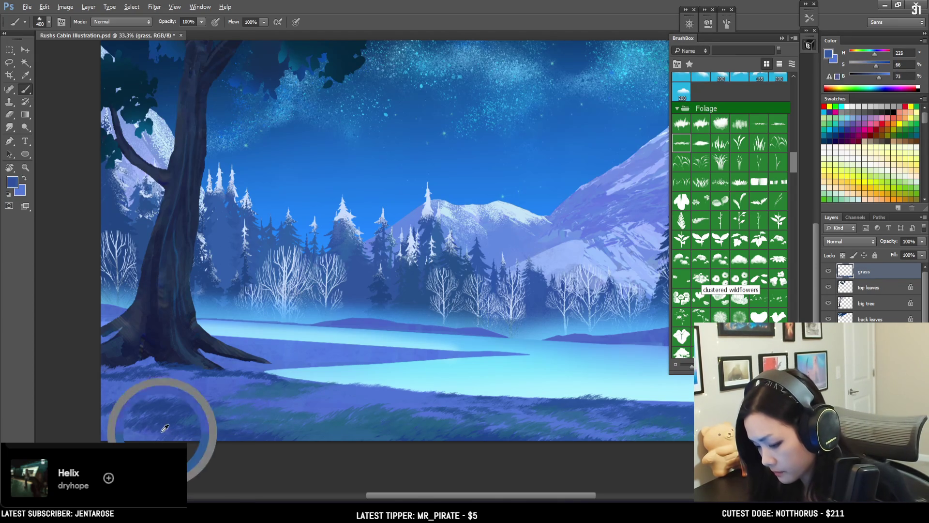
{"action": "left_click", "coordinate": [146, 425], "text": "alt"}
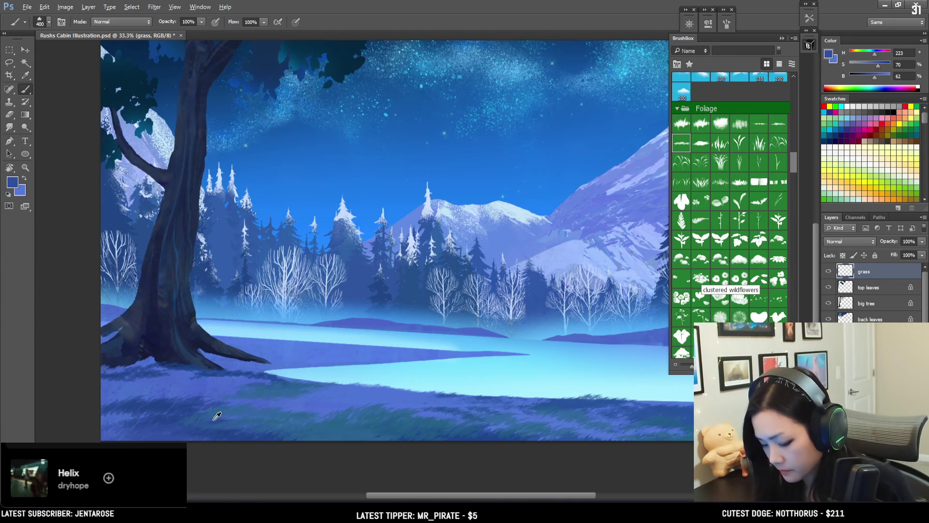
{"action": "left_click", "coordinate": [218, 417], "text": "alt"}
Add lighter blue grass on the right, then bring up the foreground colour (H 210, S 73, B 56)
{"action": "key", "text": "bracketleft"}
{"action": "key", "text": "bracketleft"}
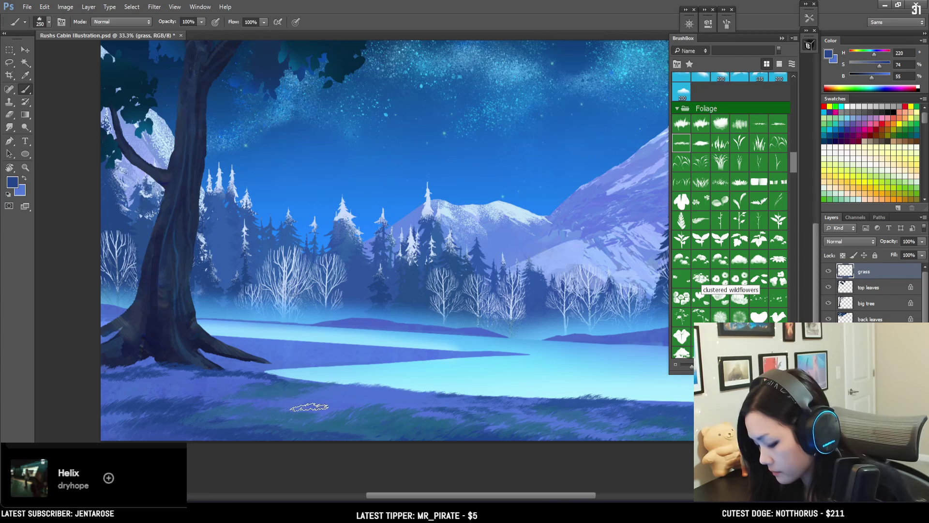
{"action": "left_click", "coordinate": [321, 417], "text": "alt"}
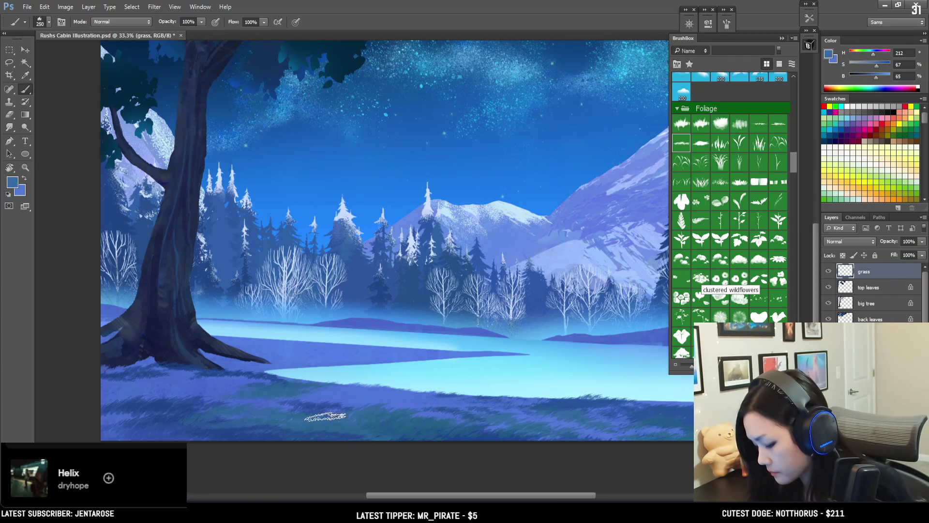
{"action": "key", "text": "bracketleft"}
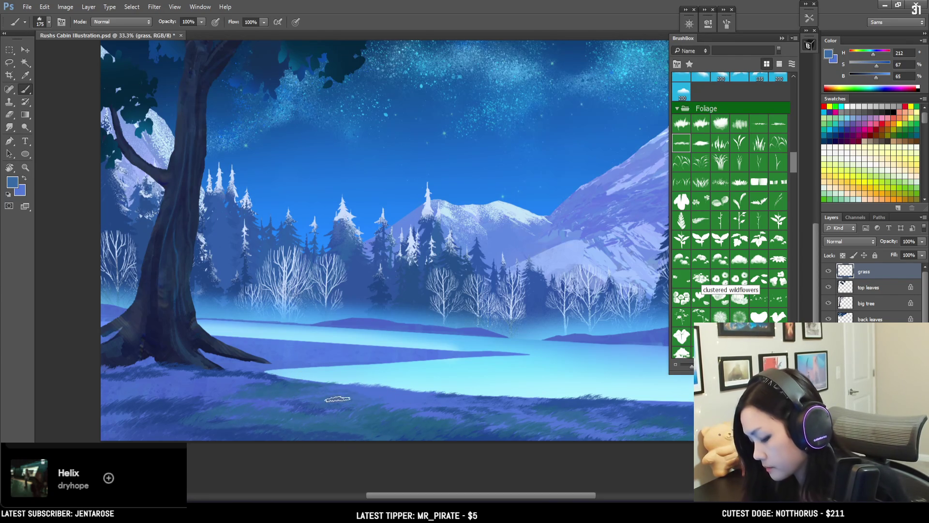
{"action": "left_click", "coordinate": [561, 405], "text": "alt"}
{"action": "left_click", "coordinate": [829, 54]}
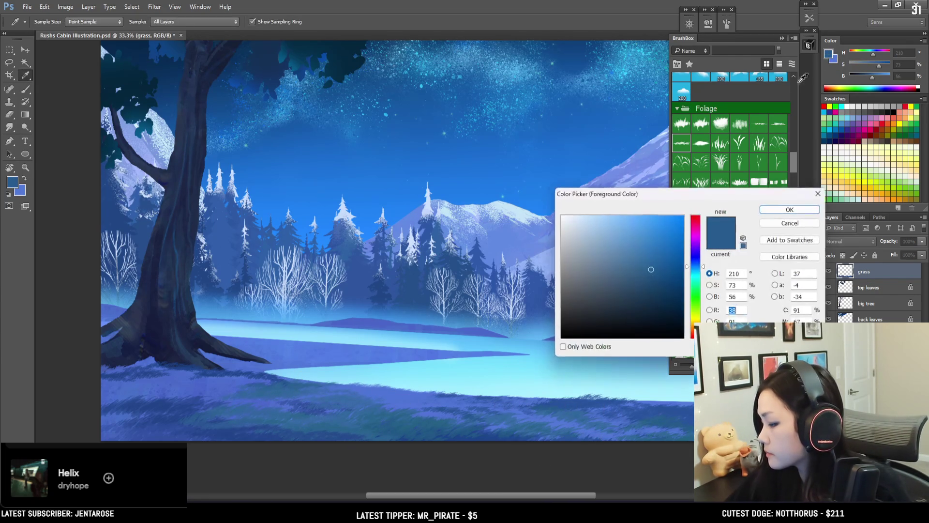
Switch to a deep teal and paint grass across the lower foreground, extending to its right edge
{"action": "left_click_drag", "start_coordinate": [701, 269], "coordinate": [701, 274]}
{"action": "left_click", "coordinate": [648, 291]}
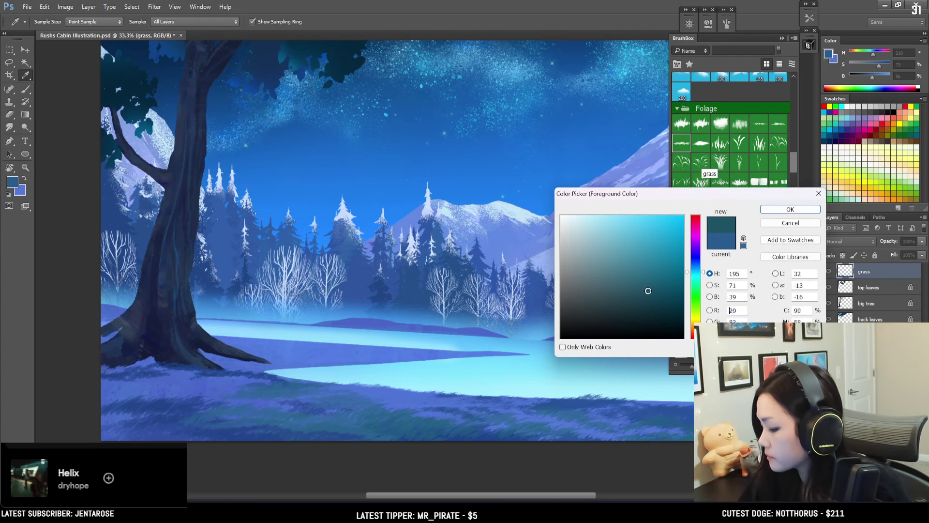
{"action": "left_click", "coordinate": [789, 209]}
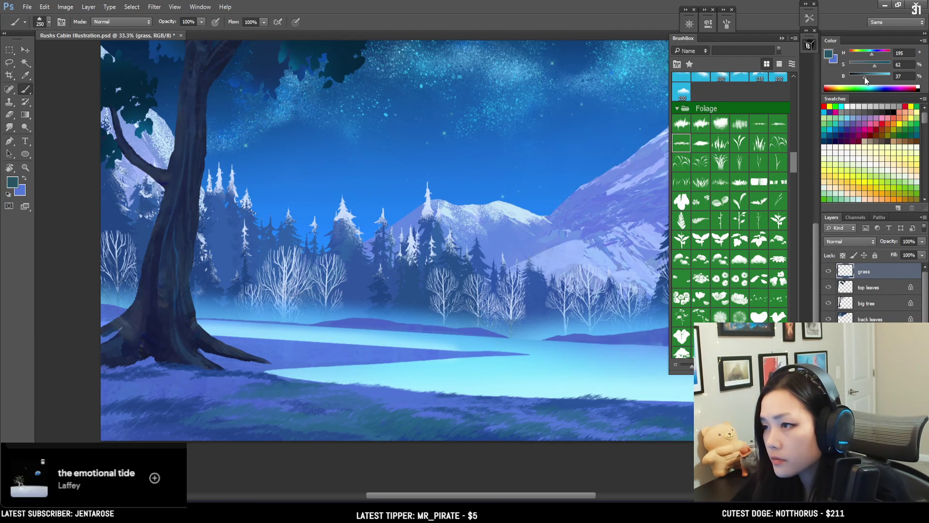
{"action": "key", "text": "bracketright"}
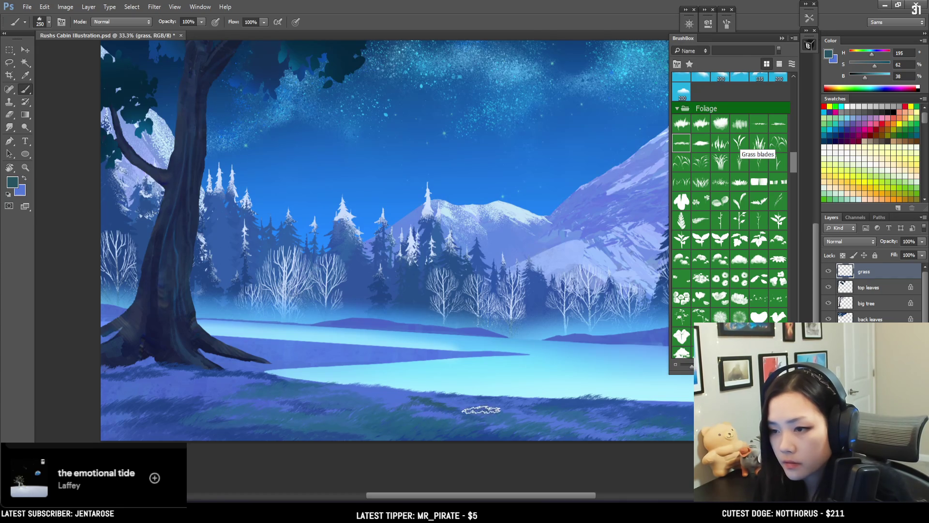
{"action": "left_click_drag", "start_coordinate": [434, 422], "coordinate": [319, 388]}
{"action": "key", "text": "bracketright"}
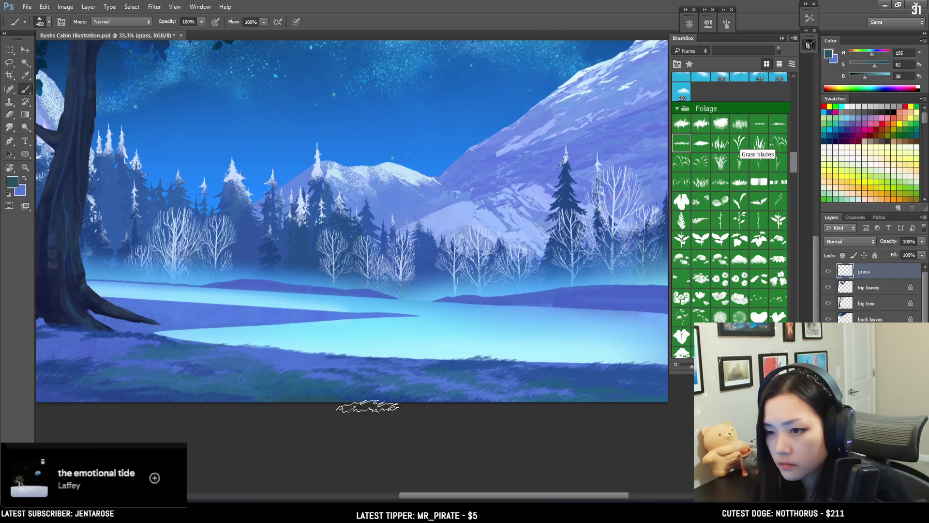
{"action": "key", "text": "bracketleft"}
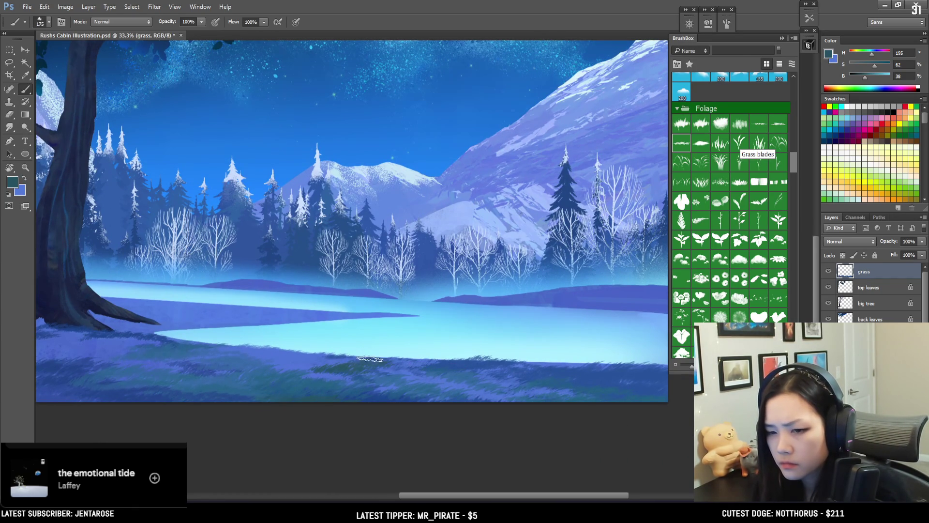
{"action": "key", "text": "bracketleft"}
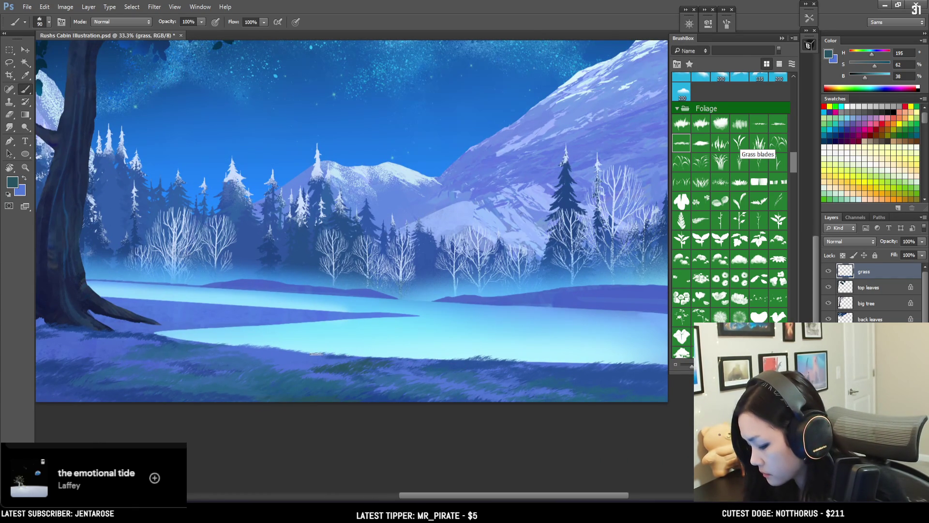
{"action": "key", "text": "bracketright"}
{"action": "left_click_drag", "start_coordinate": [569, 352], "coordinate": [435, 349]}
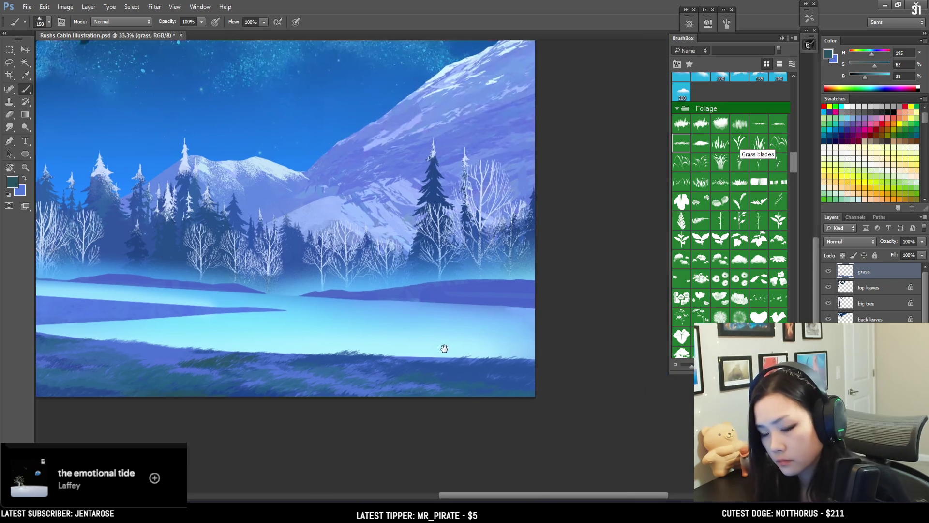
{"action": "key", "text": "bracketright"}
{"action": "key", "text": "bracketright"}
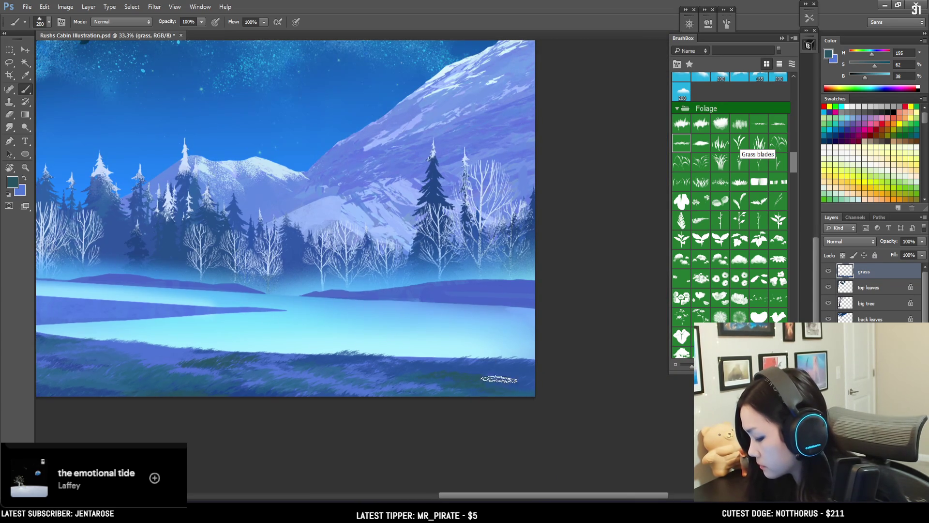
{"action": "key", "text": "bracketright"}
{"action": "key", "text": "bracketright"}
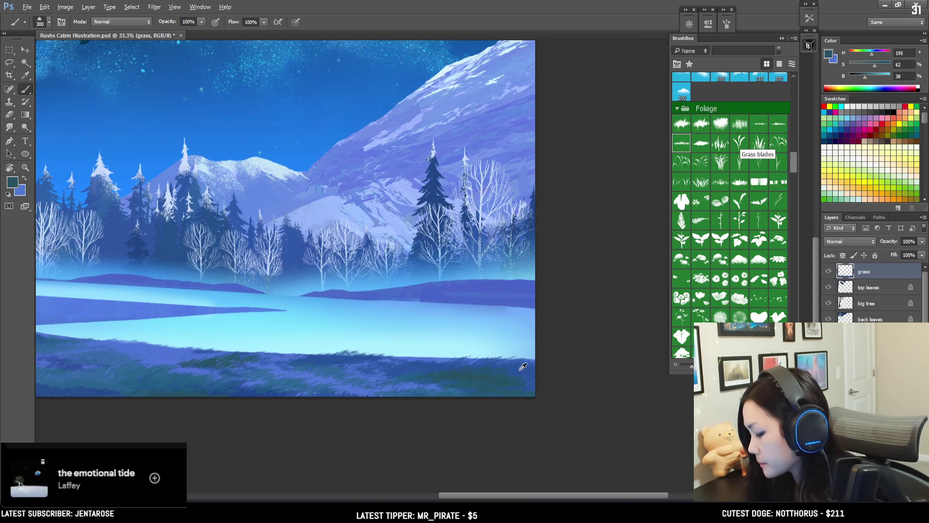
Darken the foreground to a deep blue (H 218, S 74, B 49) and return to the tree area
{"action": "left_click", "coordinate": [828, 56]}
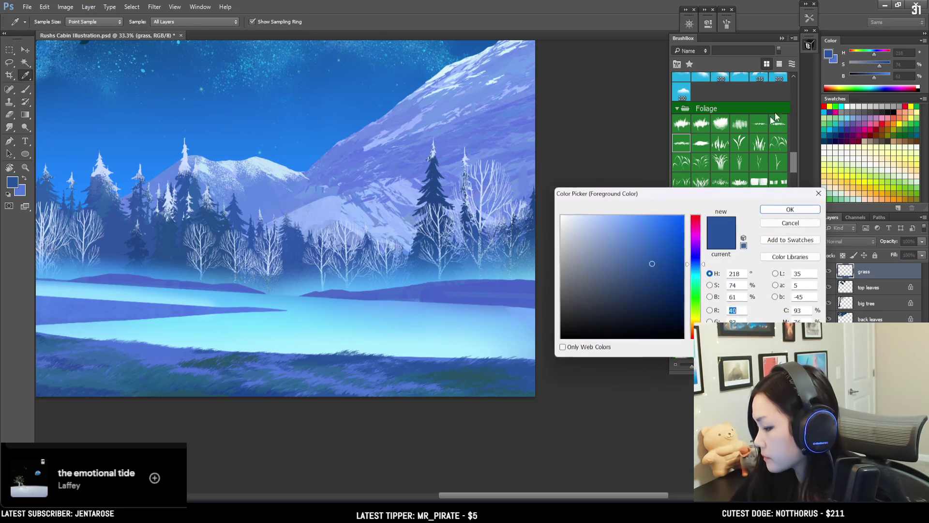
{"action": "left_click", "coordinate": [652, 278]}
{"action": "left_click", "coordinate": [790, 209]}
{"action": "key", "text": "b"}
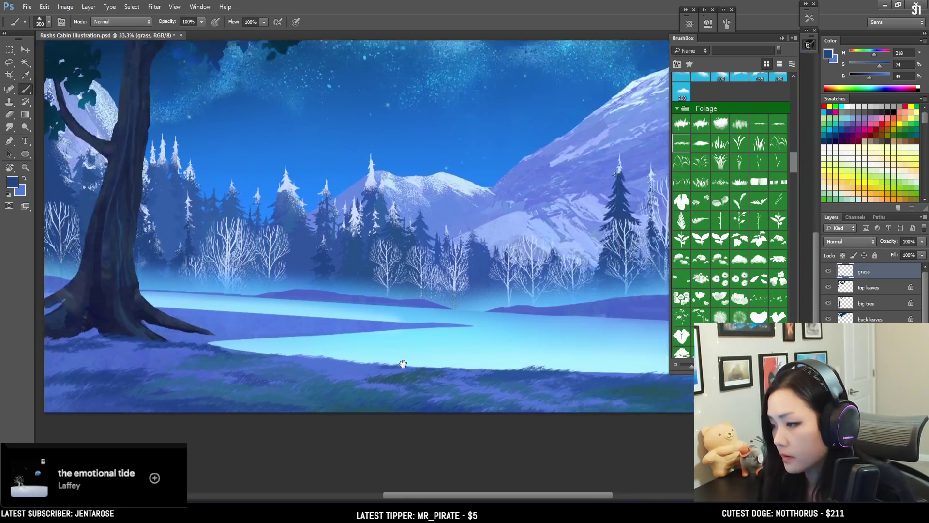
{"action": "mouse_move", "coordinate": [496, 377]}
{"action": "left_mouse_down"}
{"action": "mouse_move", "coordinate": [441, 395]}
{"action": "mouse_move", "coordinate": [460, 358]}
{"action": "mouse_move", "coordinate": [444, 357]}
{"action": "mouse_move", "coordinate": [441, 376]}
{"action": "mouse_move", "coordinate": [471, 375]}
{"action": "mouse_move", "coordinate": [465, 346]}
{"action": "mouse_move", "coordinate": [504, 345]}
{"action": "mouse_move", "coordinate": [498, 350]}
{"action": "left_mouse_up"}
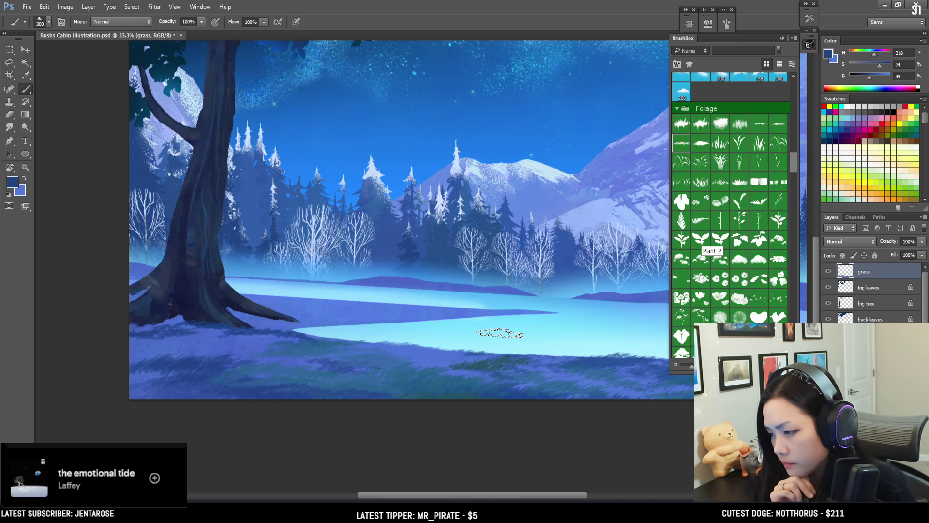
{"action": "key", "text": "bracketright"}
{"action": "key", "text": "bracketright"}
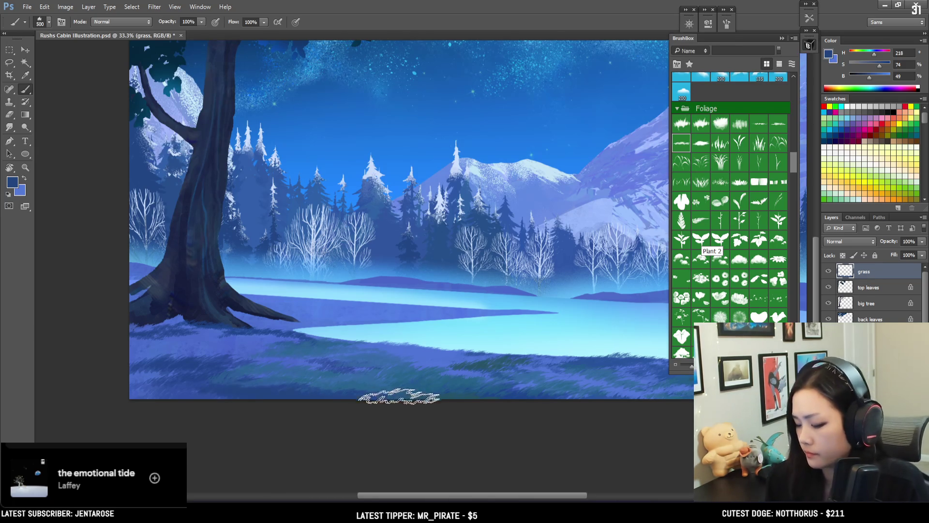
Stamp grass blades below the lake, alternating light blues and darker teal-blues
{"action": "left_click_drag", "start_coordinate": [406, 396], "coordinate": [366, 403]}
{"action": "key", "text": "bracketleft"}
{"action": "key", "text": "bracketleft"}
{"action": "key", "text": "bracketleft"}
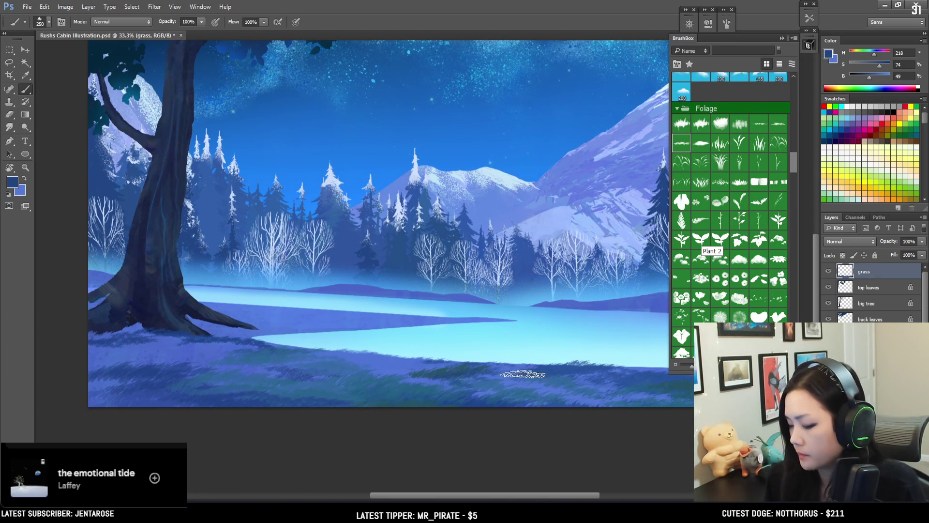
{"action": "left_click", "coordinate": [408, 365], "text": "alt"}
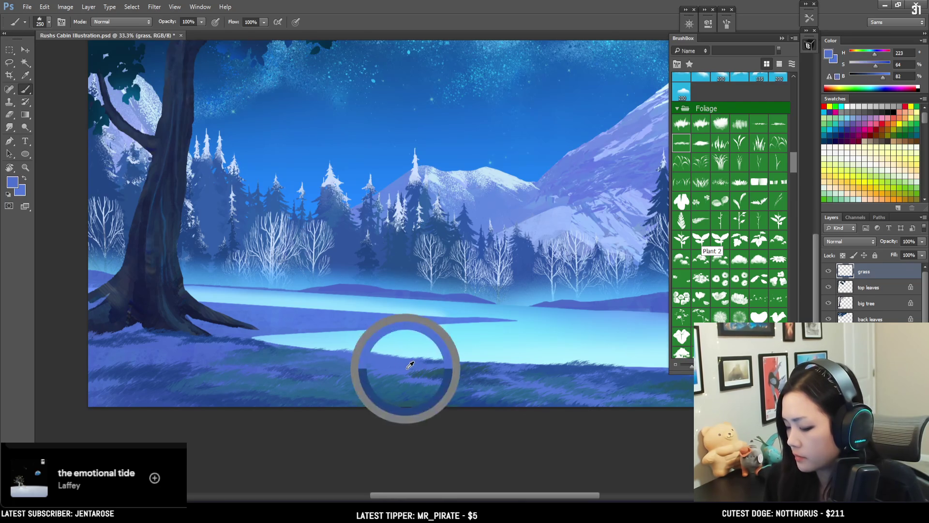
{"action": "left_click", "coordinate": [461, 373], "text": "alt"}
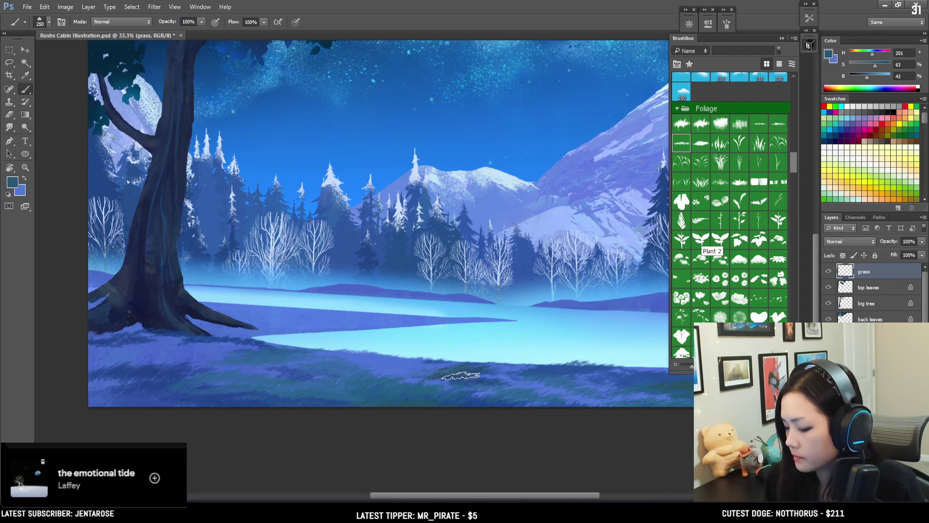
{"action": "left_click", "coordinate": [411, 373], "text": "alt"}
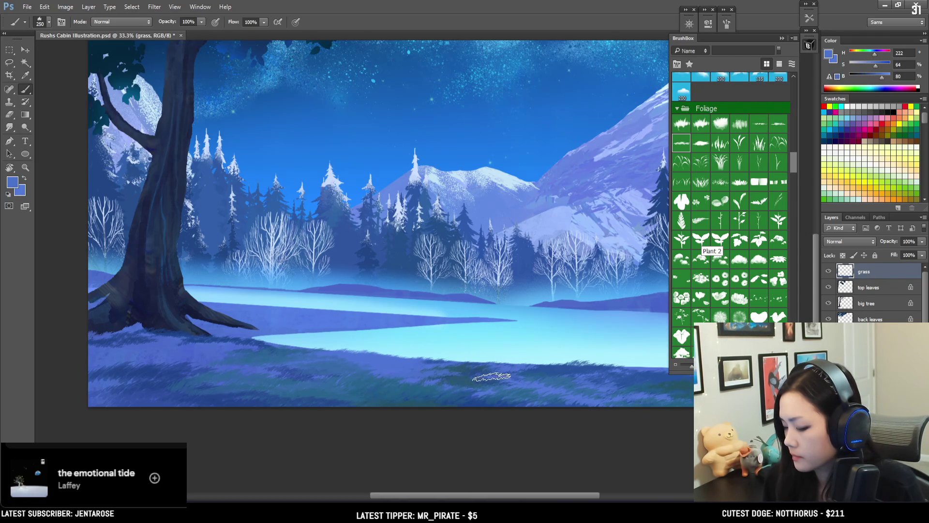
{"action": "left_click", "coordinate": [438, 382], "text": "alt"}
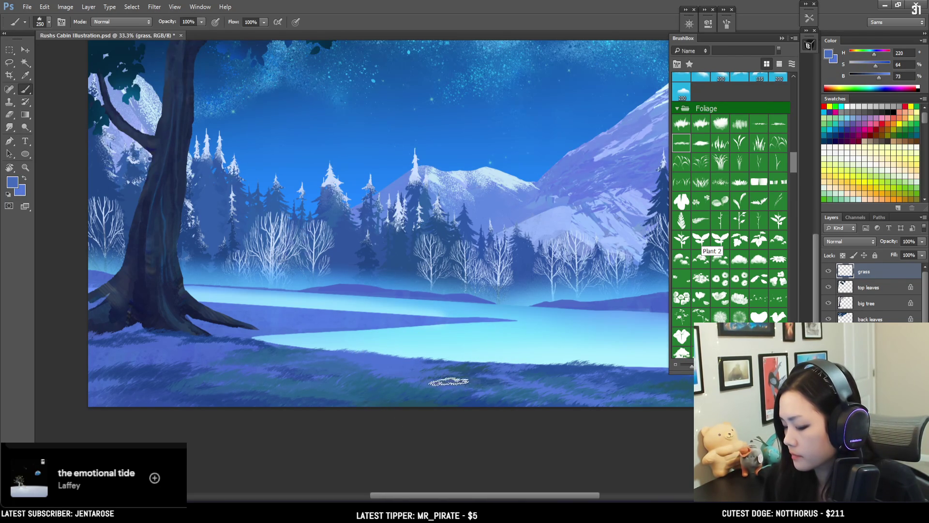
{"action": "left_click", "coordinate": [422, 387], "text": "alt"}
{"action": "left_click_drag", "start_coordinate": [418, 386], "coordinate": [467, 384]}
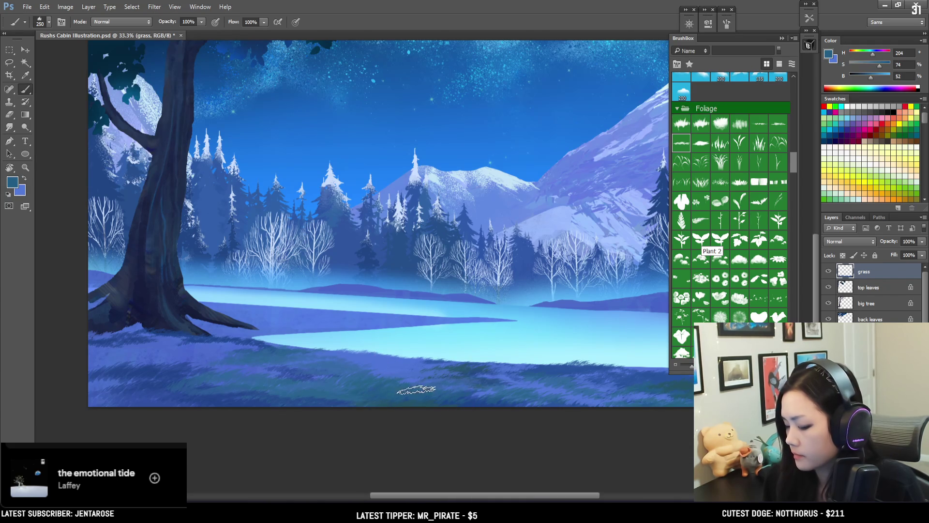
Add more dark, mid and teal-blue grass, finishing with a pale-blue sprig (H 222, S 64, B 84)
{"action": "left_click", "coordinate": [230, 394], "text": "alt"}
{"action": "left_click", "coordinate": [463, 367], "text": "alt"}
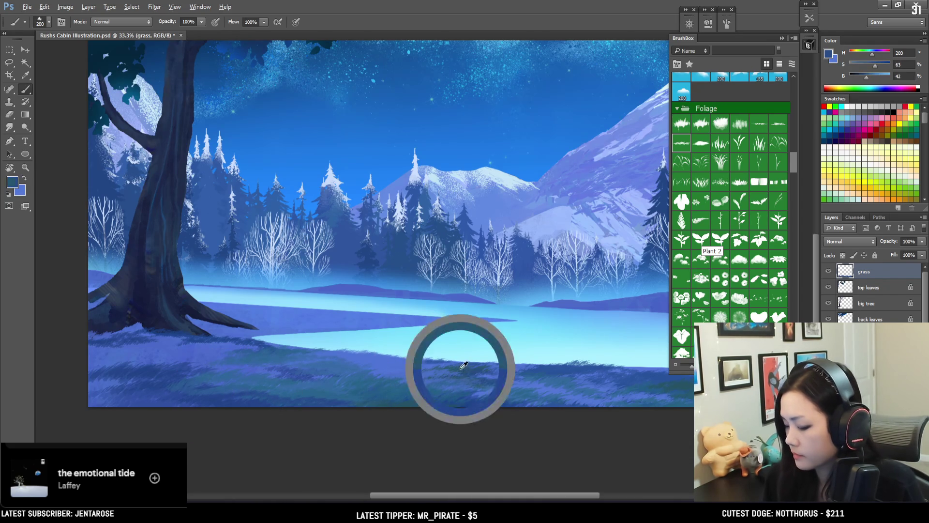
{"action": "key", "text": "bracketright"}
{"action": "key", "text": "bracketright"}
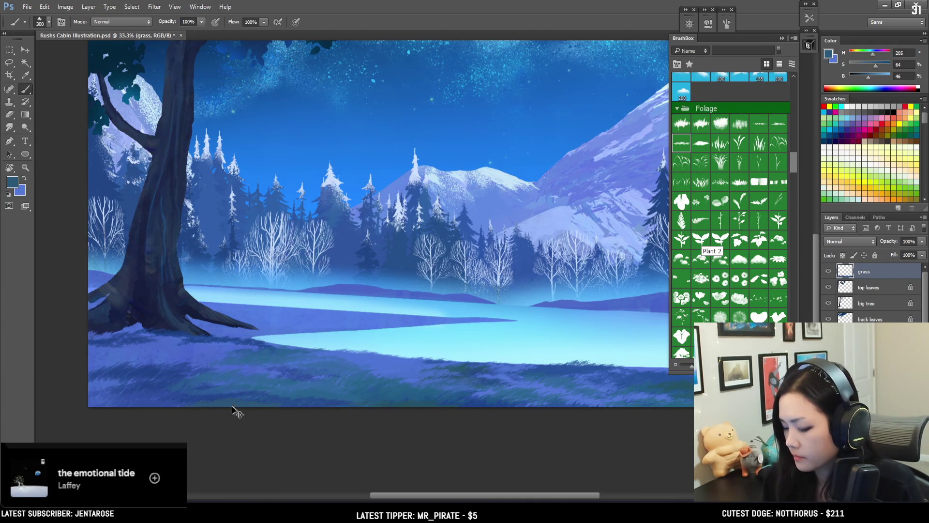
{"action": "left_click_drag", "start_coordinate": [455, 367], "coordinate": [544, 366]}
{"action": "key", "text": "bracketright"}
{"action": "left_click", "coordinate": [341, 381], "text": "alt"}
{"action": "key", "text": "bracketleft"}
{"action": "key", "text": "bracketleft"}
{"action": "key", "text": "bracketleft"}
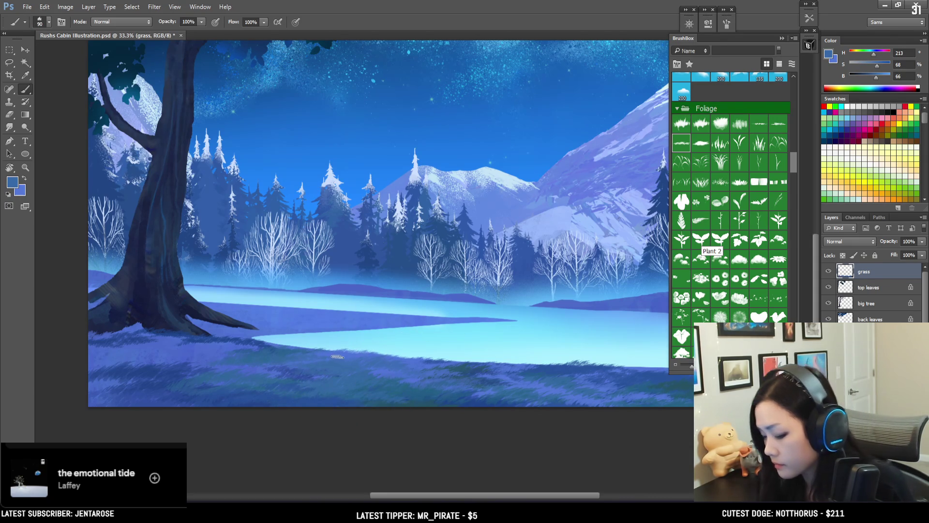
{"action": "left_click", "coordinate": [330, 343], "text": "alt"}
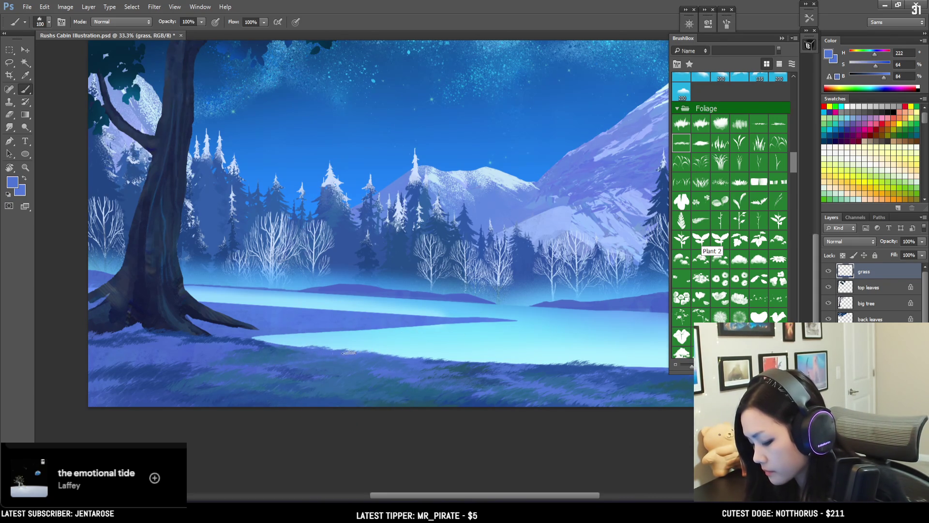
{"action": "left_click_drag", "start_coordinate": [359, 352], "coordinate": [436, 393]}
{"action": "key", "text": "bracketright"}
{"action": "key", "text": "bracketright"}
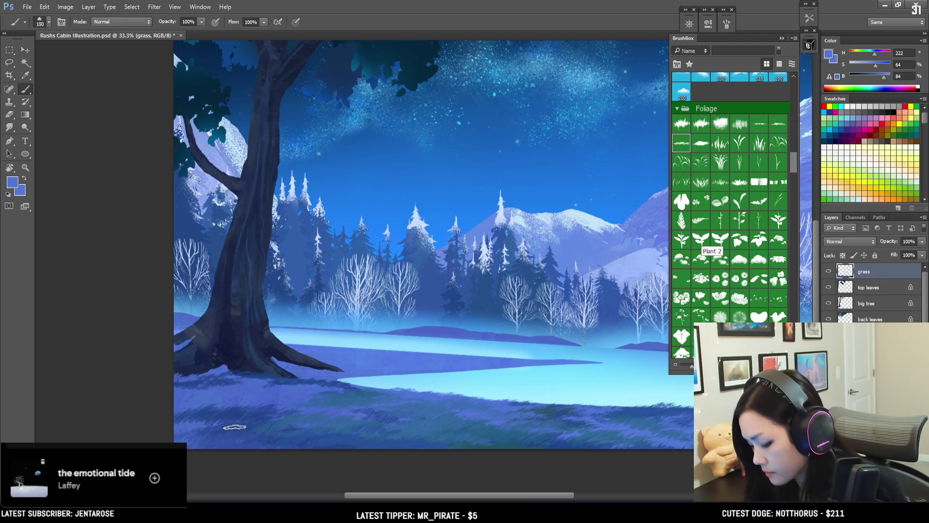
Paint mid and pale blue grass around the base of the big tree
{"action": "left_click", "coordinate": [235, 419], "text": "alt"}
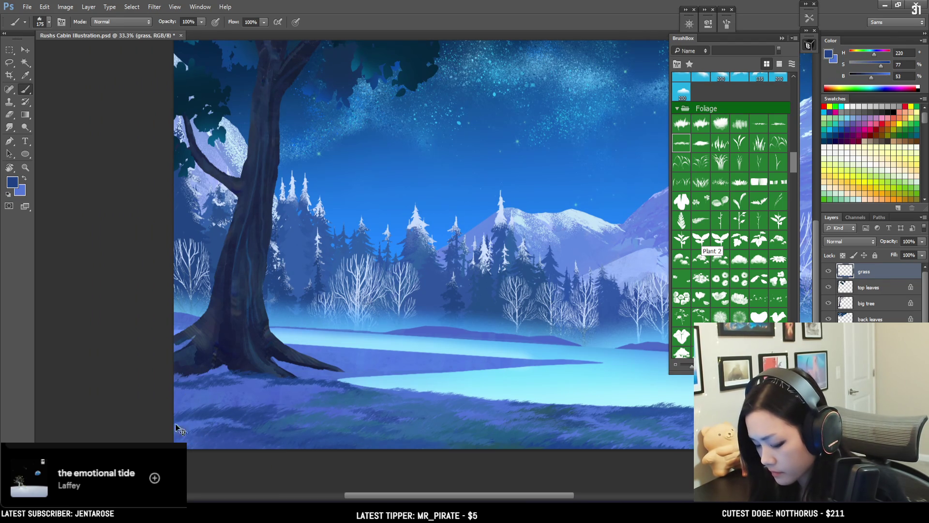
{"action": "key", "text": "bracketright"}
{"action": "key", "text": "bracketright"}
{"action": "key", "text": "bracketright"}
{"action": "key", "text": "bracketright"}
{"action": "left_click", "coordinate": [190, 387], "text": "alt"}
{"action": "key", "text": "bracketleft"}
{"action": "key", "text": "bracketleft"}
{"action": "key", "text": "bracketleft"}
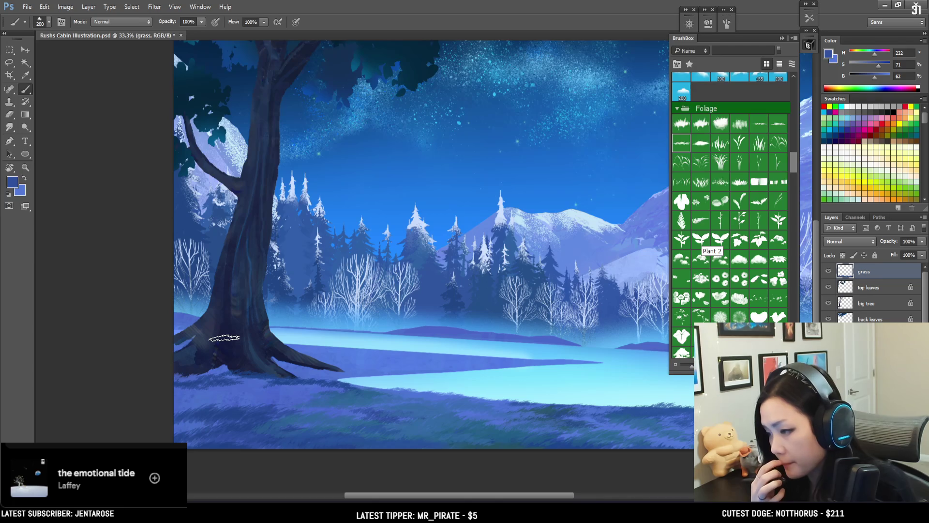
{"action": "key", "text": "bracketleft"}
{"action": "key", "text": "bracketleft"}
{"action": "key", "text": "bracketleft"}
{"action": "key", "text": "bracketleft"}
{"action": "key", "text": "bracketleft"}
{"action": "left_click", "coordinate": [237, 391], "text": "alt"}
{"action": "left_click", "coordinate": [249, 383], "text": "alt"}
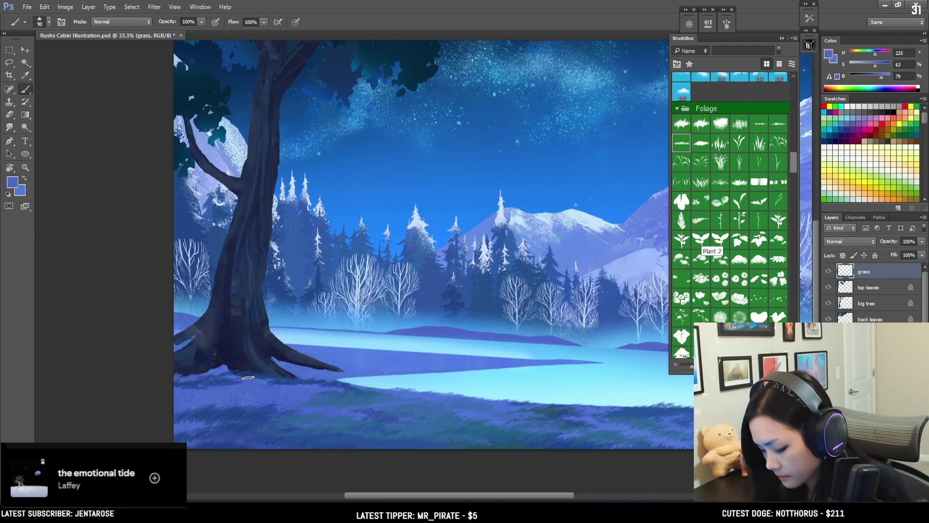
Stamp darker and lighter blue grass blades across the foreground meadow
{"action": "key", "text": "bracketright"}
{"action": "key", "text": "bracketright"}
{"action": "left_click", "coordinate": [263, 382], "text": "alt"}
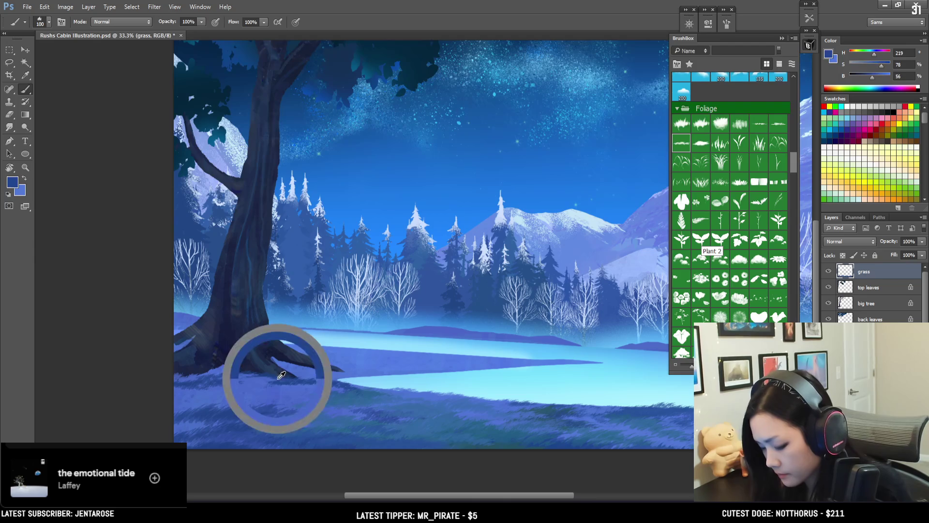
{"action": "key", "text": "bracketright"}
{"action": "key", "text": "bracketright"}
{"action": "key", "text": "bracketright"}
{"action": "left_click", "coordinate": [249, 399], "text": "alt"}
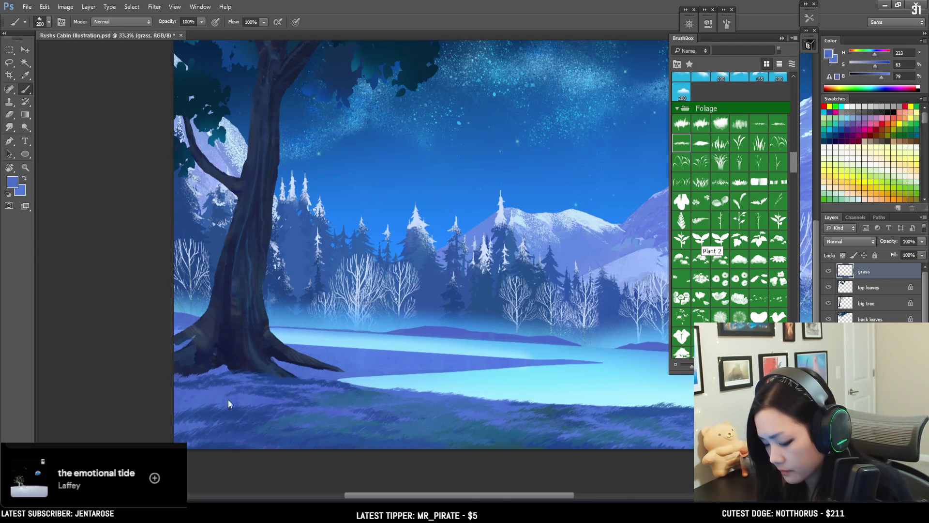
{"action": "left_click", "coordinate": [325, 398], "text": "alt"}
{"action": "key", "text": "bracketleft"}
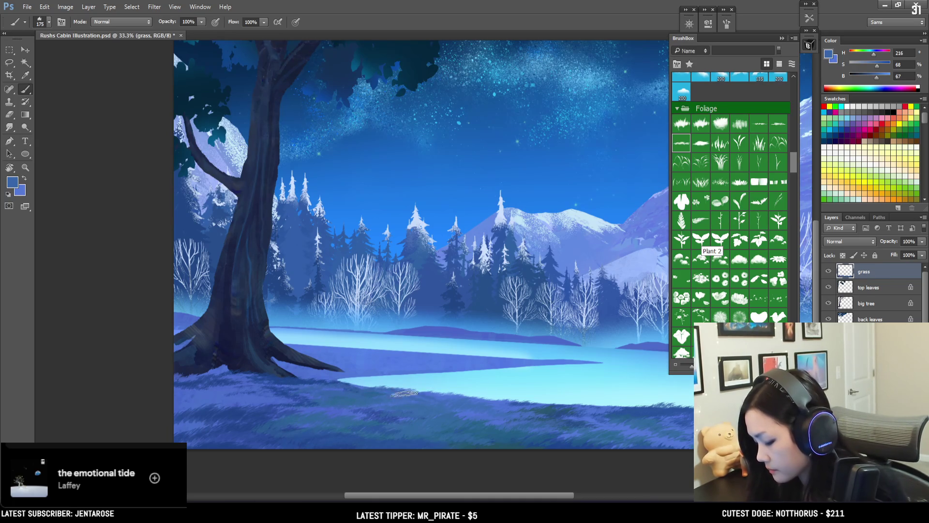
{"action": "left_click_drag", "start_coordinate": [411, 399], "coordinate": [340, 401]}
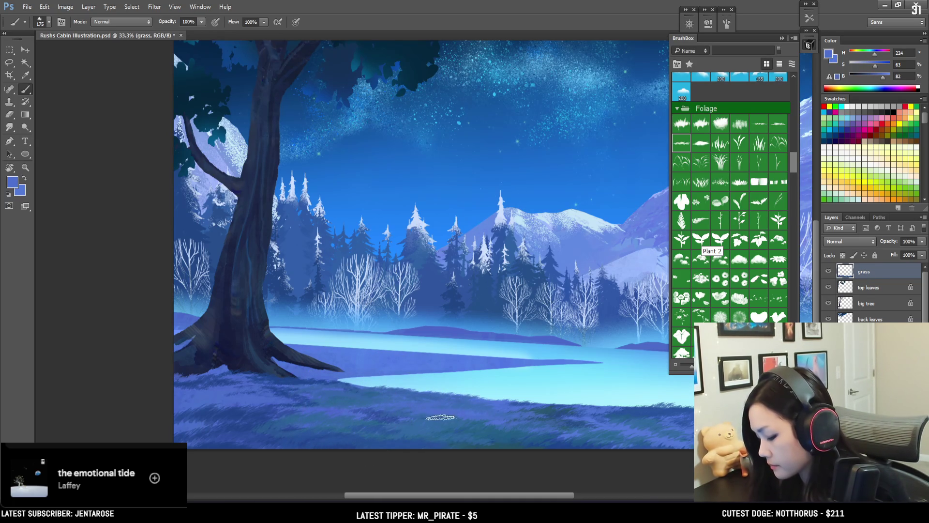
Paint mid-blue grass (H 219, S 72, B 64) along the right meadow edge, using deep shadow and mid-tone blues
{"action": "left_click", "coordinate": [470, 426], "text": "alt"}
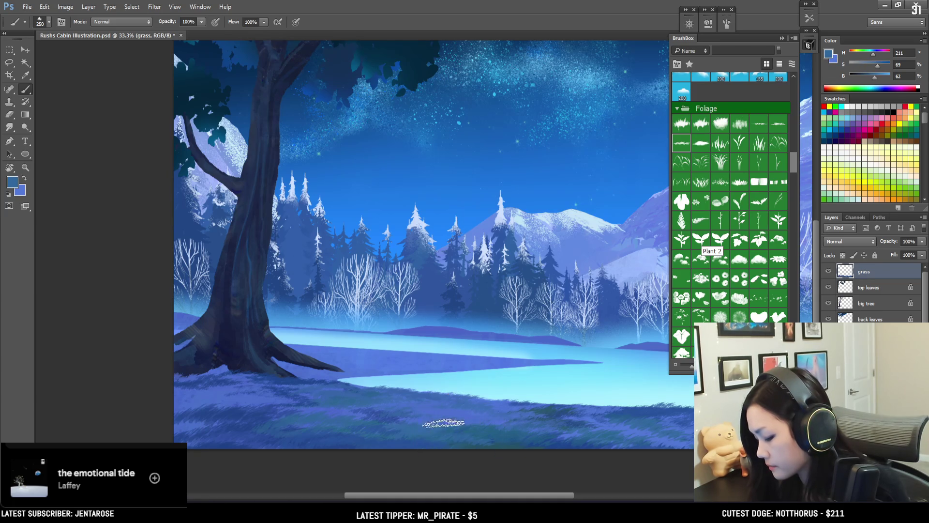
{"action": "left_click", "coordinate": [518, 405], "text": "alt"}
{"action": "key", "text": "bracketleft"}
{"action": "key", "text": "bracketleft"}
{"action": "left_click", "coordinate": [572, 408], "text": "alt"}
{"action": "key", "text": "bracketleft"}
{"action": "left_click", "coordinate": [584, 416], "text": "alt"}
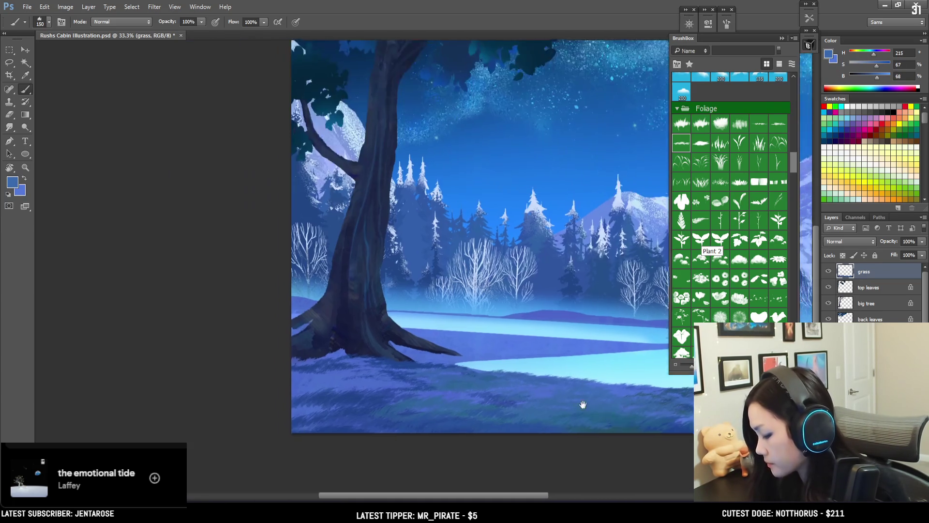
{"action": "left_click_drag", "start_coordinate": [585, 410], "coordinate": [357, 420]}
Add a darker grass stroke, then undo an accidental eraser stroke on the grass
{"action": "key", "text": "bracketright"}
{"action": "left_click", "coordinate": [478, 425], "text": "alt"}
{"action": "key", "text": "bracketleft"}
{"action": "key", "text": "e"}
{"action": "left_click_drag", "start_coordinate": [421, 415], "coordinate": [395, 415]}
{"action": "key", "text": "ctrl+z"}
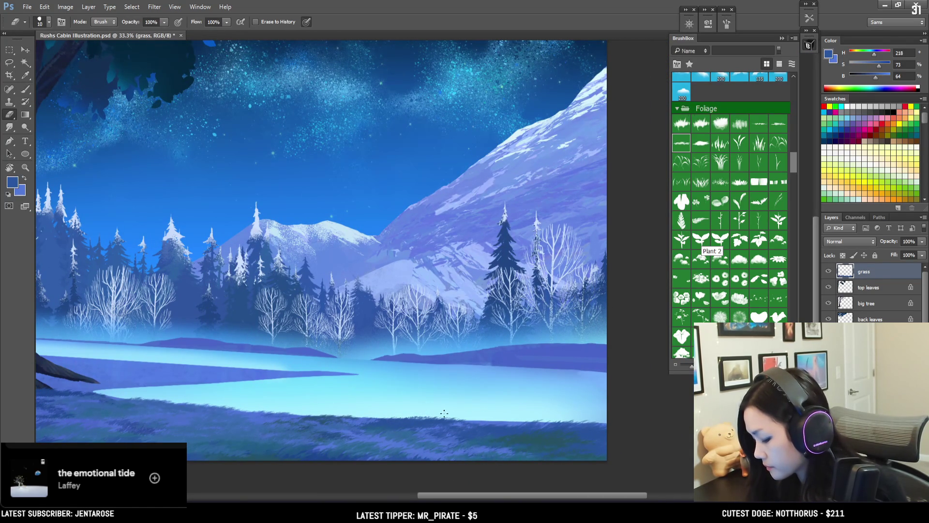
Resume the grass brush and paint light and darker blue grass along the right foreground
{"action": "key", "text": "b"}
{"action": "left_click", "coordinate": [366, 420], "text": "alt"}
{"action": "left_click_drag", "start_coordinate": [395, 425], "coordinate": [408, 437]}
{"action": "key", "text": "bracketright"}
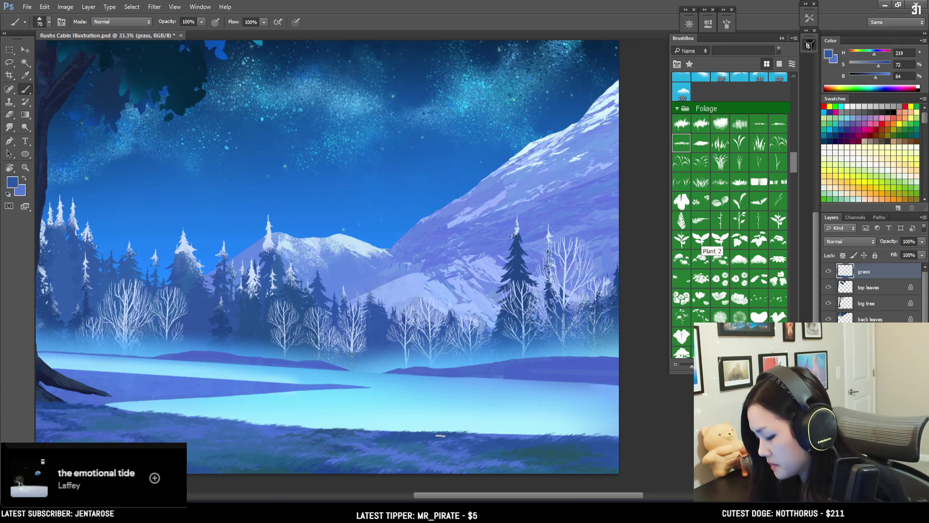
{"action": "left_click", "coordinate": [372, 433], "text": "alt"}
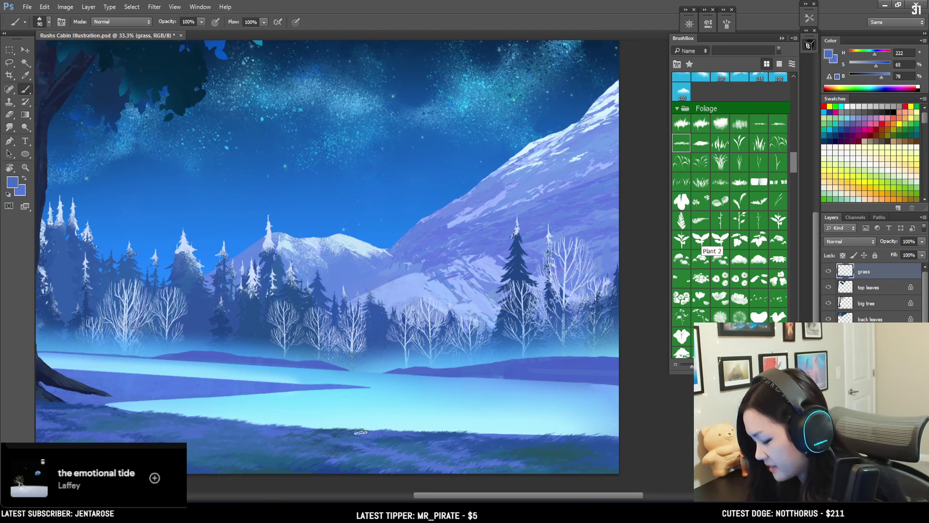
{"action": "left_click", "coordinate": [438, 437], "text": "alt"}
{"action": "key", "text": "bracketright"}
Add pale grass tufts along the meadow edge, ending on a deeper blue (H 215, S 73, B 58)
{"action": "left_click", "coordinate": [494, 434], "text": "alt"}
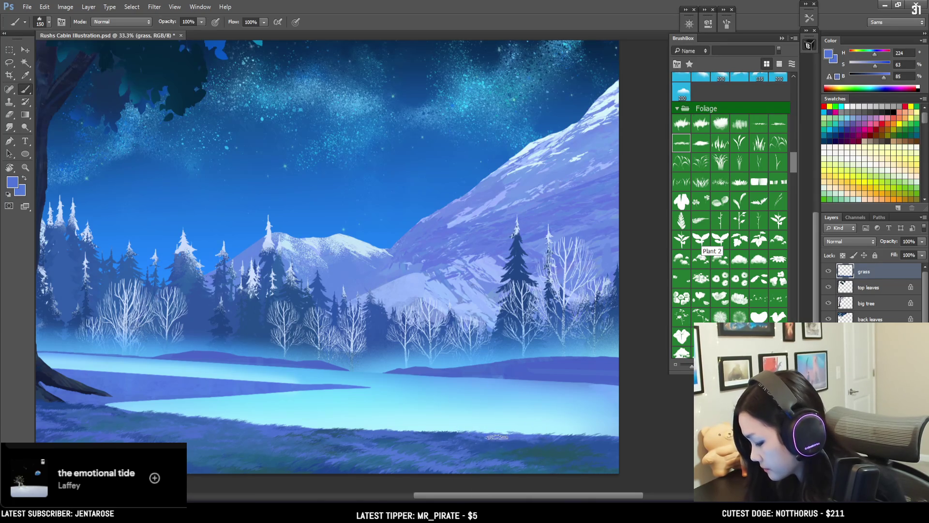
{"action": "left_click", "coordinate": [552, 441], "text": "alt"}
{"action": "key", "text": "bracketright"}
{"action": "left_click", "coordinate": [509, 433], "text": "alt"}
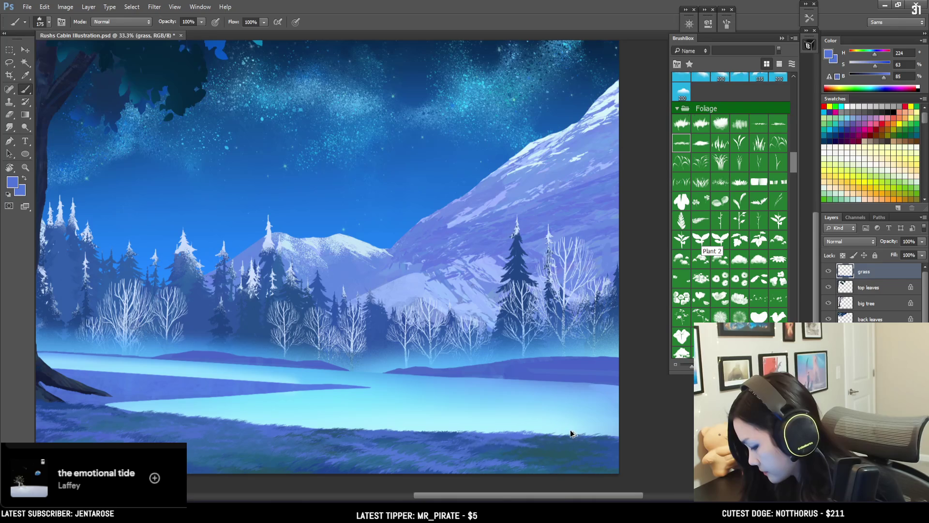
{"action": "key", "text": "bracketright"}
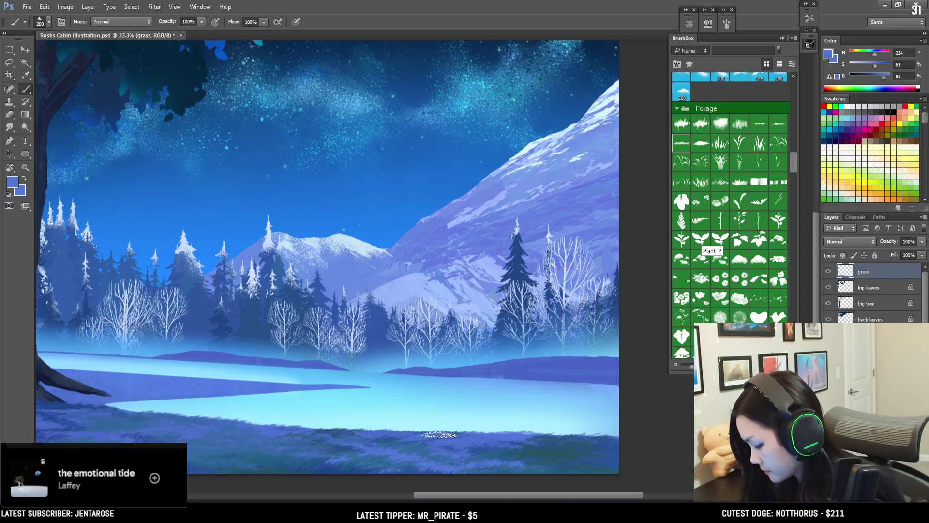
{"action": "left_click", "coordinate": [266, 426], "text": "alt"}
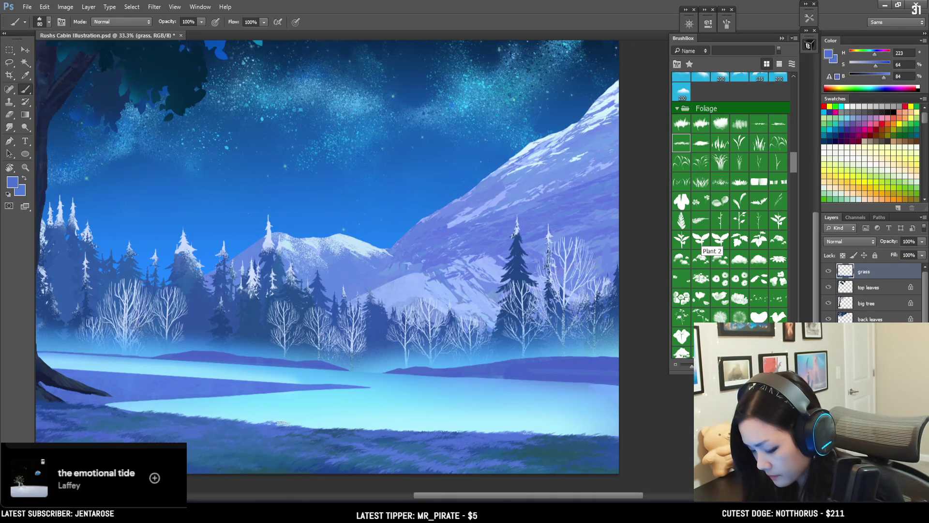
{"action": "left_click", "coordinate": [234, 454], "text": "alt"}
{"action": "key", "text": "bracketright"}
{"action": "key", "text": "bracketright"}
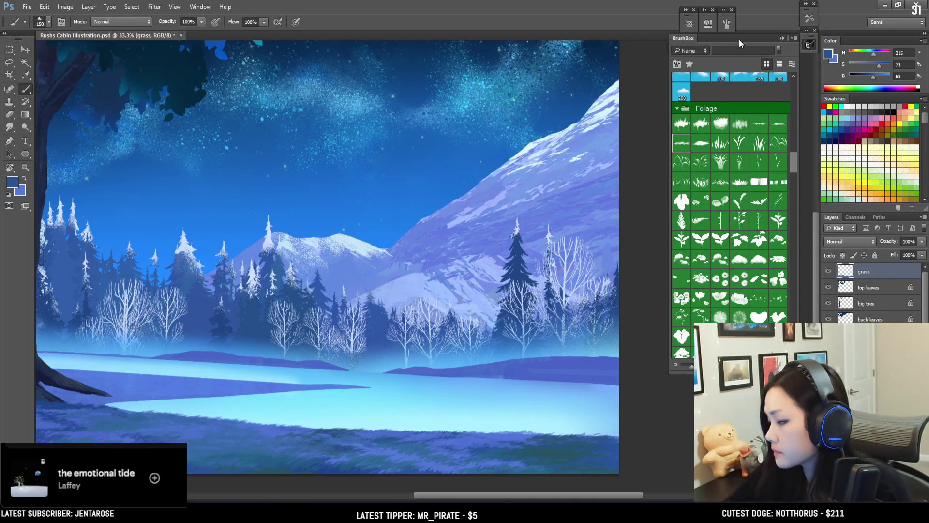
Choose the first Kloir Brushes grass tip, set its Spacing to 54%, and pan back to the tree base
{"action": "left_click_drag", "start_coordinate": [793, 160], "coordinate": [800, 65]}
{"action": "left_click", "coordinate": [680, 106]}
{"action": "key", "text": "F5"}
{"action": "left_click_drag", "start_coordinate": [640, 201], "coordinate": [638, 201]}
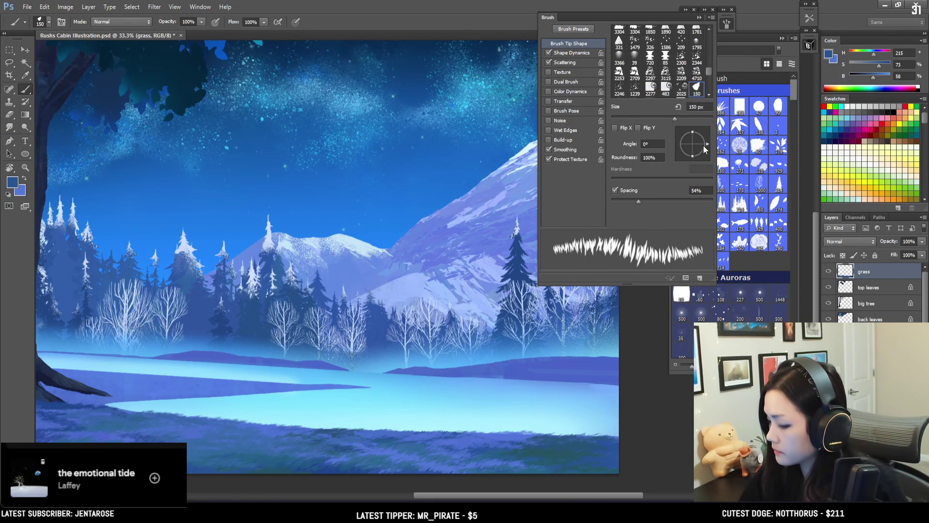
{"action": "left_click", "coordinate": [723, 23]}
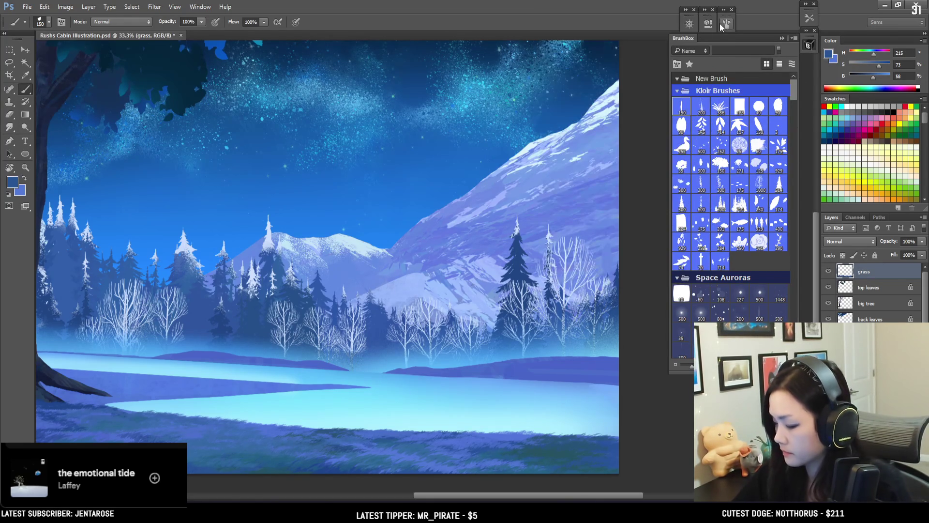
{"action": "mouse_move", "coordinate": [425, 366]}
{"action": "left_mouse_down"}
{"action": "mouse_move", "coordinate": [523, 317]}
{"action": "mouse_move", "coordinate": [595, 330]}
{"action": "left_mouse_up"}
Sample light grass blues near the tree base, enlarge the brush and enable airbrush build-up
{"action": "left_click", "coordinate": [184, 362], "text": "alt"}
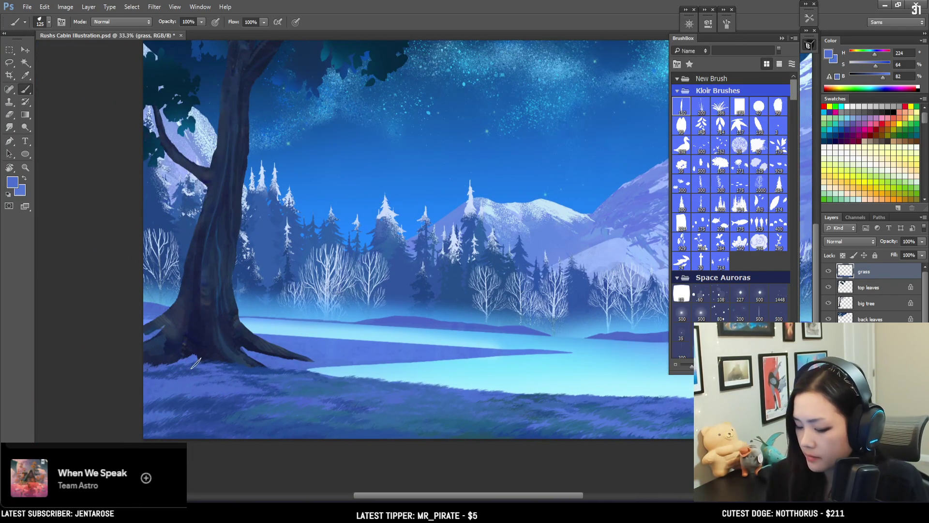
{"action": "left_click", "coordinate": [200, 360], "text": "alt"}
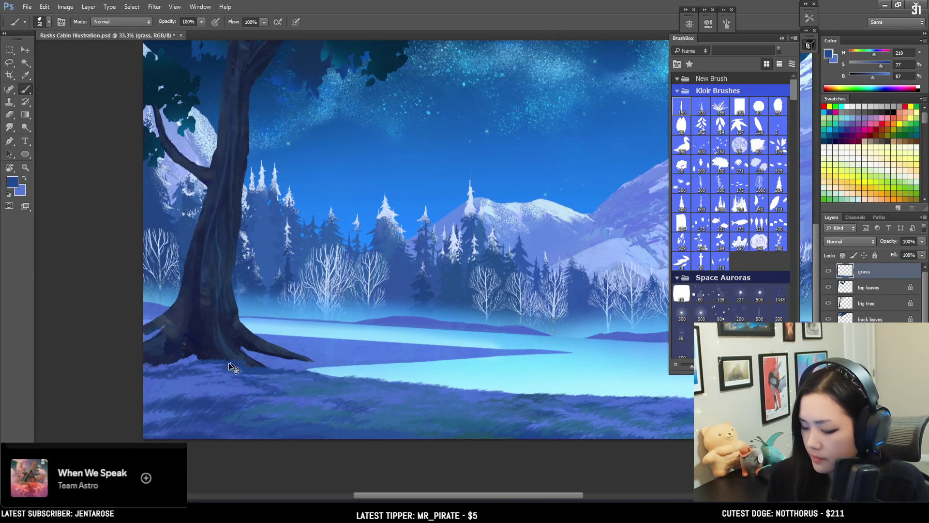
{"action": "left_click", "coordinate": [210, 363], "text": "alt"}
{"action": "key", "text": "bracketright"}
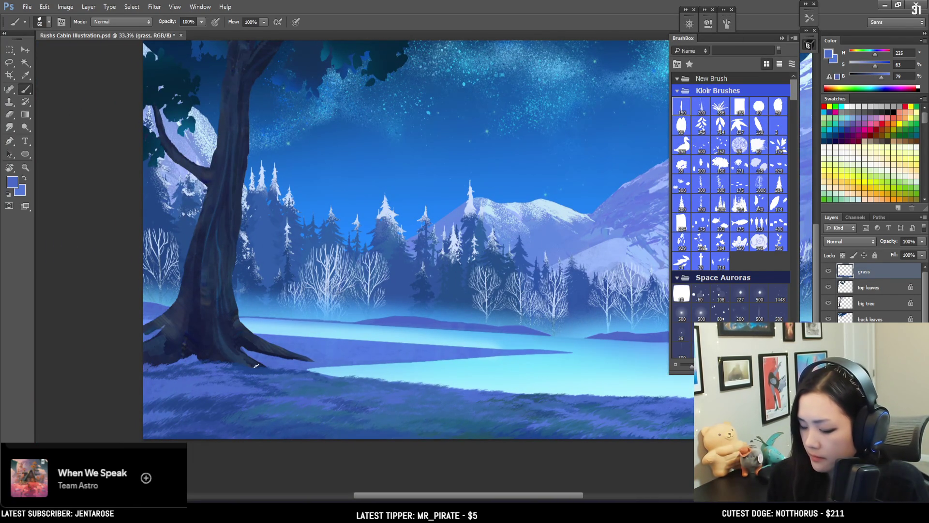
{"action": "left_click", "coordinate": [216, 21]}
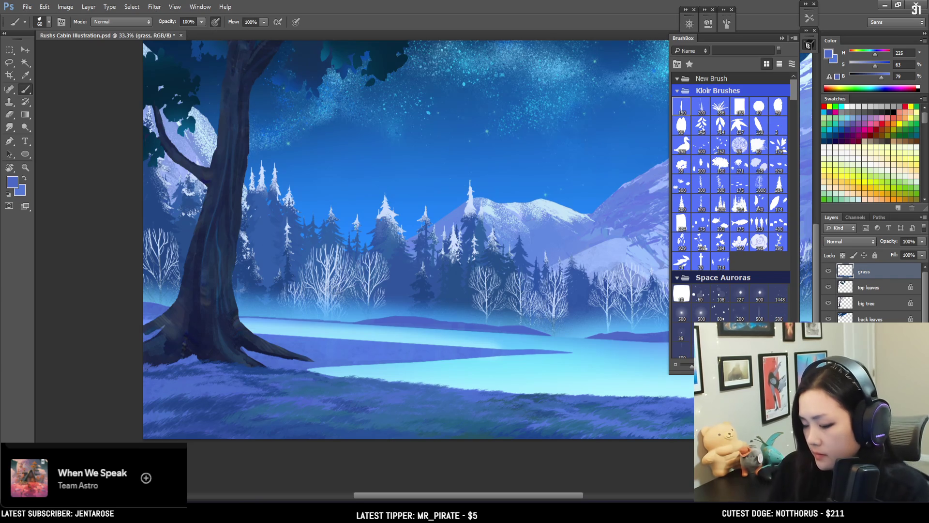
Zoom in on the tree roots and paint grass in light and darker blues
{"action": "key", "text": "ctrl+plus"}
{"action": "key", "text": "ctrl+plus"}
{"action": "mouse_move", "coordinate": [472, 339]}
{"action": "left_mouse_down"}
{"action": "mouse_move", "coordinate": [470, 352]}
{"action": "mouse_move", "coordinate": [445, 349]}
{"action": "left_mouse_up"}
{"action": "key", "text": "bracketright"}
{"action": "left_click", "coordinate": [239, 433], "text": "alt"}
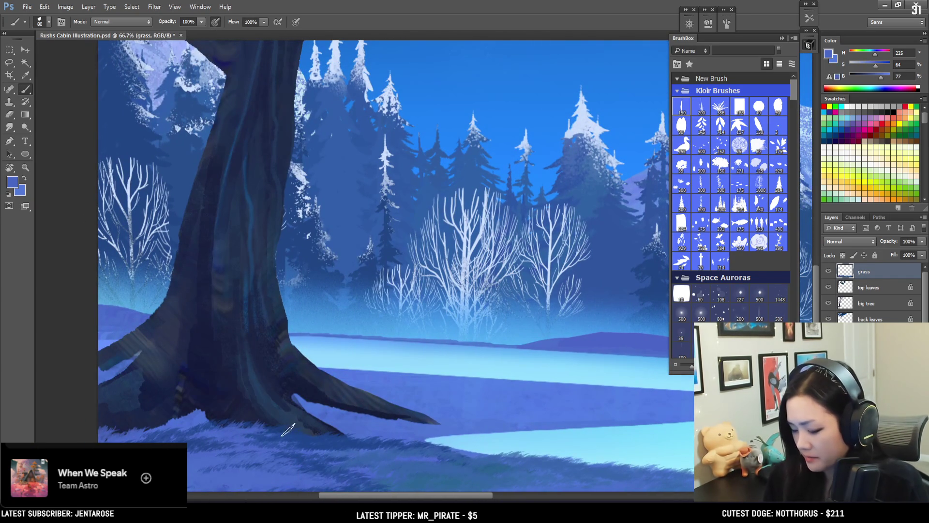
{"action": "key", "text": "bracketleft"}
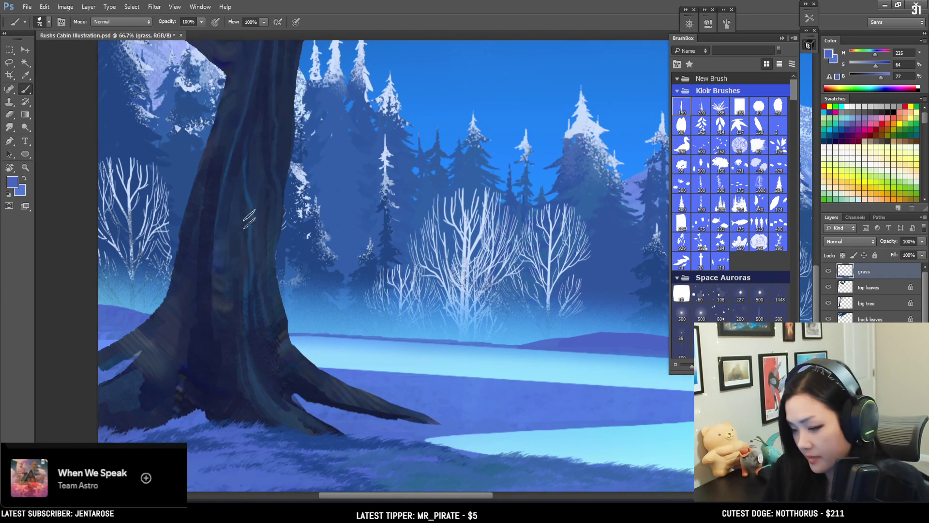
{"action": "left_click", "coordinate": [288, 432], "text": "alt"}
{"action": "key", "text": "bracketleft"}
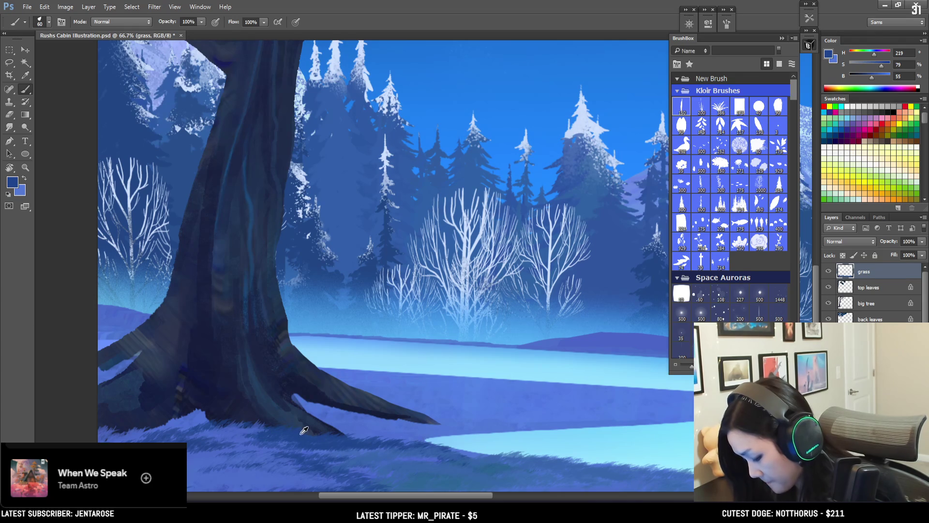
{"action": "left_click", "coordinate": [239, 433], "text": "alt"}
Paint finer grass blades in darker, deep saturated and lighter blues around the roots
{"action": "left_click", "coordinate": [184, 408], "text": "alt"}
{"action": "key", "text": "bracketleft"}
{"action": "left_click", "coordinate": [164, 429], "text": "alt"}
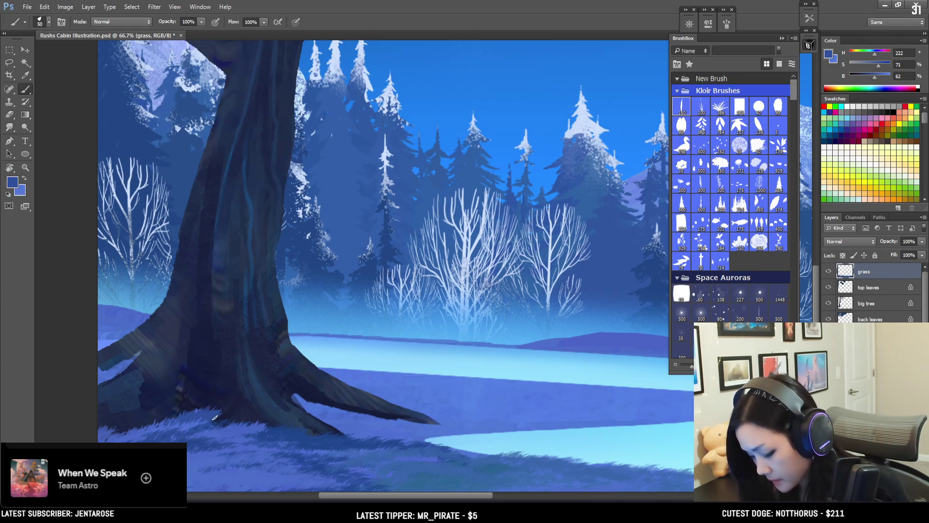
{"action": "left_click", "coordinate": [197, 415], "text": "alt"}
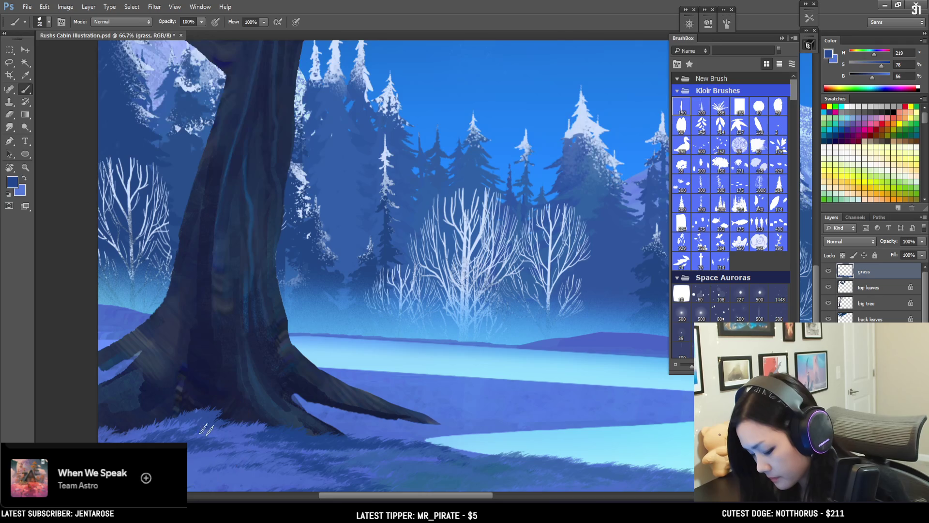
{"action": "left_click", "coordinate": [220, 419], "text": "alt"}
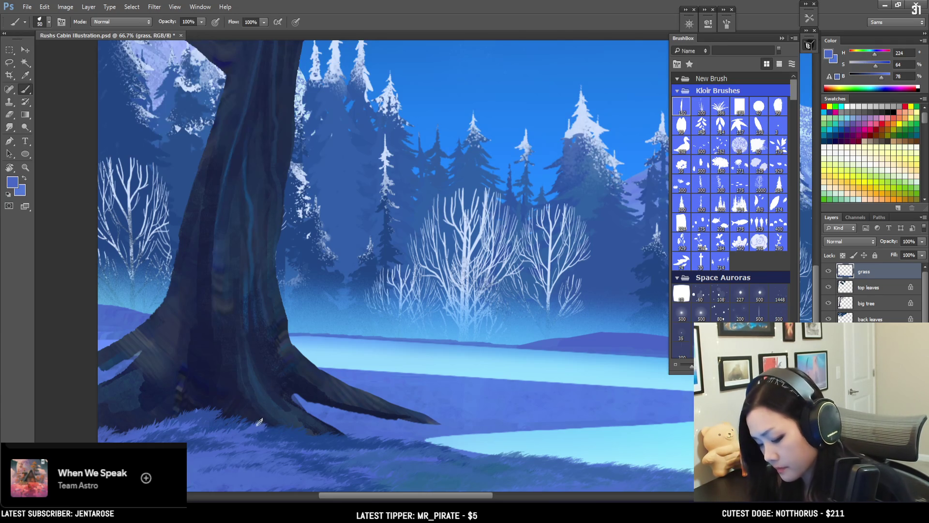
{"action": "left_click_drag", "start_coordinate": [245, 377], "coordinate": [263, 359]}
Add grass strokes in light and mid-tone blues beside the tree base
{"action": "key", "text": "bracketright"}
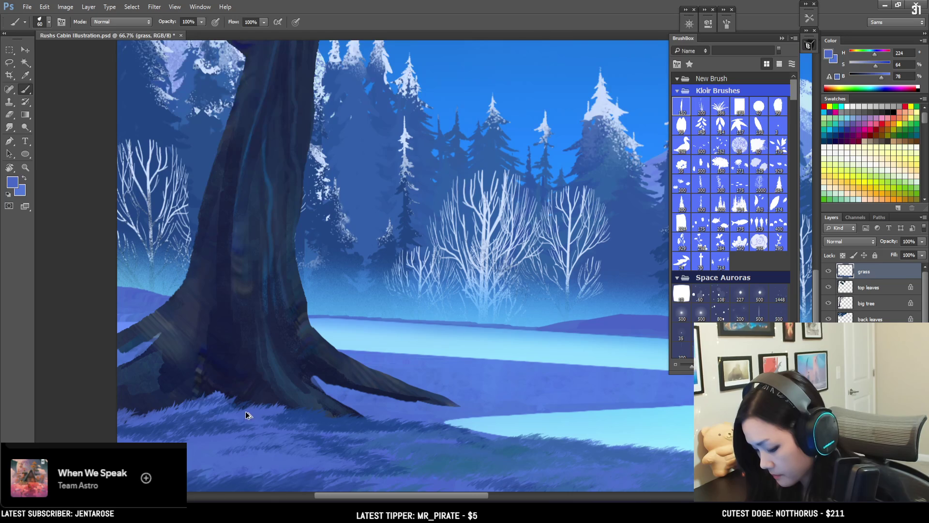
{"action": "left_click", "coordinate": [214, 399], "text": "alt"}
{"action": "key", "text": "bracketleft"}
{"action": "left_click", "coordinate": [218, 395], "text": "alt"}
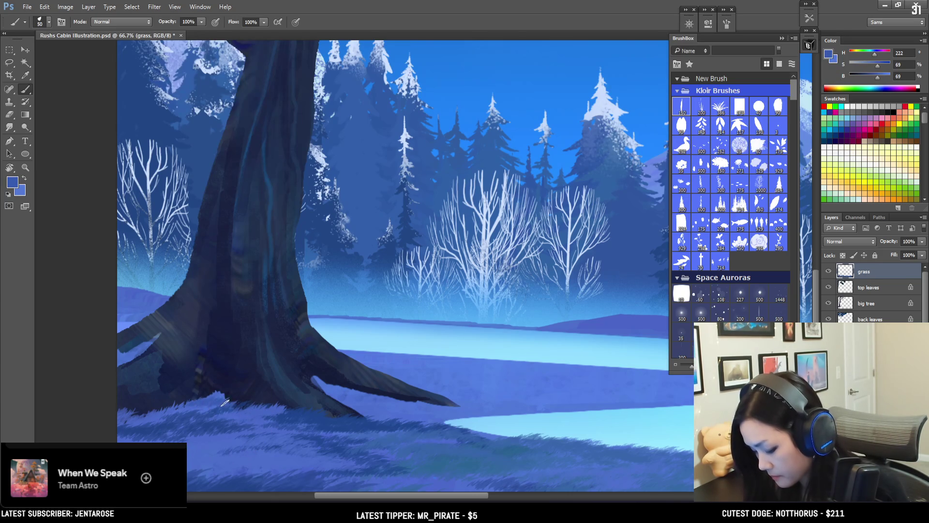
Shift to the grass under the roots and alternate light and dark blue blades
{"action": "key", "text": "bracketright"}
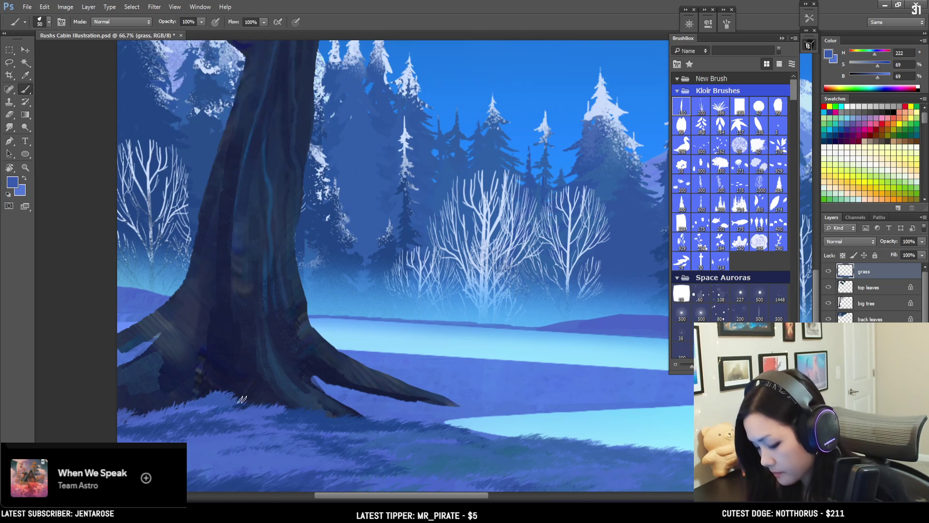
{"action": "left_click_drag", "start_coordinate": [301, 393], "coordinate": [354, 368]}
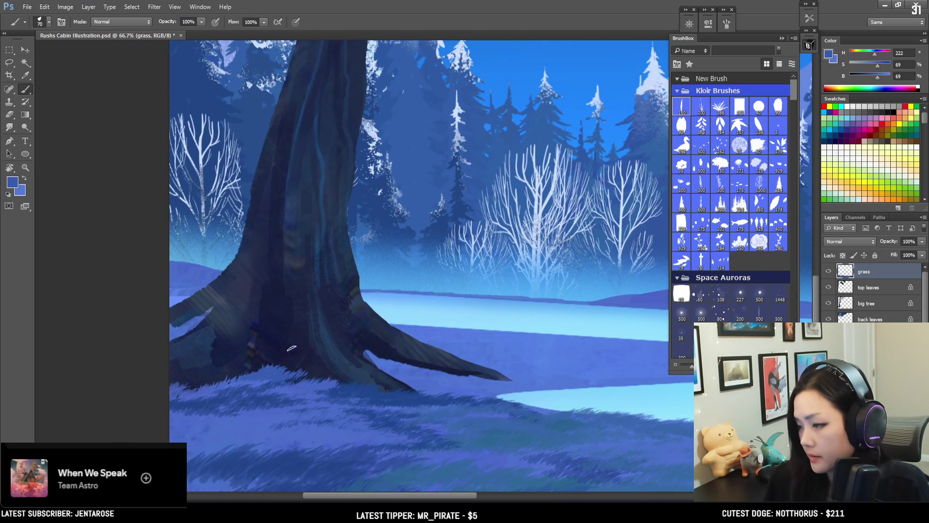
{"action": "key", "text": "bracketright"}
{"action": "left_click", "coordinate": [296, 384], "text": "alt"}
{"action": "left_click", "coordinate": [269, 386], "text": "alt"}
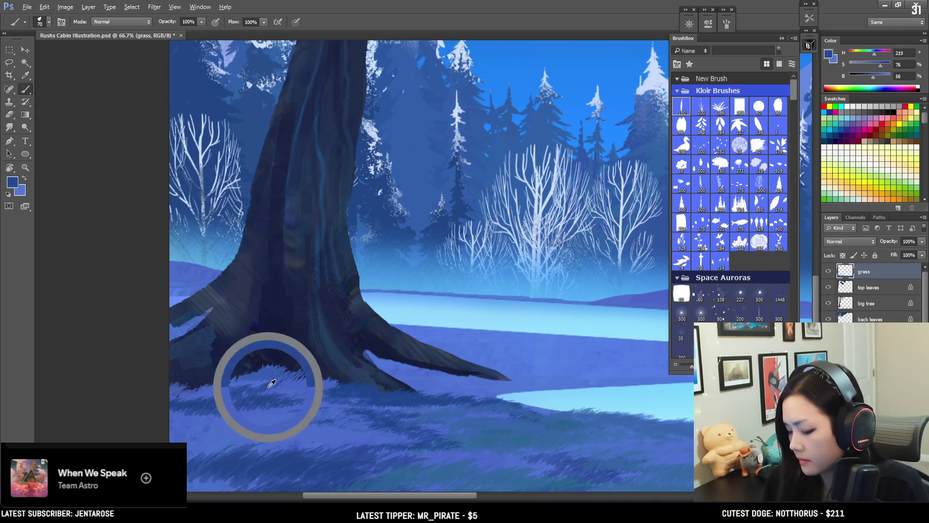
{"action": "left_click", "coordinate": [304, 389], "text": "alt"}
{"action": "left_click", "coordinate": [354, 390], "text": "alt"}
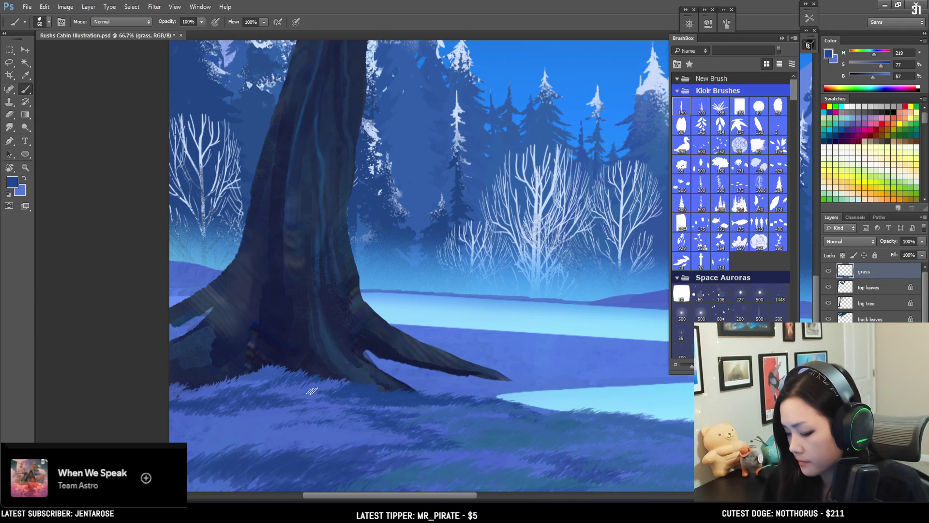
Paint larger grass strokes on the left in lighter, mid and darker blues
{"action": "left_click", "coordinate": [270, 407], "text": "alt"}
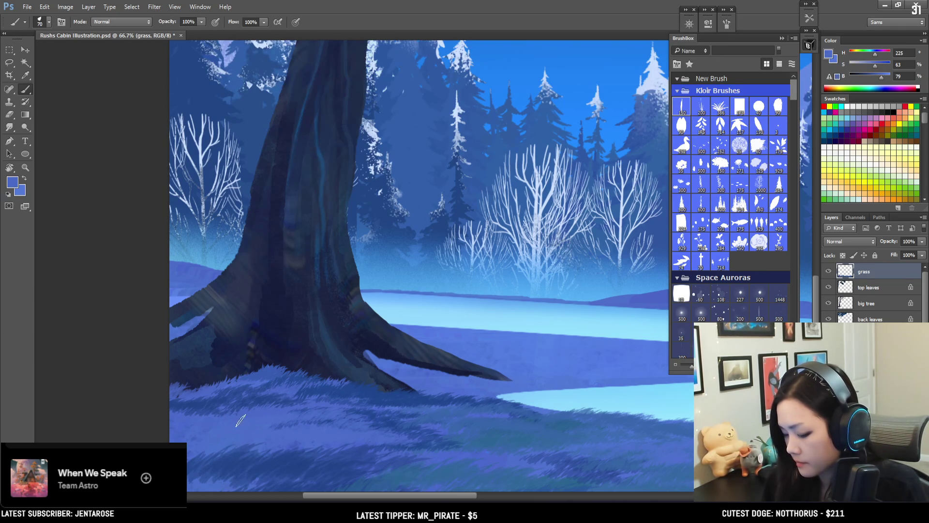
{"action": "key", "text": "bracketright"}
{"action": "key", "text": "bracketright"}
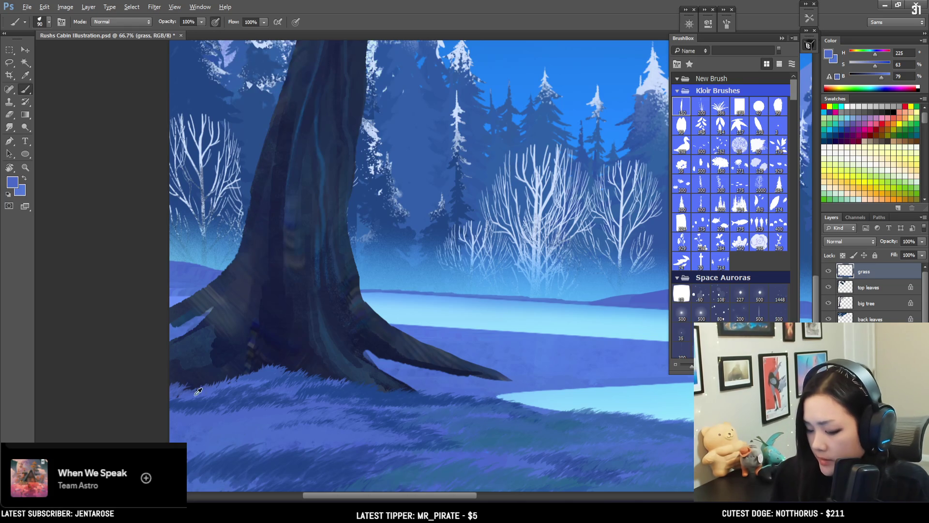
{"action": "left_click", "coordinate": [194, 407], "text": "alt"}
{"action": "key", "text": "bracketright"}
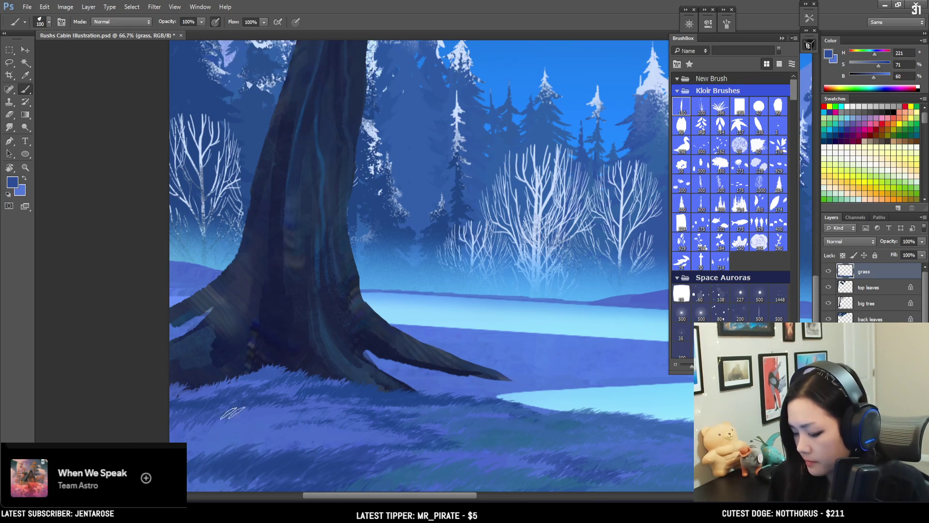
{"action": "left_click", "coordinate": [232, 426], "text": "alt"}
{"action": "left_click", "coordinate": [239, 457], "text": "alt"}
Pan down and paint broad grass blades in darker and brighter blues across the lower foreground
{"action": "left_click_drag", "start_coordinate": [319, 429], "coordinate": [290, 363]}
{"action": "key", "text": "bracketright"}
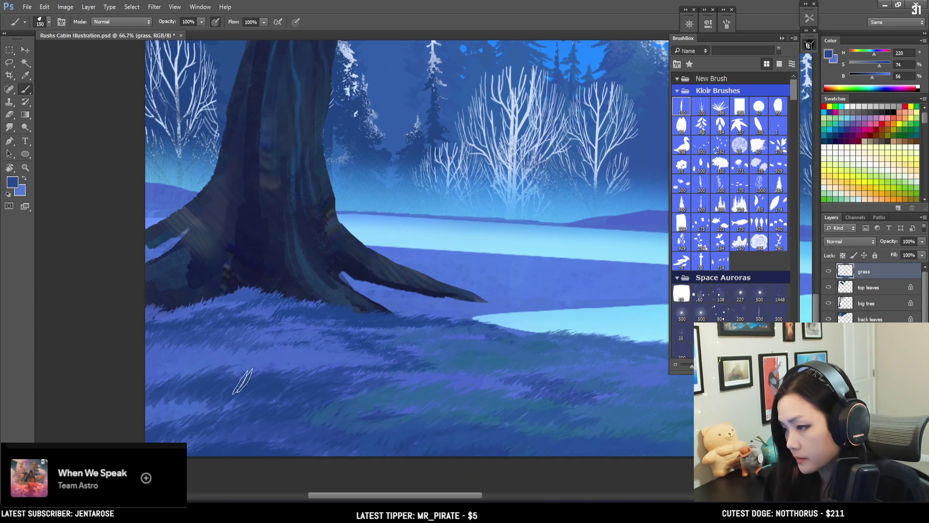
{"action": "left_click", "coordinate": [224, 447], "text": "alt"}
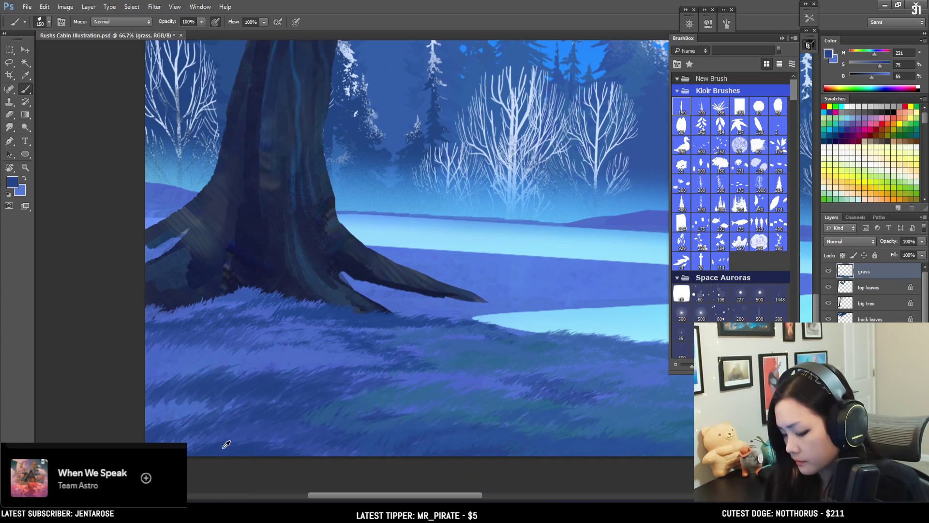
{"action": "key", "text": "bracketright"}
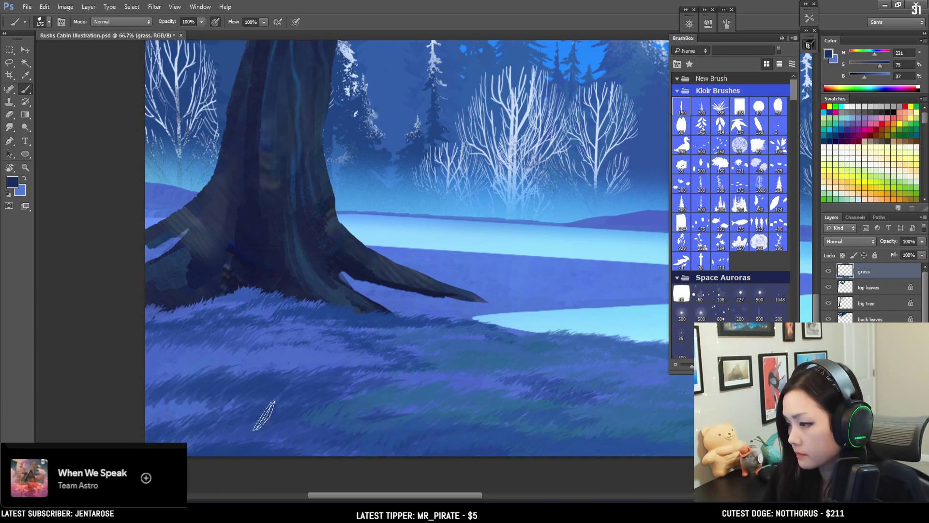
{"action": "left_click_drag", "start_coordinate": [301, 403], "coordinate": [330, 383]}
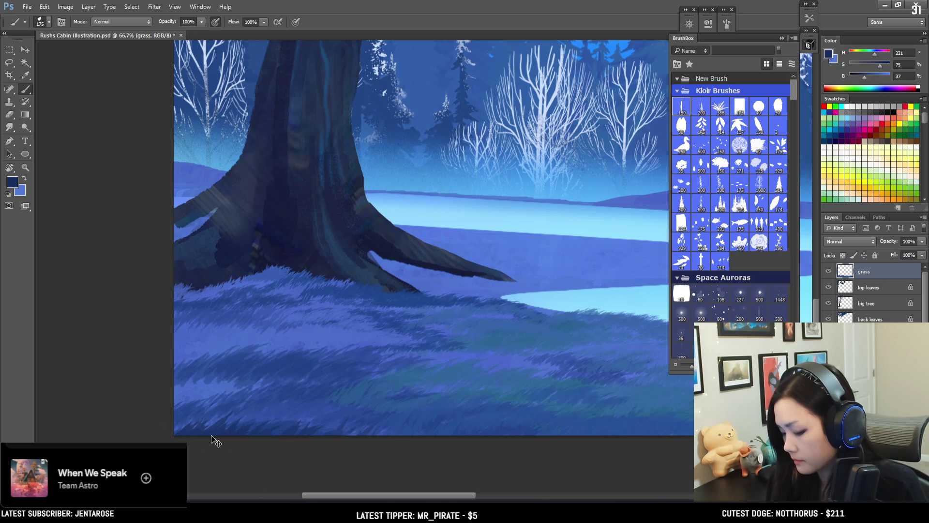
{"action": "key", "text": "bracketleft"}
{"action": "key", "text": "bracketleft"}
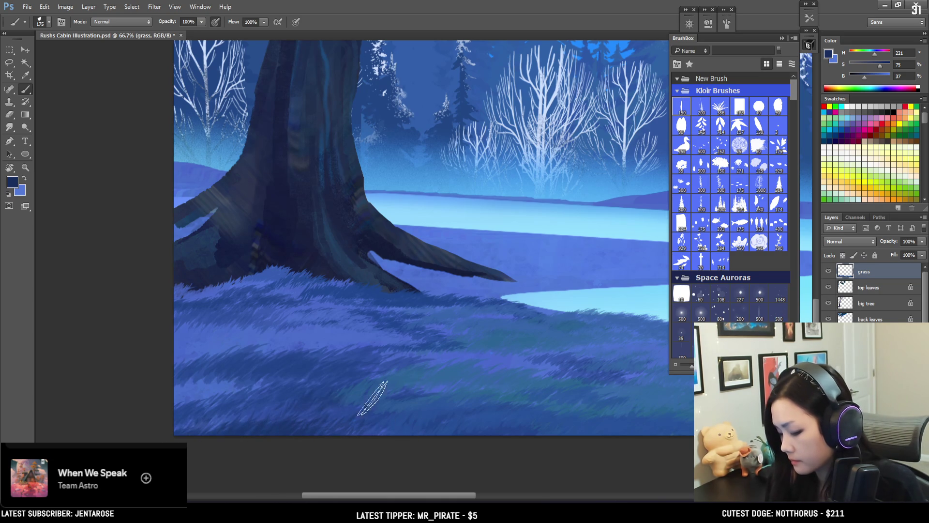
{"action": "left_click", "coordinate": [338, 411], "text": "alt"}
{"action": "left_click", "coordinate": [322, 405], "text": "alt"}
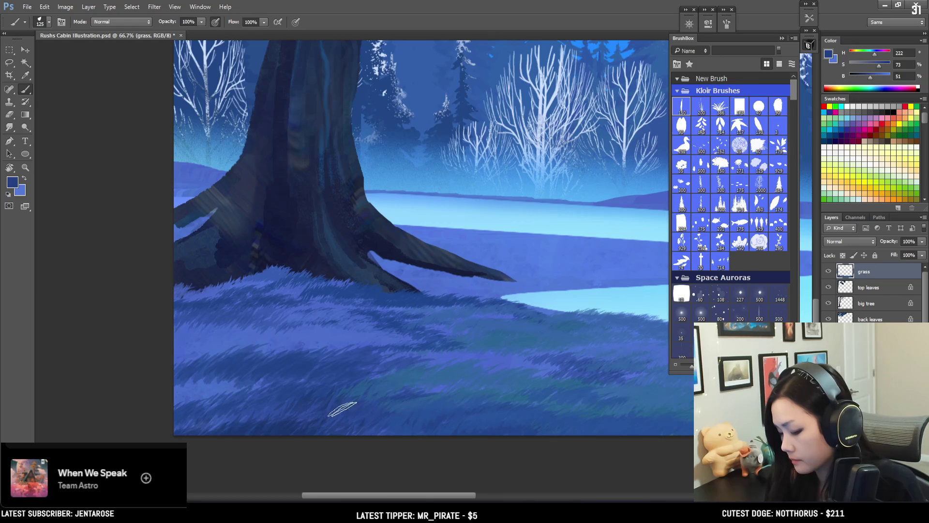
Add smaller pale, medium and dark blue grass blades near the tree roots
{"action": "left_click", "coordinate": [314, 352], "text": "alt"}
{"action": "left_click", "coordinate": [317, 346], "text": "alt"}
{"action": "key", "text": "bracketleft"}
{"action": "key", "text": "bracketleft"}
{"action": "left_click", "coordinate": [327, 323], "text": "alt"}
{"action": "key", "text": "bracketleft"}
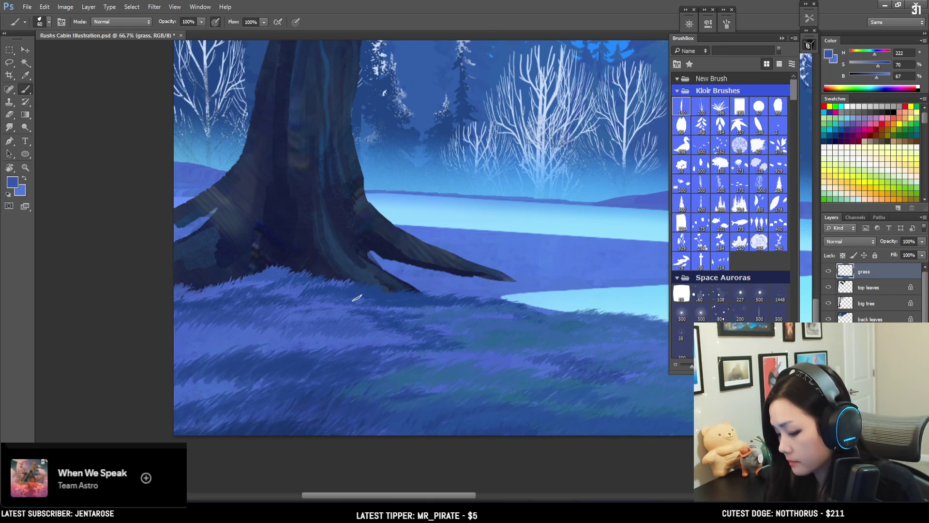
{"action": "left_click", "coordinate": [344, 298], "text": "alt"}
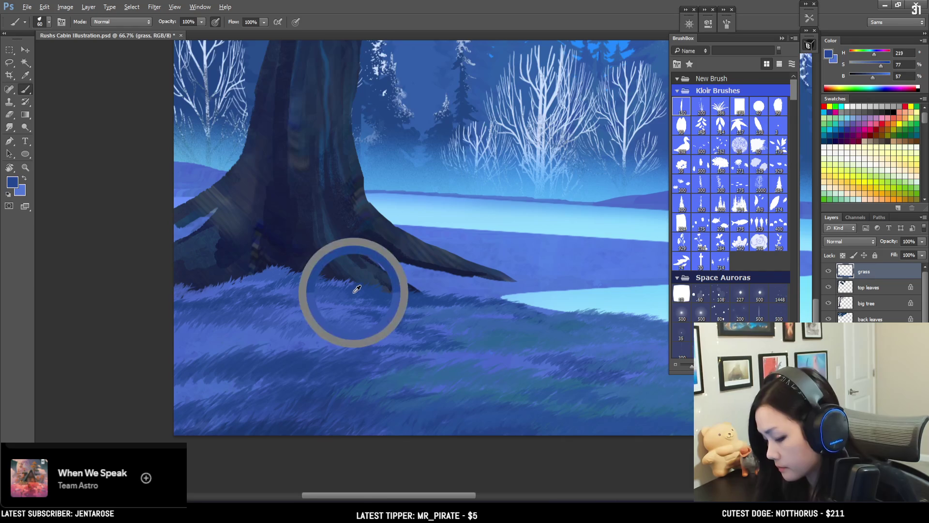
{"action": "left_click_drag", "start_coordinate": [362, 328], "coordinate": [290, 365]}
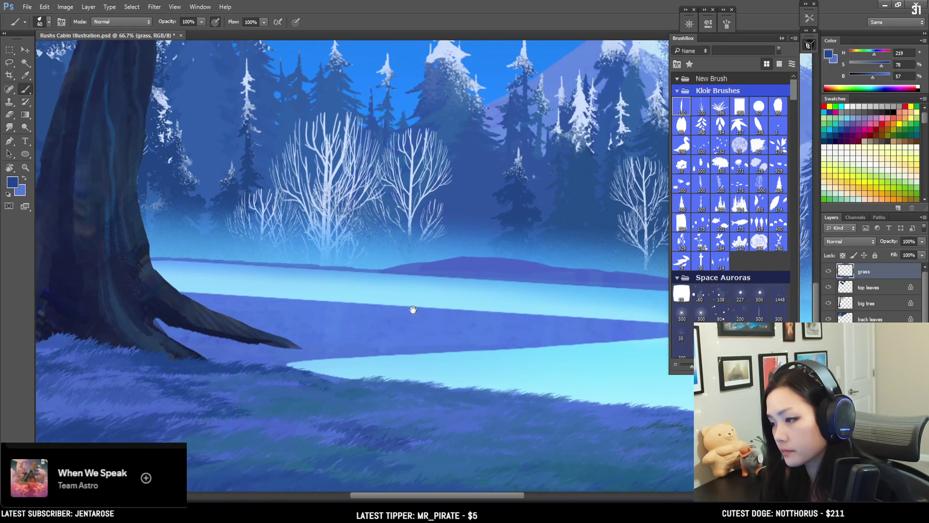
Zoom out to 33.3% to see the whole landscape and paint lighter and mid-blue foreground grass
{"action": "left_click_drag", "start_coordinate": [361, 346], "coordinate": [429, 307]}
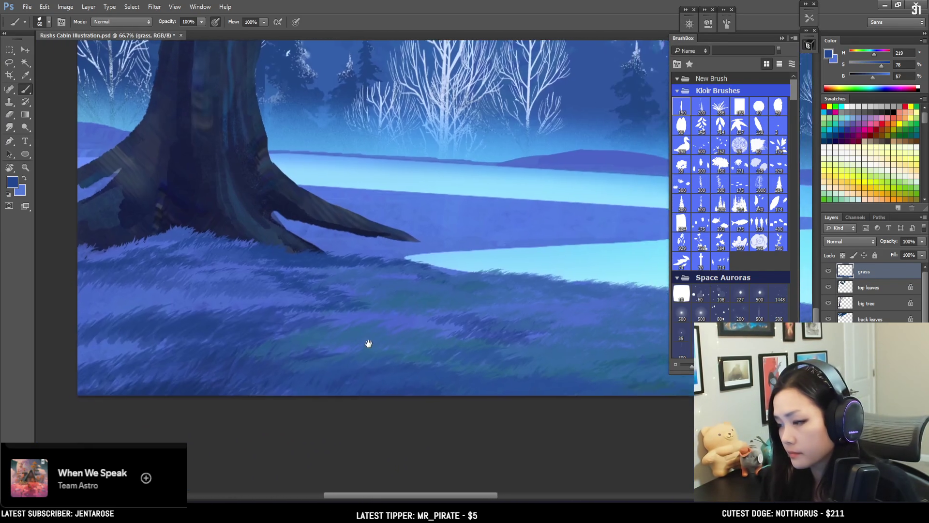
{"action": "mouse_move", "coordinate": [370, 344]}
{"action": "left_mouse_down"}
{"action": "mouse_move", "coordinate": [360, 377]}
{"action": "mouse_move", "coordinate": [447, 306]}
{"action": "left_mouse_up"}
{"action": "key", "text": "ctrl+minus"}
{"action": "key", "text": "ctrl+minus"}
{"action": "left_click_drag", "start_coordinate": [276, 380], "coordinate": [385, 330]}
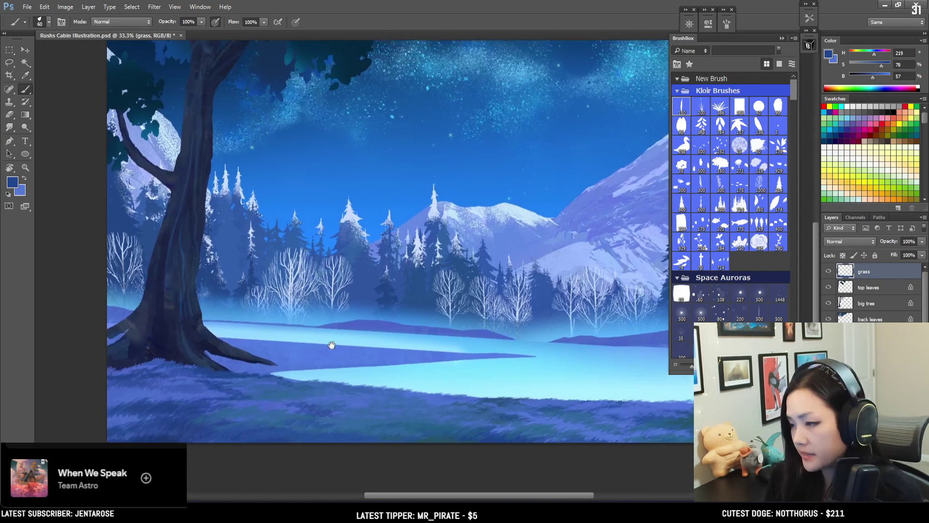
{"action": "left_click", "coordinate": [268, 393], "text": "alt"}
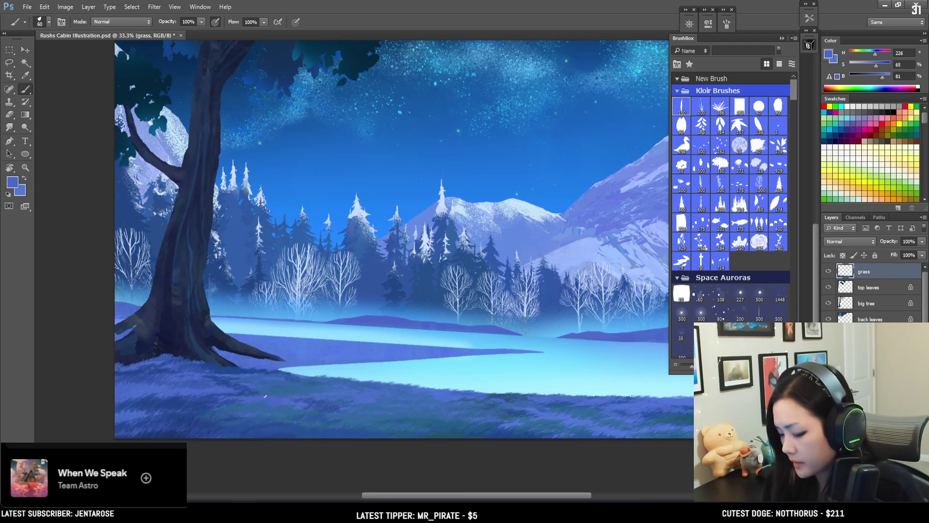
{"action": "left_click", "coordinate": [301, 384], "text": "alt"}
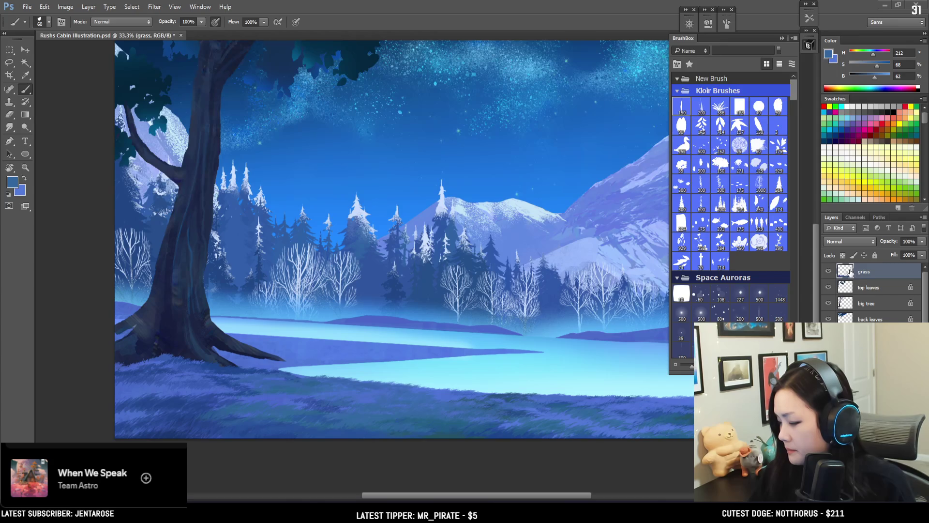
{"action": "left_click", "coordinate": [264, 425], "text": "alt"}
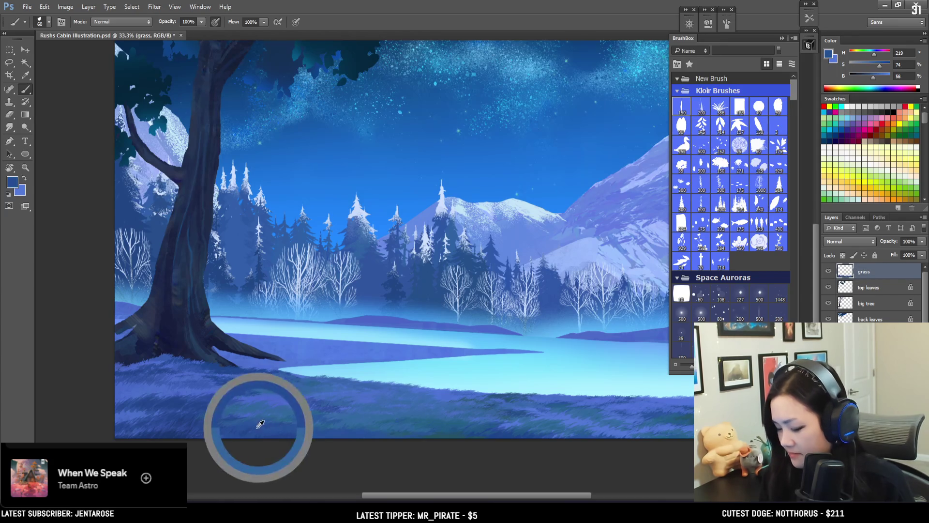
Enlarge the brush and paint dark, mid and light blue grass along the left and middle shore
{"action": "key", "text": "bracketright"}
{"action": "mouse_move", "coordinate": [241, 412]}
{"action": "left_mouse_down"}
{"action": "mouse_move", "coordinate": [227, 416]}
{"action": "mouse_move", "coordinate": [276, 421]}
{"action": "left_mouse_up"}
{"action": "key", "text": "bracketright"}
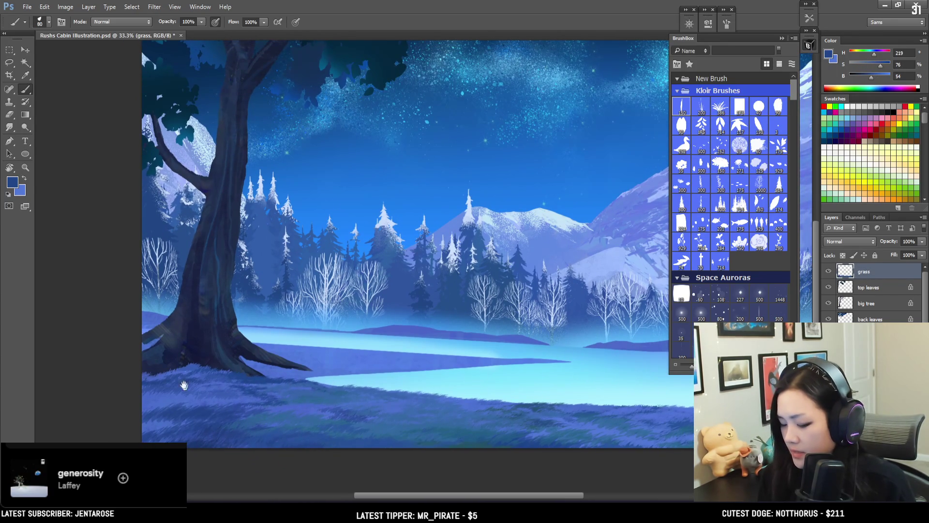
{"action": "left_click", "coordinate": [158, 387], "text": "alt"}
{"action": "left_click_drag", "start_coordinate": [158, 386], "coordinate": [144, 385]}
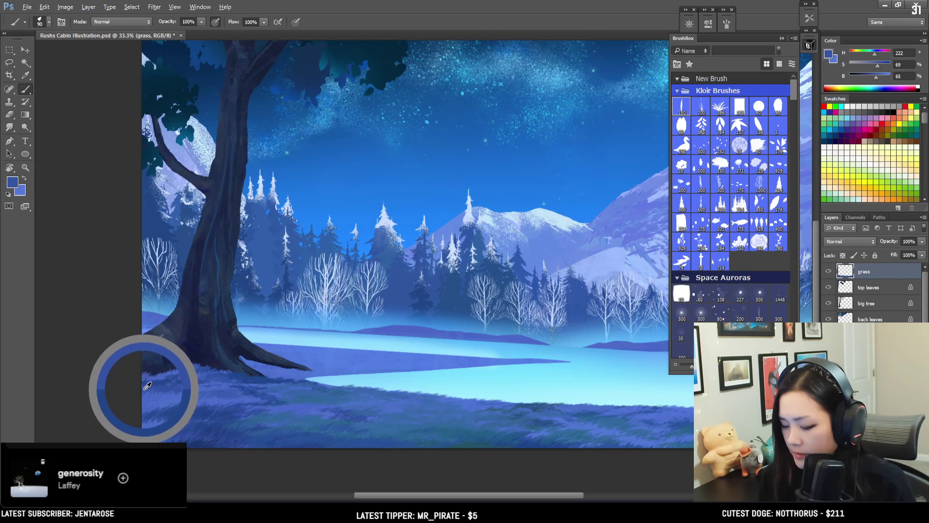
{"action": "key", "text": "bracketright"}
{"action": "key", "text": "bracketright"}
{"action": "left_click", "coordinate": [222, 412], "text": "alt"}
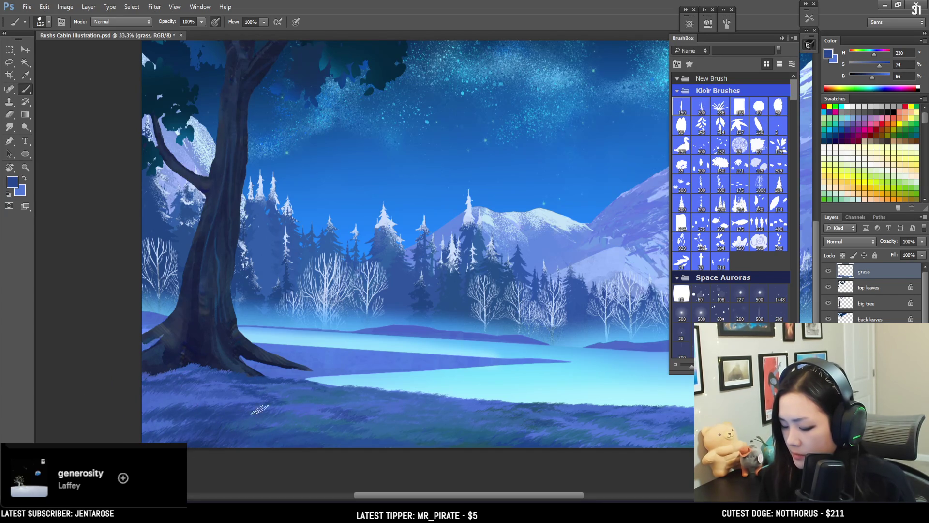
{"action": "left_click", "coordinate": [312, 411], "text": "alt"}
{"action": "left_click", "coordinate": [250, 419], "text": "alt"}
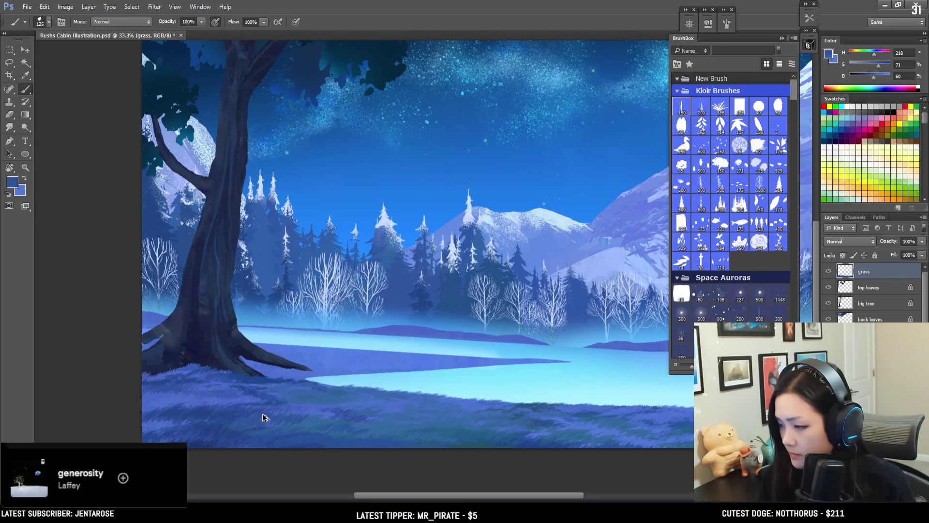
Thicken the lower-middle meadow with deep, cooler and light blue grass blades, ending at H 225, S 64, B 78
{"action": "mouse_move", "coordinate": [269, 412]}
{"action": "left_mouse_down"}
{"action": "mouse_move", "coordinate": [228, 428]}
{"action": "mouse_move", "coordinate": [262, 414]}
{"action": "mouse_move", "coordinate": [264, 429]}
{"action": "mouse_move", "coordinate": [271, 414]}
{"action": "mouse_move", "coordinate": [260, 415]}
{"action": "left_mouse_up"}
{"action": "key", "text": "bracketright"}
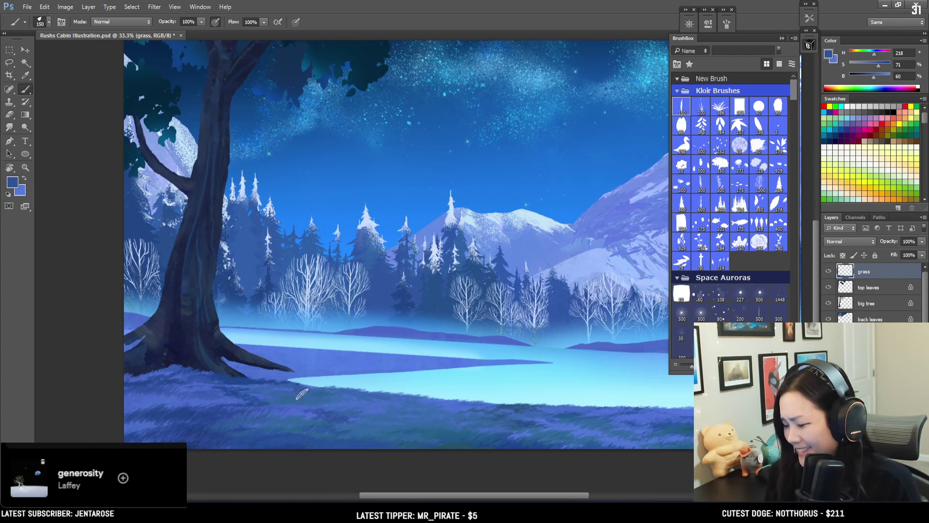
{"action": "left_click", "coordinate": [249, 424], "text": "alt"}
{"action": "key", "text": "bracketright"}
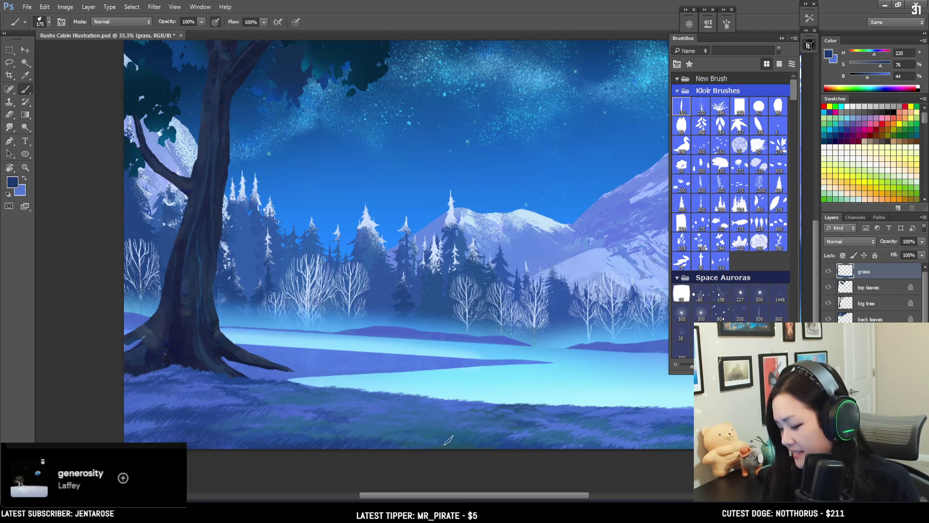
{"action": "left_click", "coordinate": [354, 426], "text": "alt"}
{"action": "key", "text": "bracketleft"}
{"action": "key", "text": "bracketleft"}
{"action": "left_click", "coordinate": [299, 419], "text": "alt"}
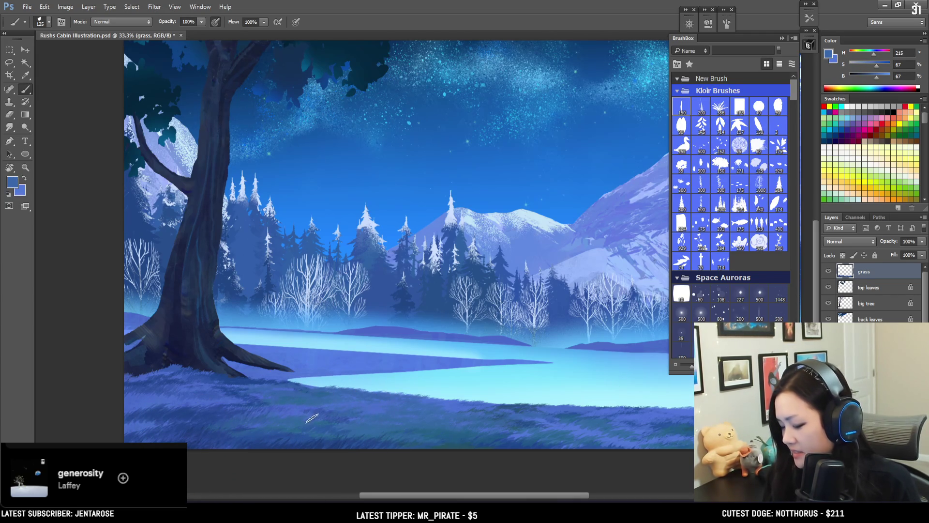
{"action": "left_click", "coordinate": [303, 419], "text": "alt"}
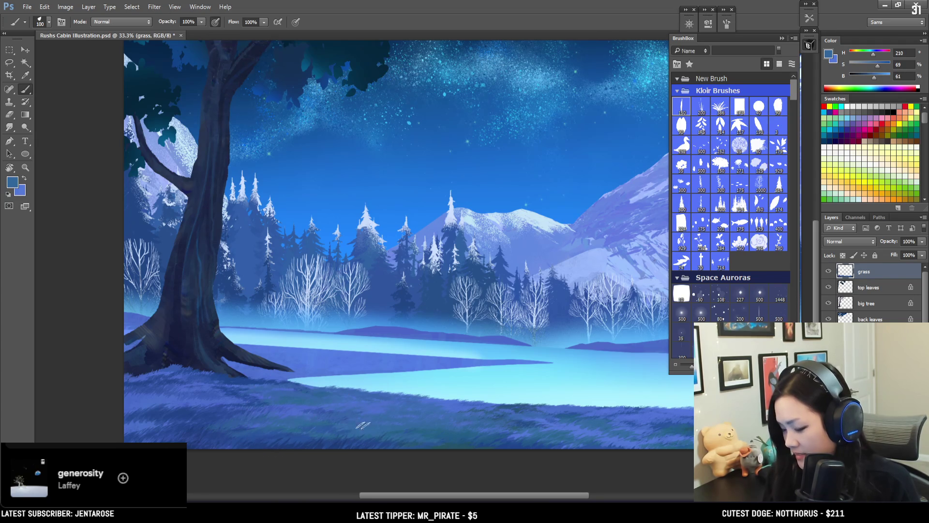
{"action": "left_click", "coordinate": [298, 409], "text": "alt"}
{"action": "key", "text": "bracketleft"}
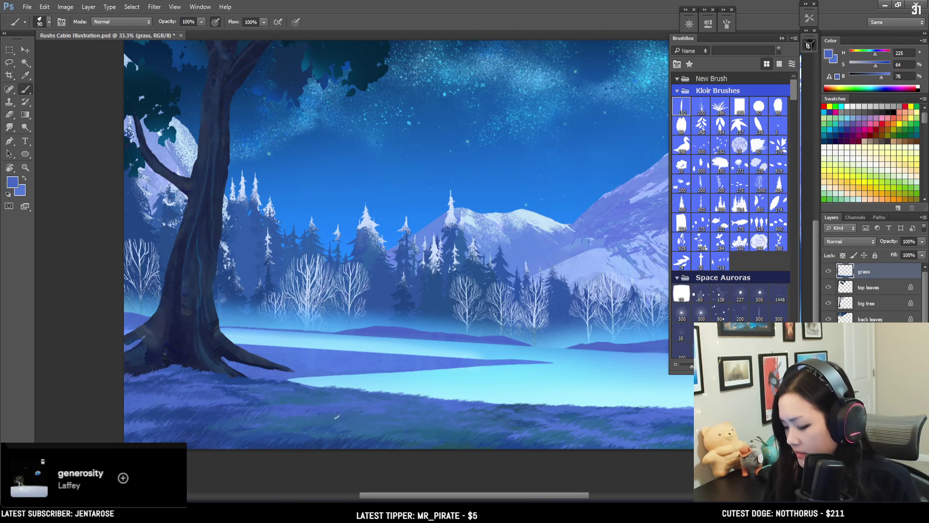